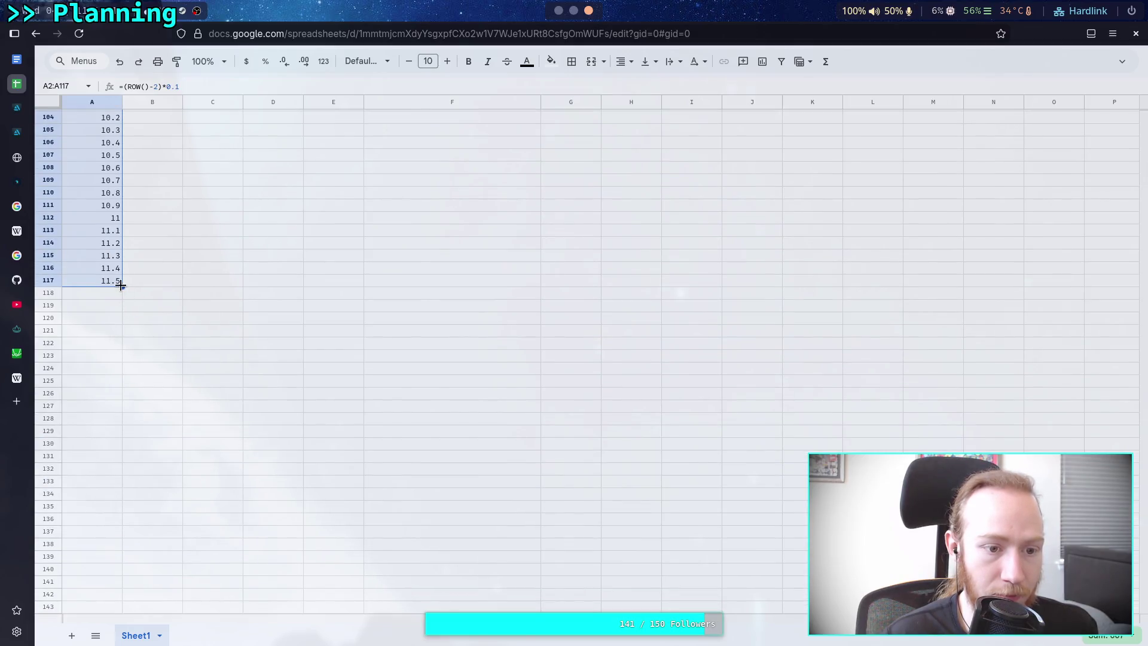
Fill the =(ROW()-2)*0.1 time series down column A until it reaches 19.7.
left_click_drag(113, 459, 152, 482)
scroll(136, 285, "down", 4)
left_click_drag(122, 290, 120, 455)
scroll(130, 284, "down", 4)
left_click_drag(123, 232, 120, 477)
scroll(117, 335, "down", 3)
mouse_move(119, 327)
left_mouse_down()
mouse_move(123, 403)
mouse_move(109, 376)
left_mouse_up()
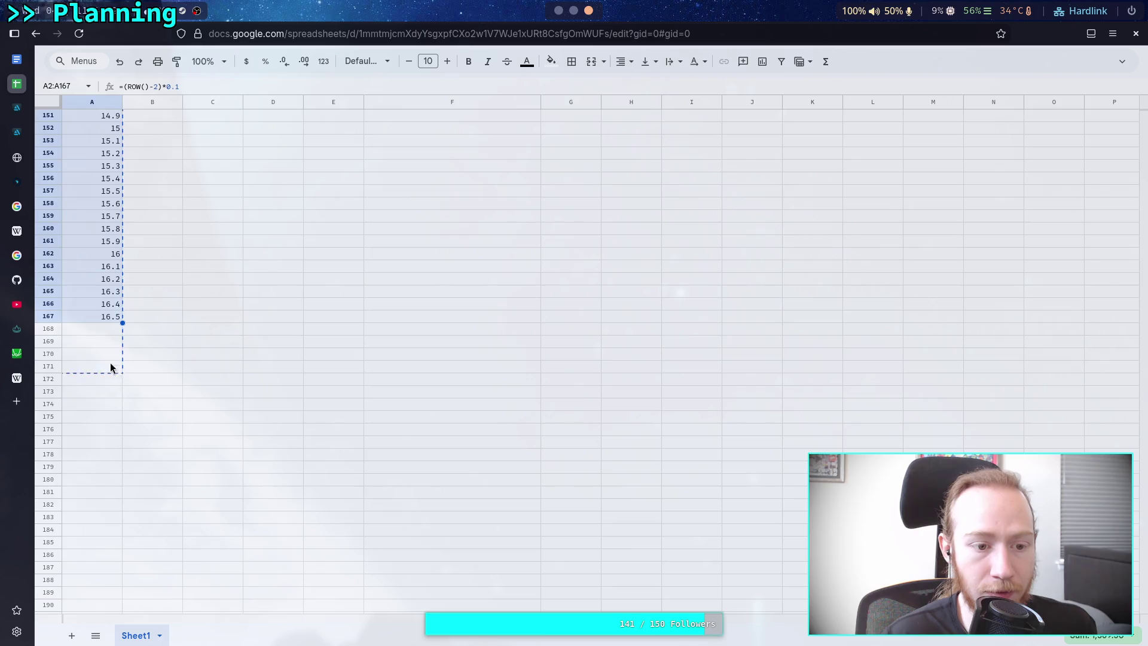
left_click_drag(126, 425, 122, 507)
scroll(126, 419, "down", 3)
scroll(149, 472, "down", 5)
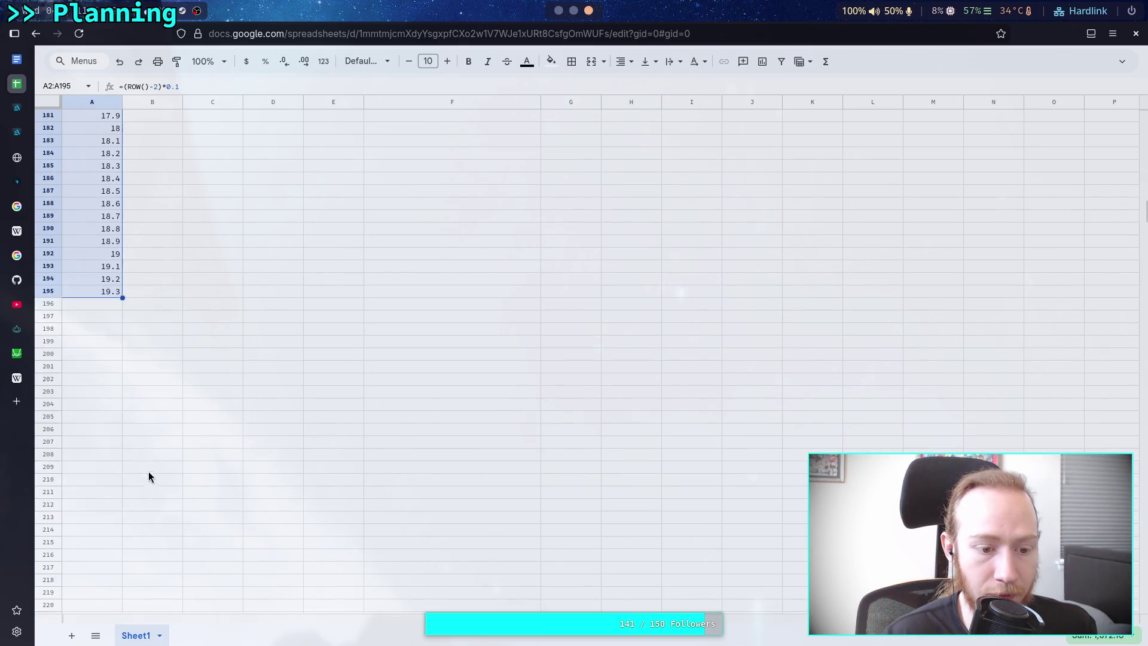
left_click_drag(121, 286, 132, 328)
left_click(178, 310)
scroll(249, 310, "up", 20)
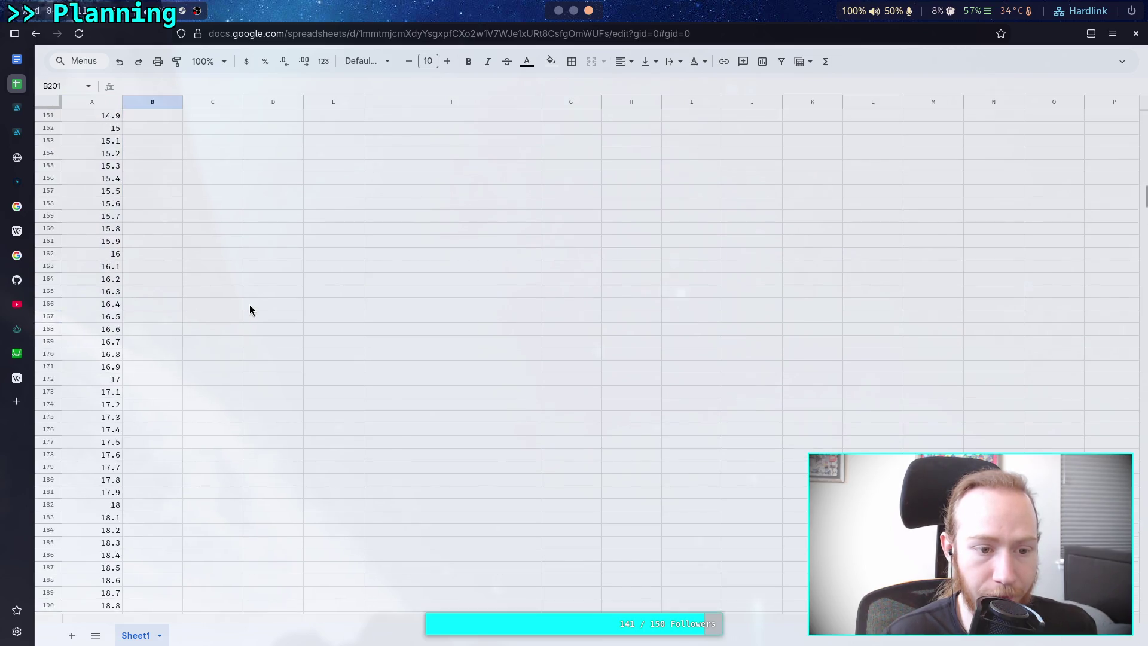
Copy the COSH distance formula from B6 down through B202, then select the empty chart.
scroll(248, 306, "up", 10)
left_click(155, 178)
scroll(184, 460, "down", 20)
mouse_move(183, 184)
left_mouse_down()
mouse_move(185, 461)
mouse_move(177, 383)
left_mouse_up()
scroll(181, 412, "down", 7)
scroll(235, 385, "up", 7)
scroll(235, 391, "up", 20)
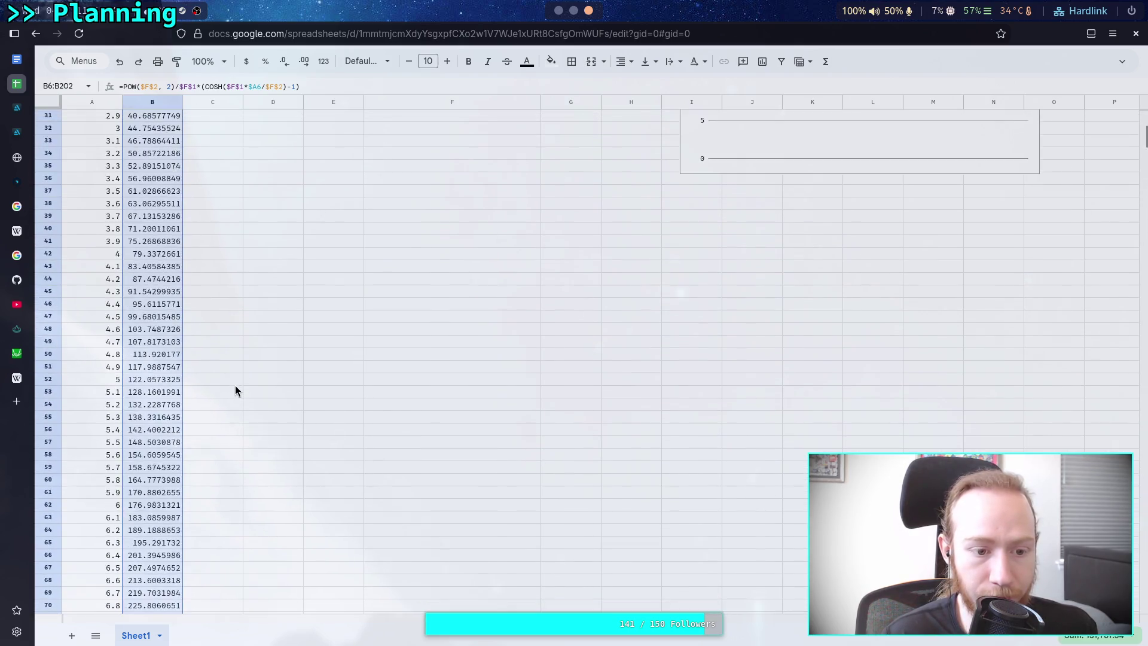
left_click(323, 354)
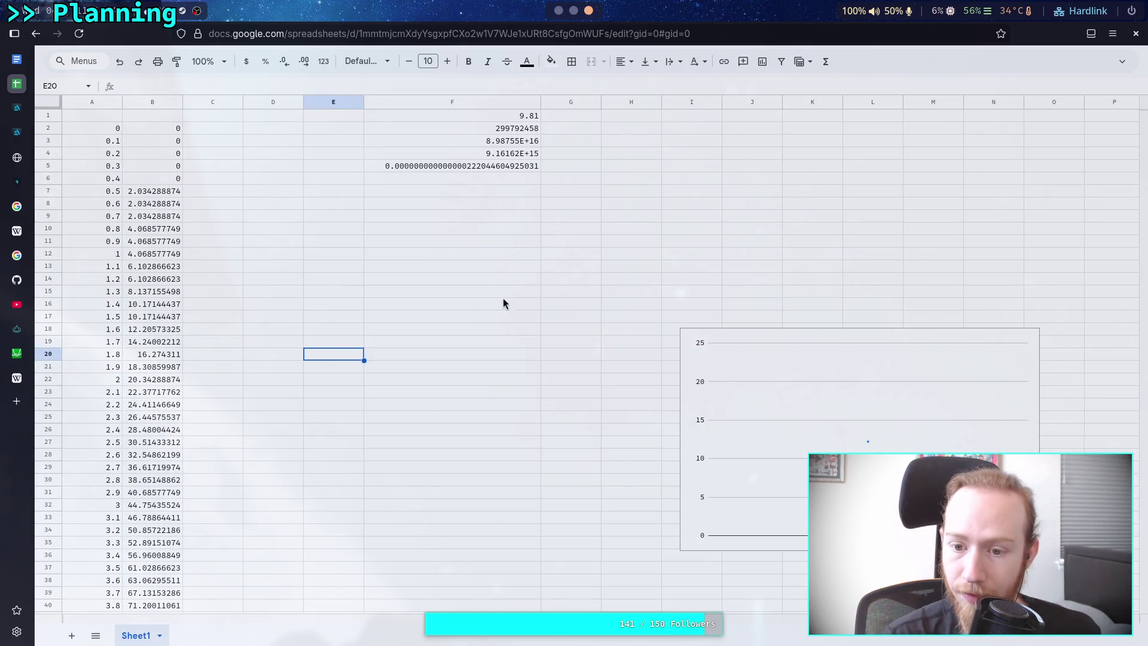
left_click(741, 350)
Move the chart up and left and set its data range to A2:B202.
left_click_drag(762, 338, 573, 325)
double_click(573, 325)
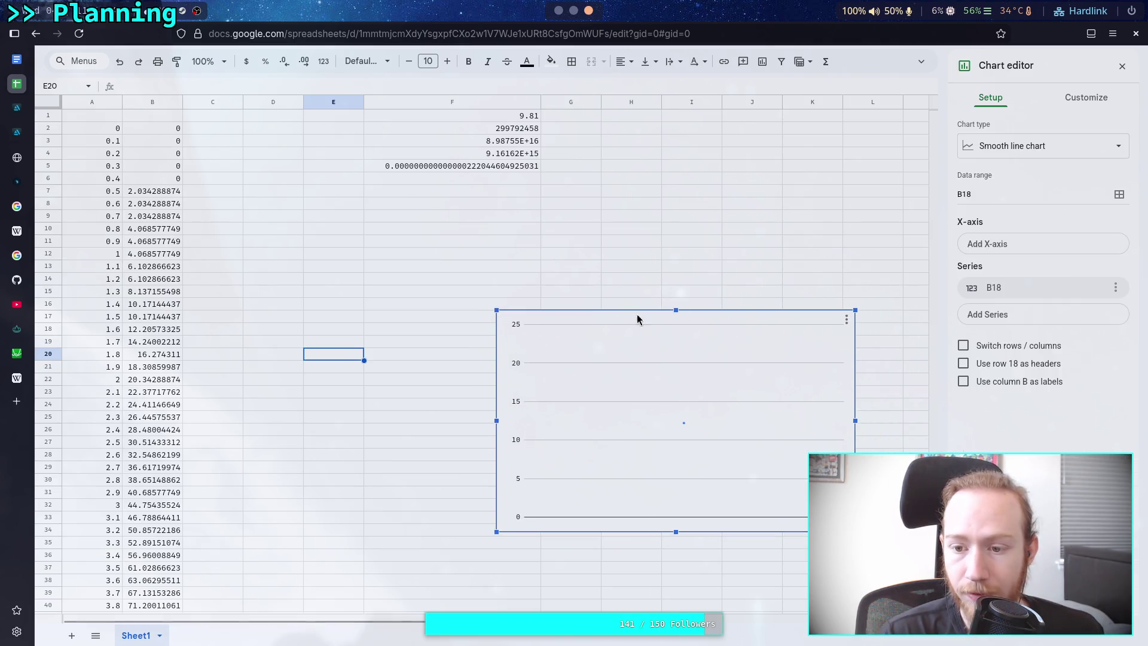
left_click(1119, 195)
left_click_drag(532, 327, 454, 327)
mouse_move(94, 127)
left_mouse_down()
mouse_move(149, 340)
mouse_move(149, 403)
mouse_move(150, 283)
left_mouse_up()
scroll(175, 301, "up", 20)
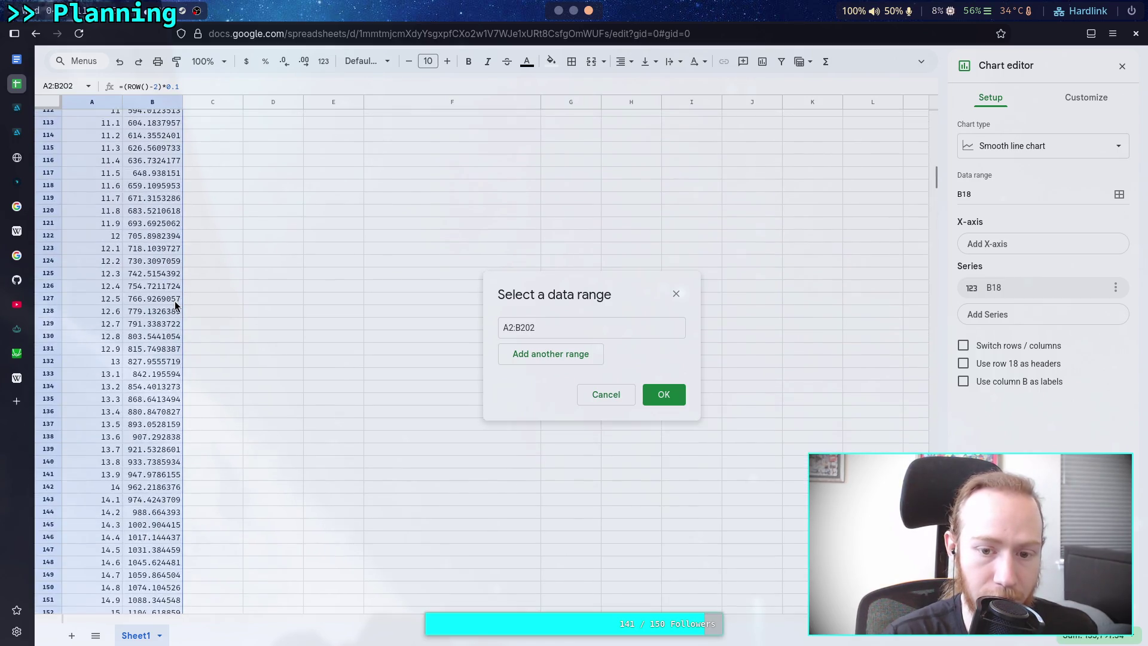
left_click(666, 394)
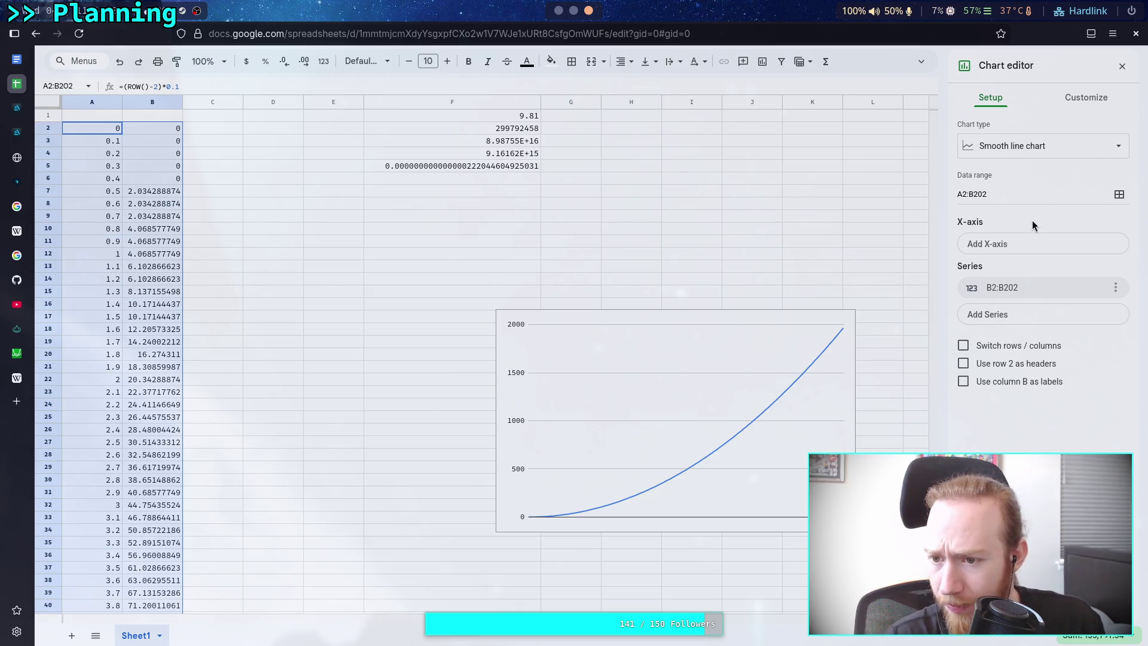
left_click(1026, 243)
Add A2:A202 as the chart's x-axis data.
key("Escape")
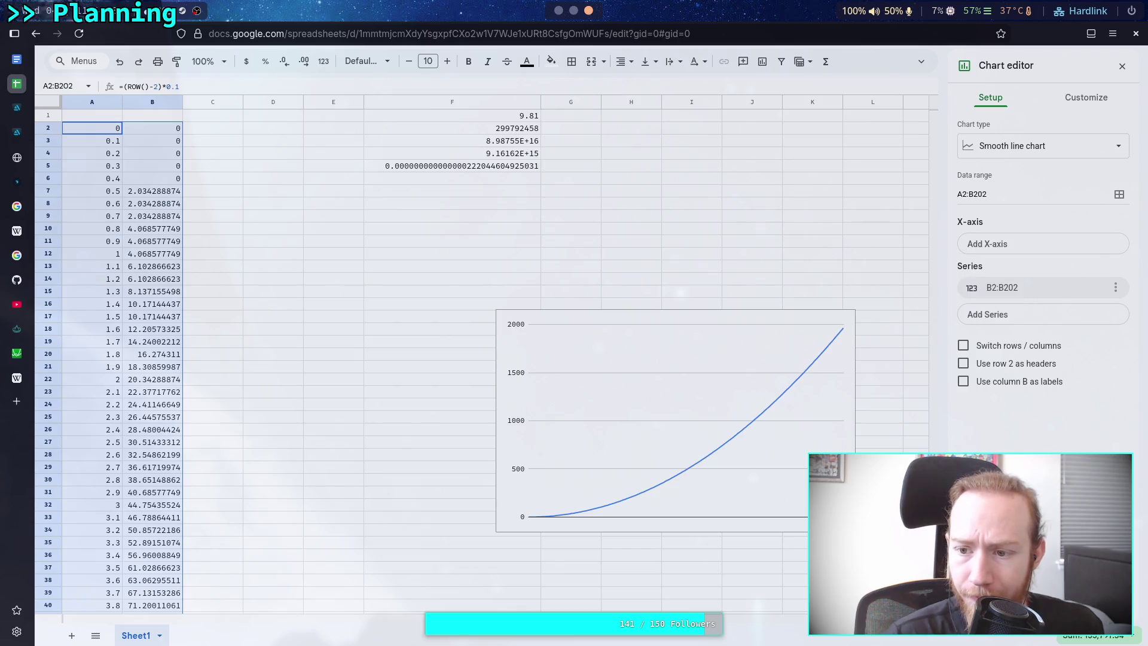
left_click(1054, 250)
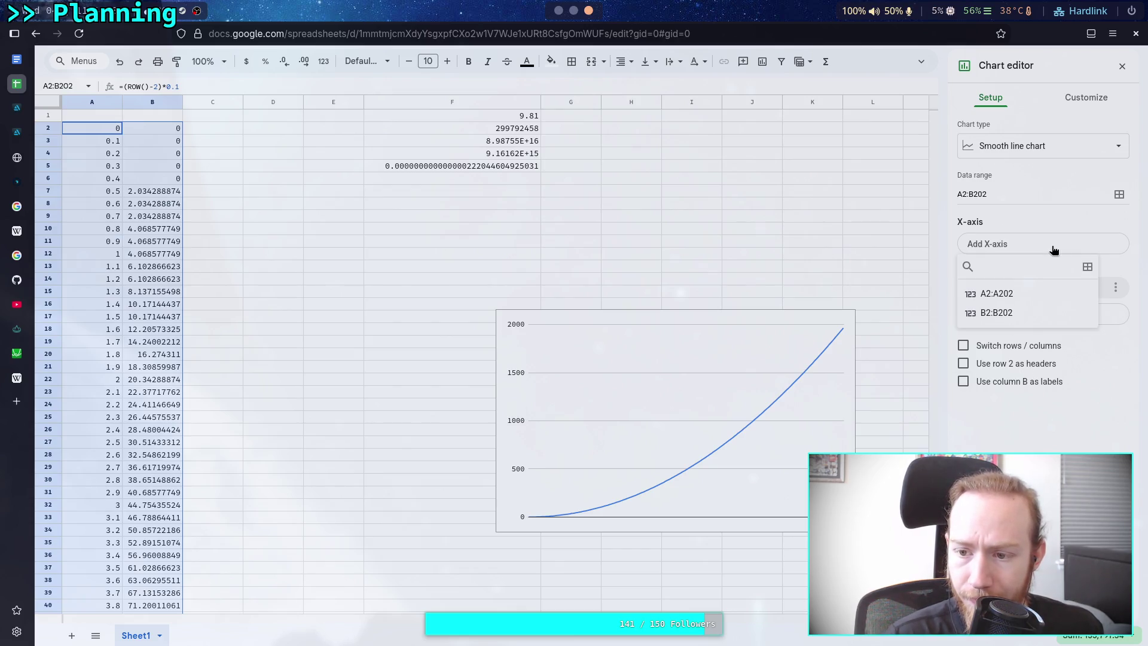
left_click(1063, 389)
left_click(1043, 243)
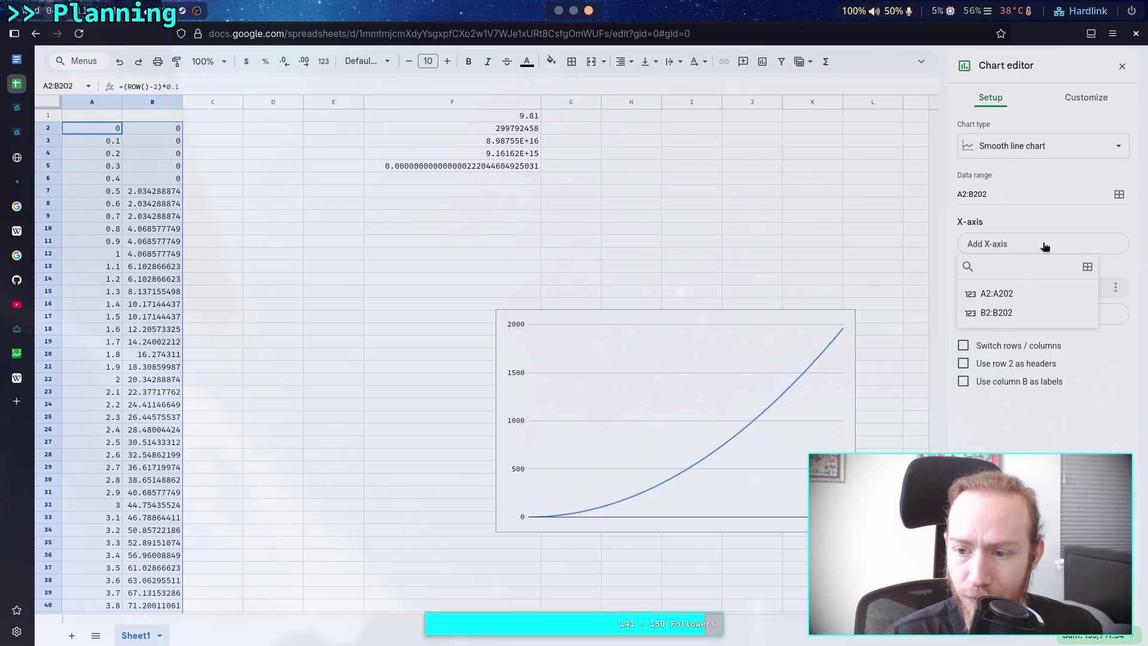
left_click(1032, 296)
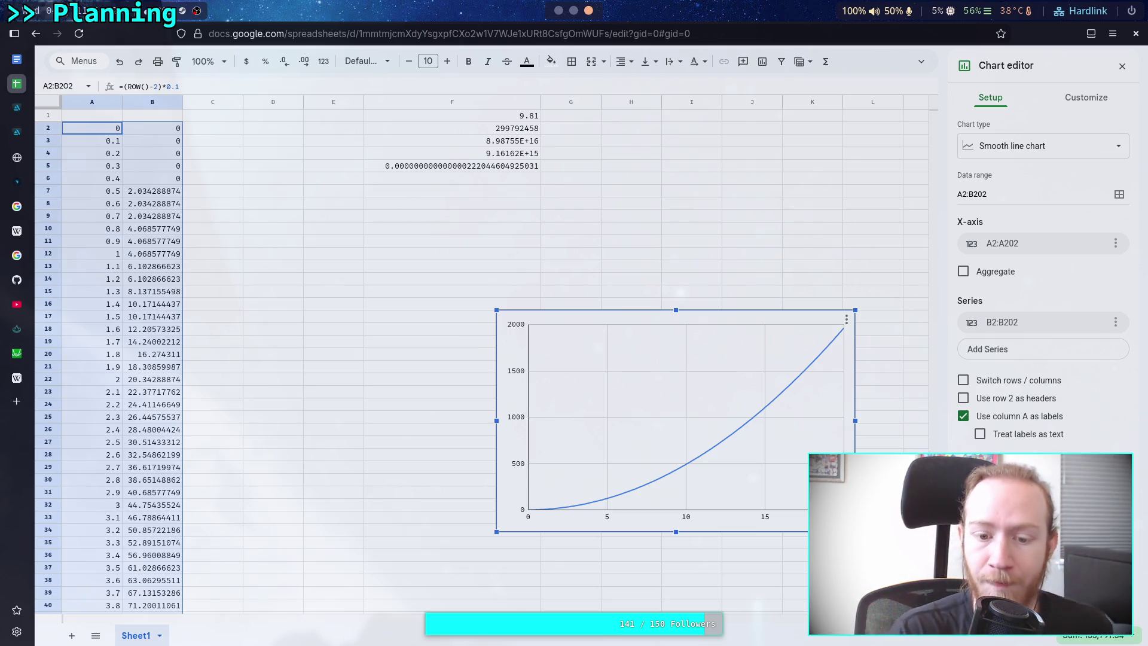
scroll(275, 399, "down", 15)
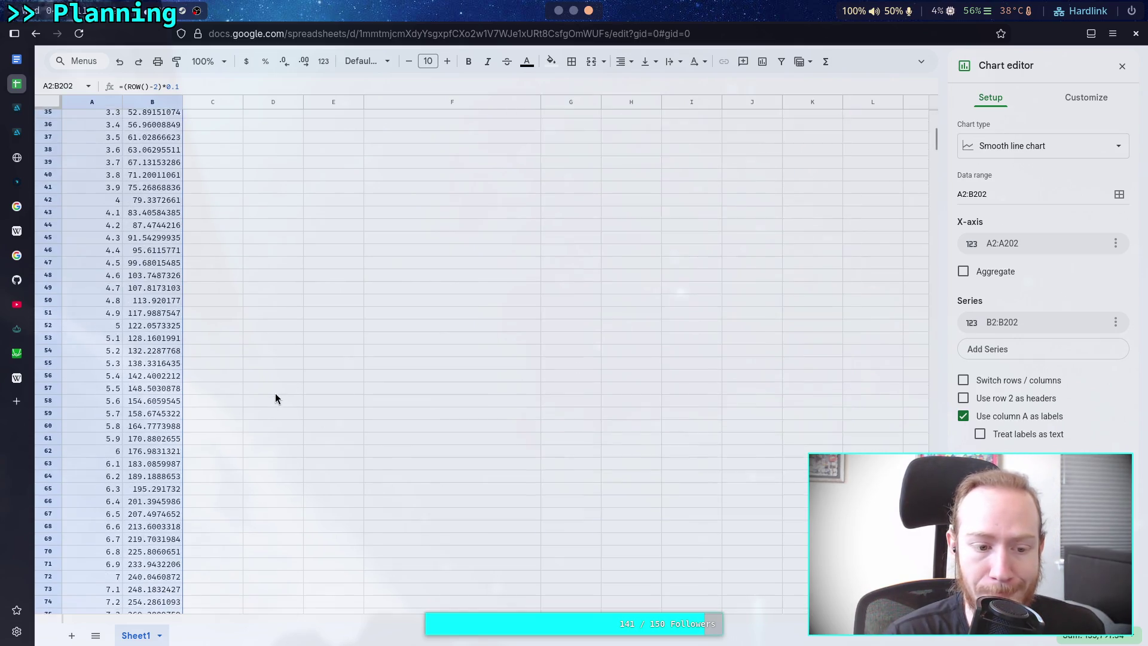
scroll(275, 398, "down", 10)
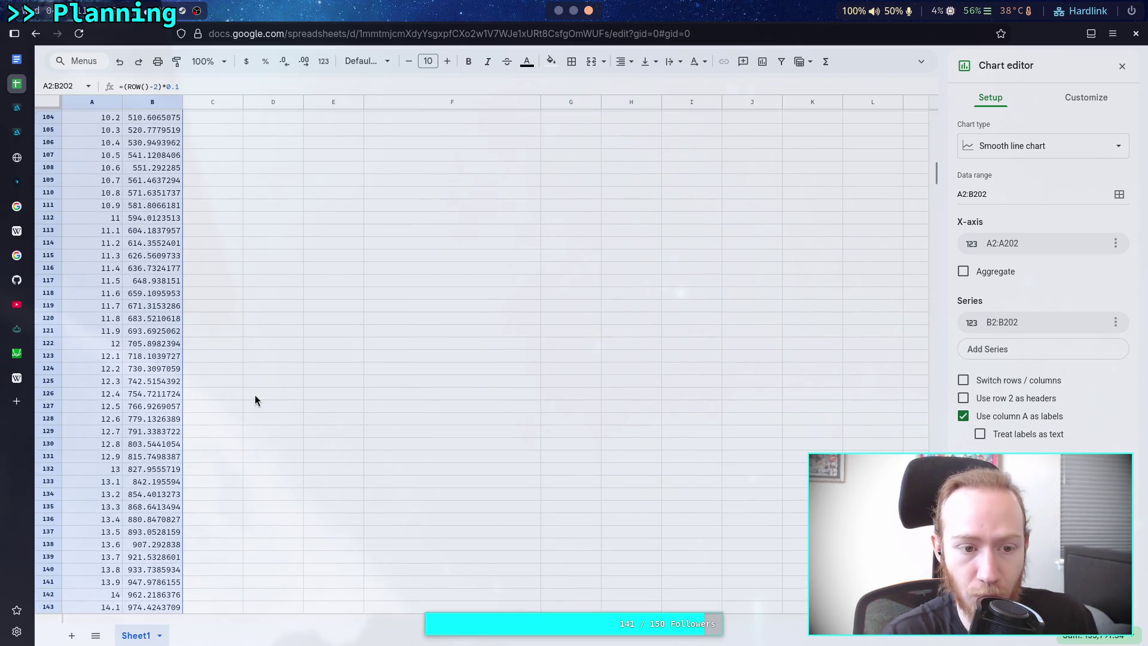
scroll(255, 397, "up", 20)
scroll(255, 397, "down", 9)
scroll(255, 396, "down", 20)
scroll(256, 400, "up", 4)
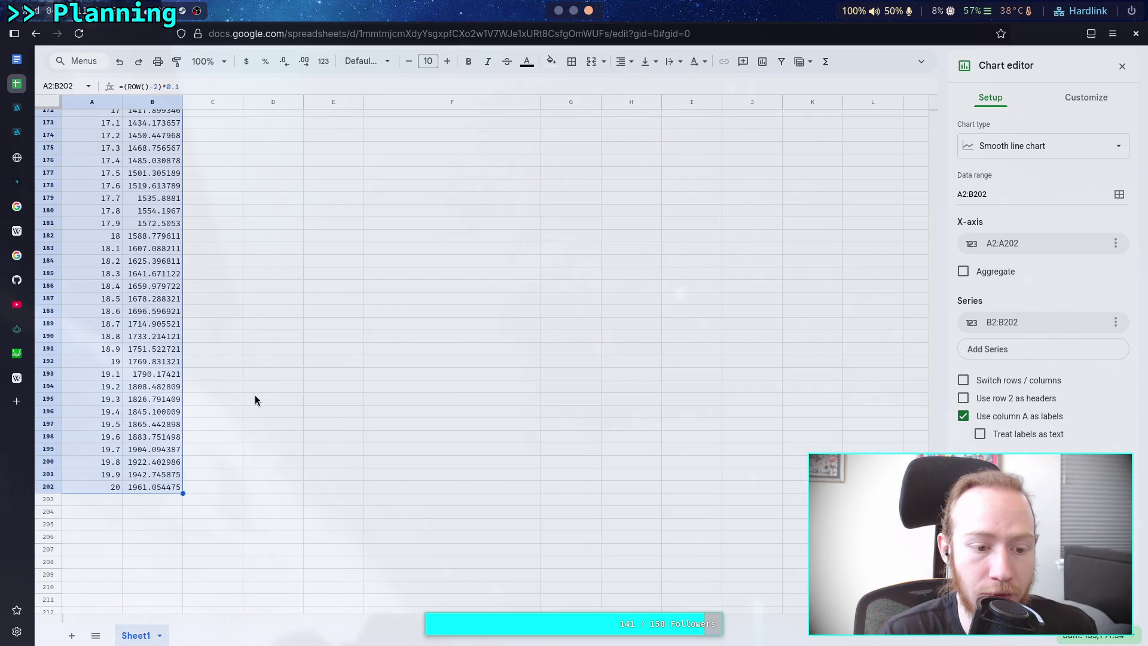
scroll(255, 400, "up", 20)
scroll(256, 396, "up", 13)
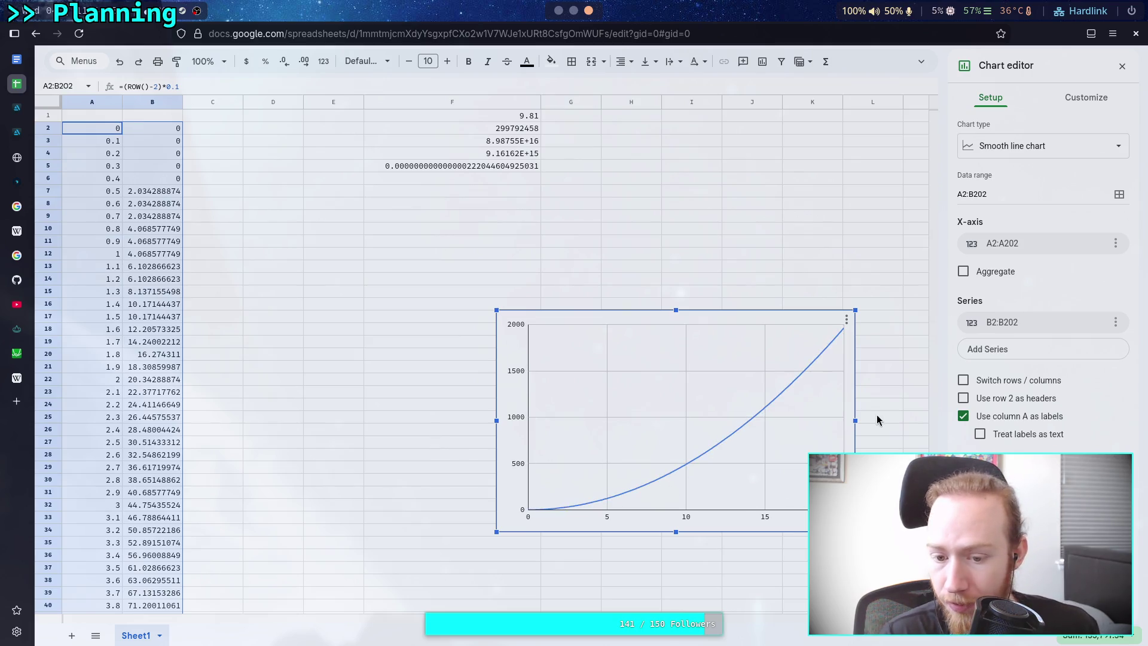
Try the 'Treat labels as text' option, leaving the x-axis labels numeric.
left_click(1002, 436)
left_click(1002, 435)
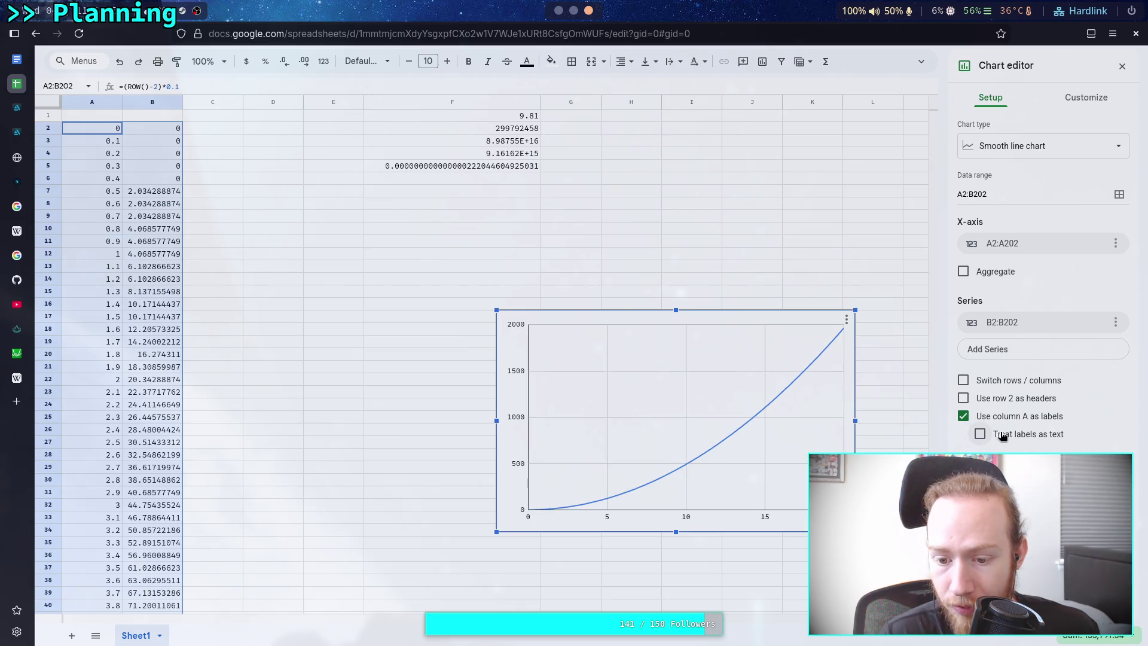
left_click(1002, 436)
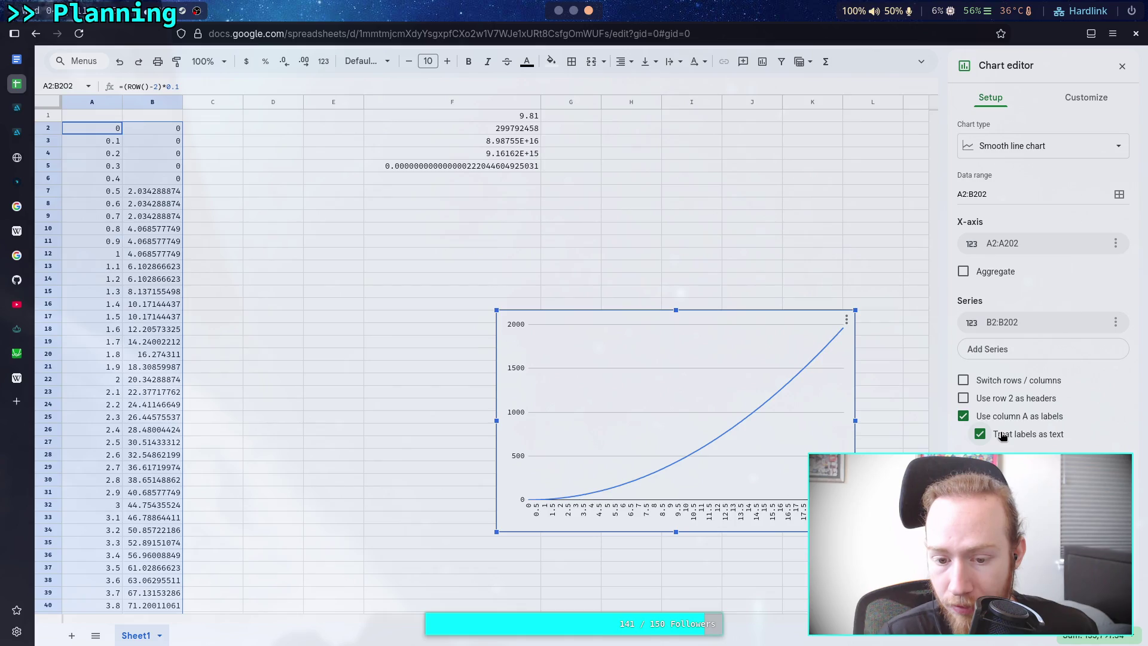
left_click(1002, 436)
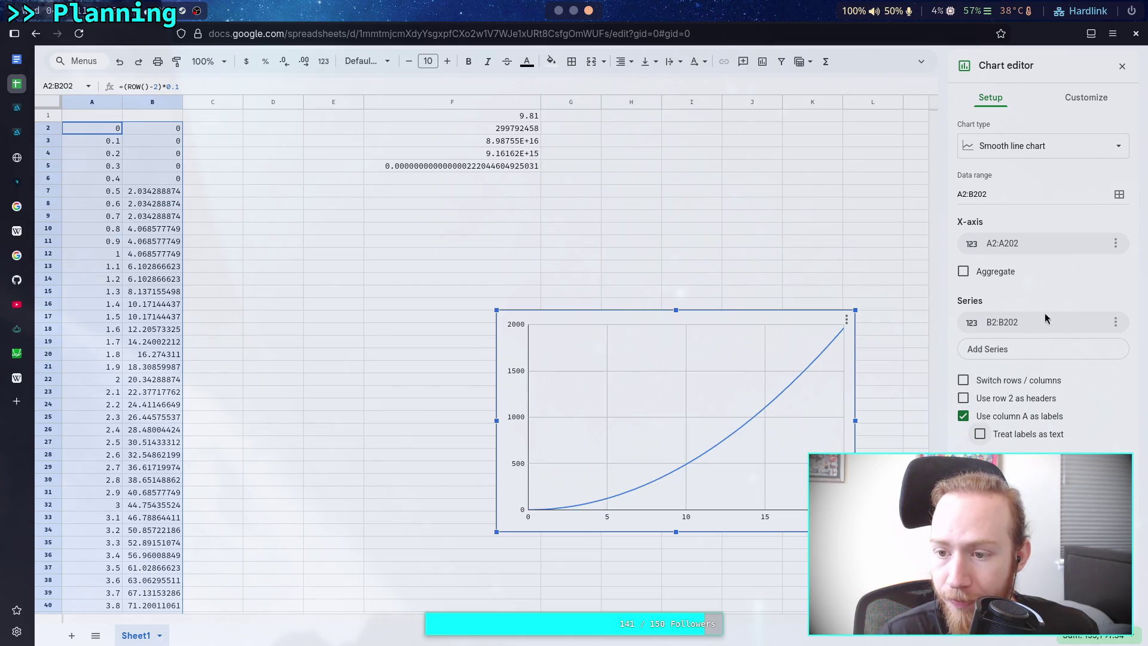
Put the chart's vertical axis on a log scale, labelled 5 to 1000.
left_click(1096, 96)
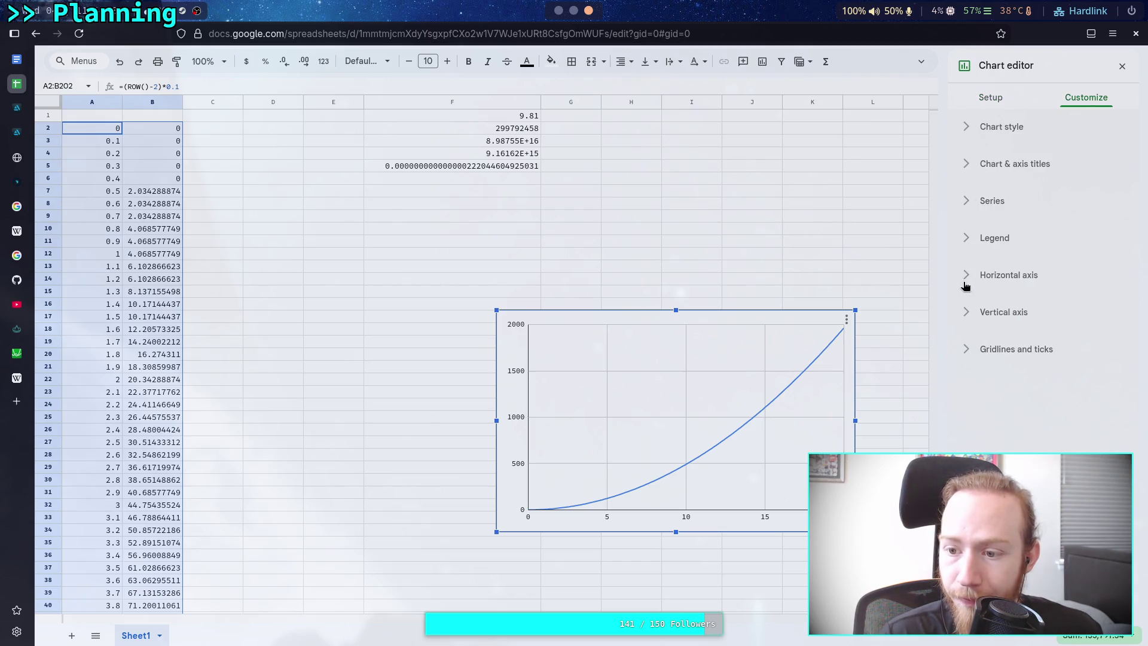
left_click(993, 312)
scroll(1004, 359, "down", 2)
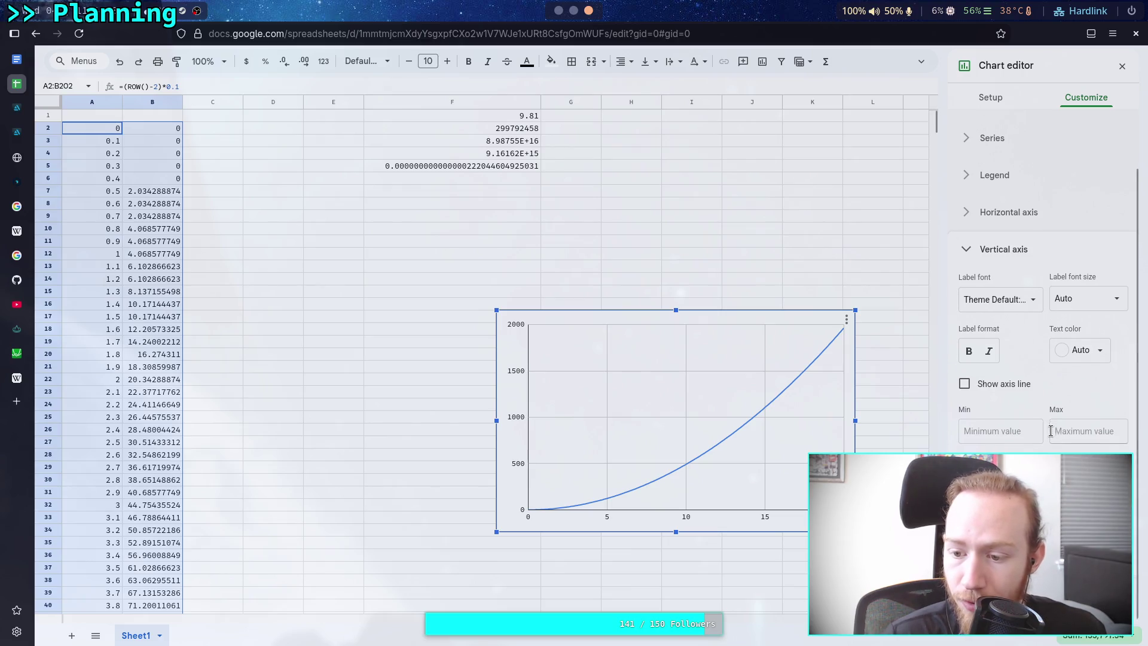
scroll(1050, 431, "down", 1)
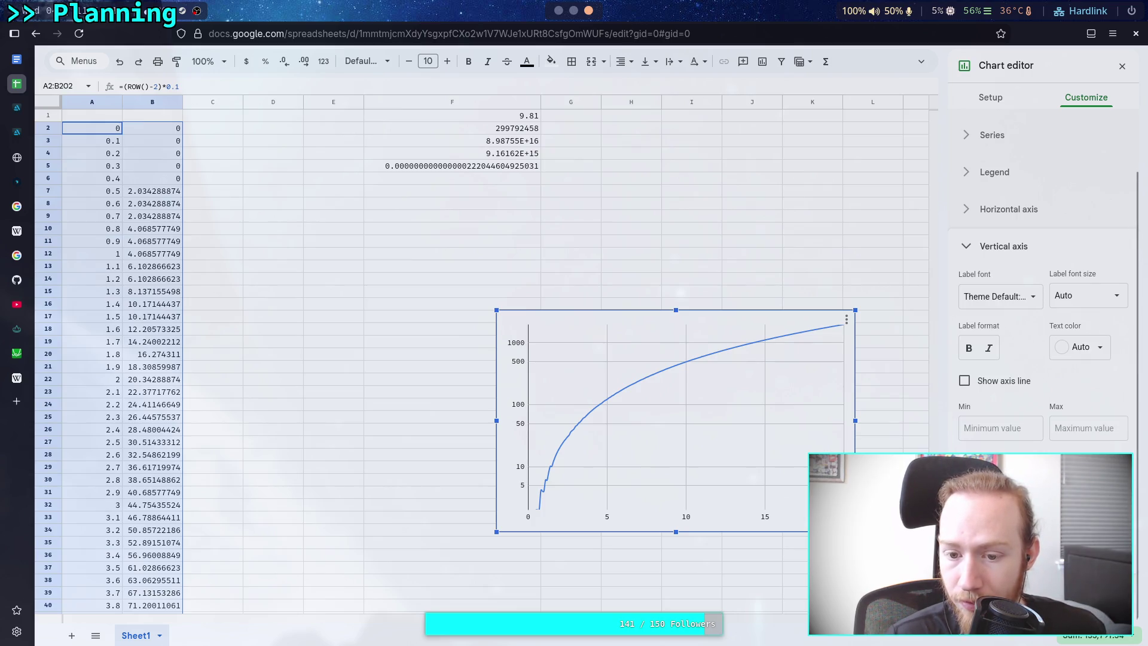
left_click(1000, 428)
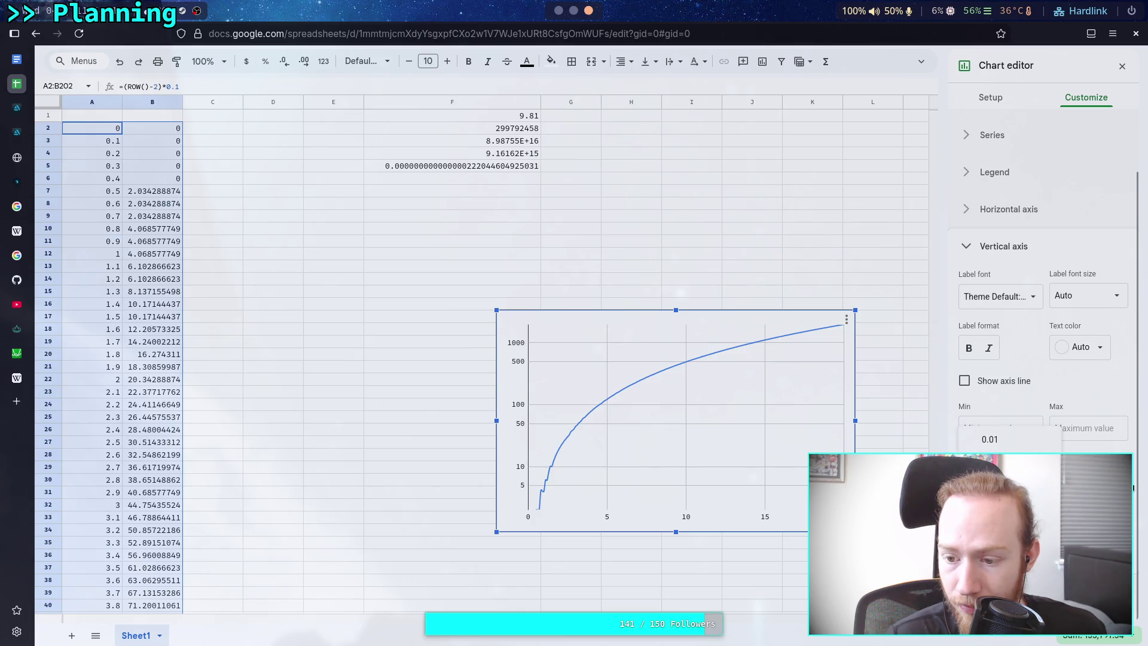
key("Escape")
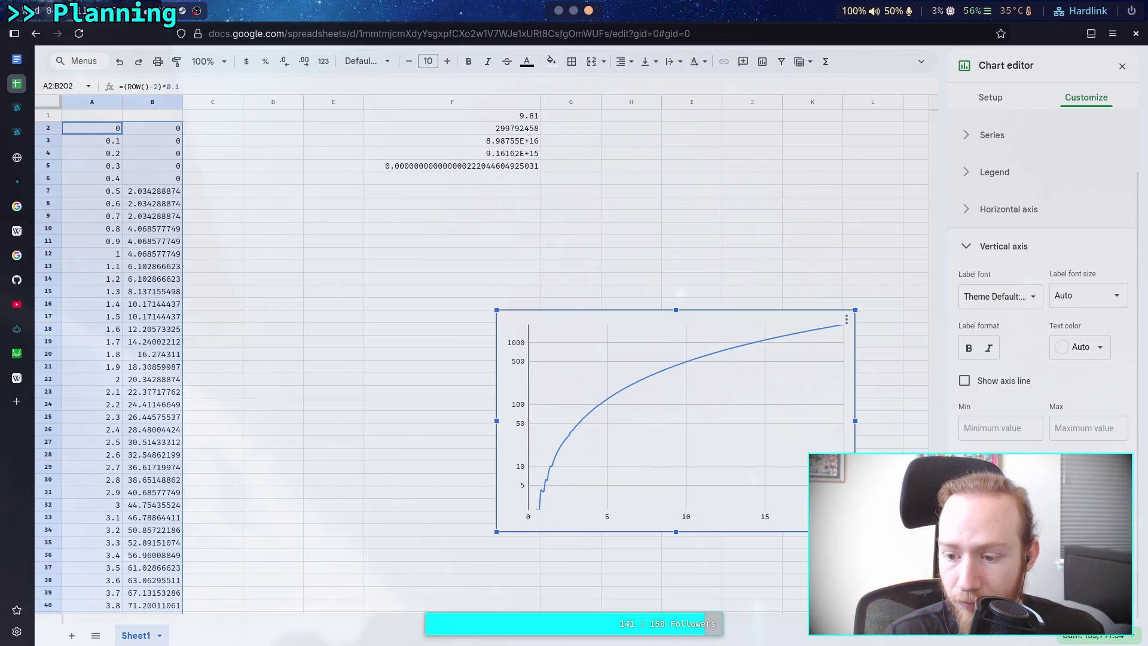
scroll(1043, 269, "up", 2)
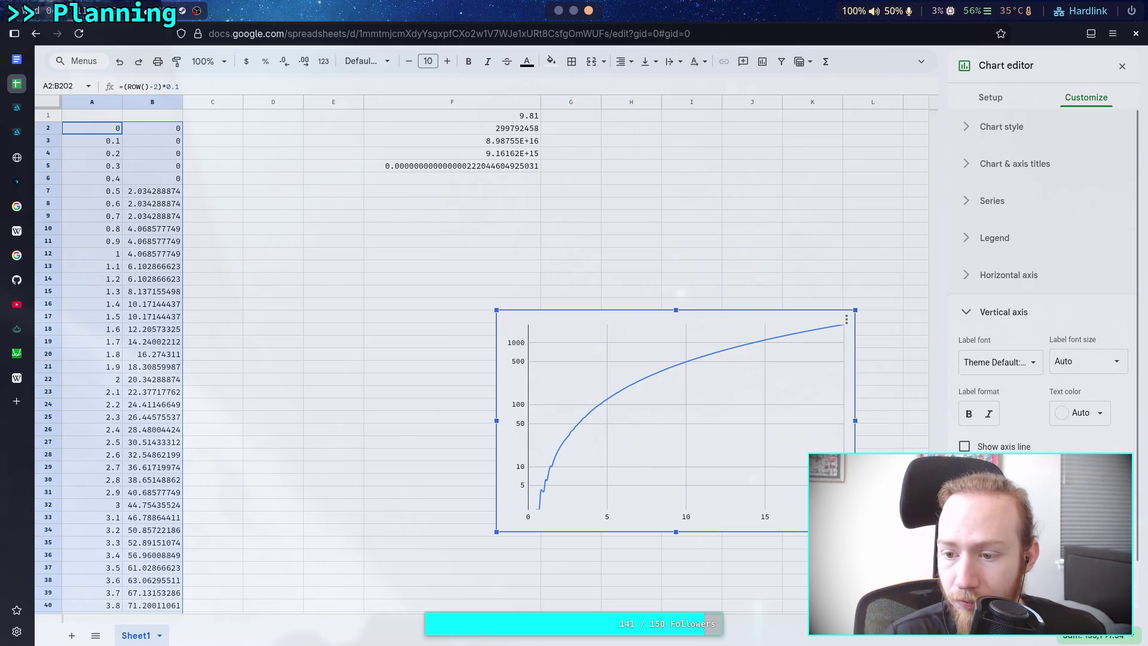
left_click(964, 447)
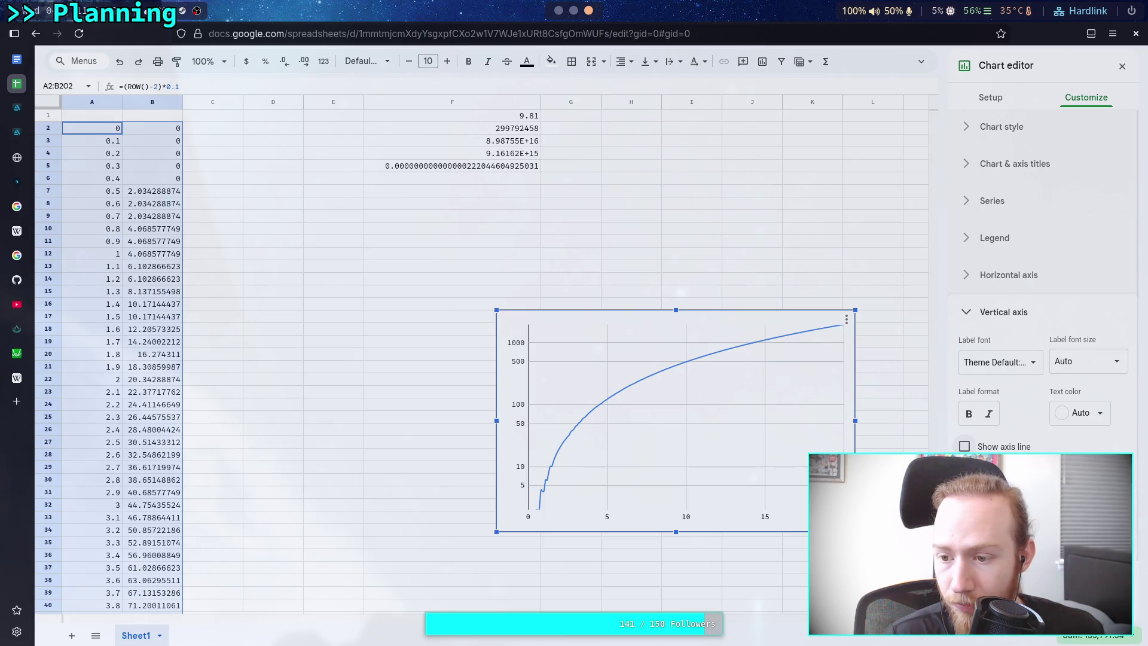
left_click(981, 312)
left_click(1005, 241)
left_click(978, 234)
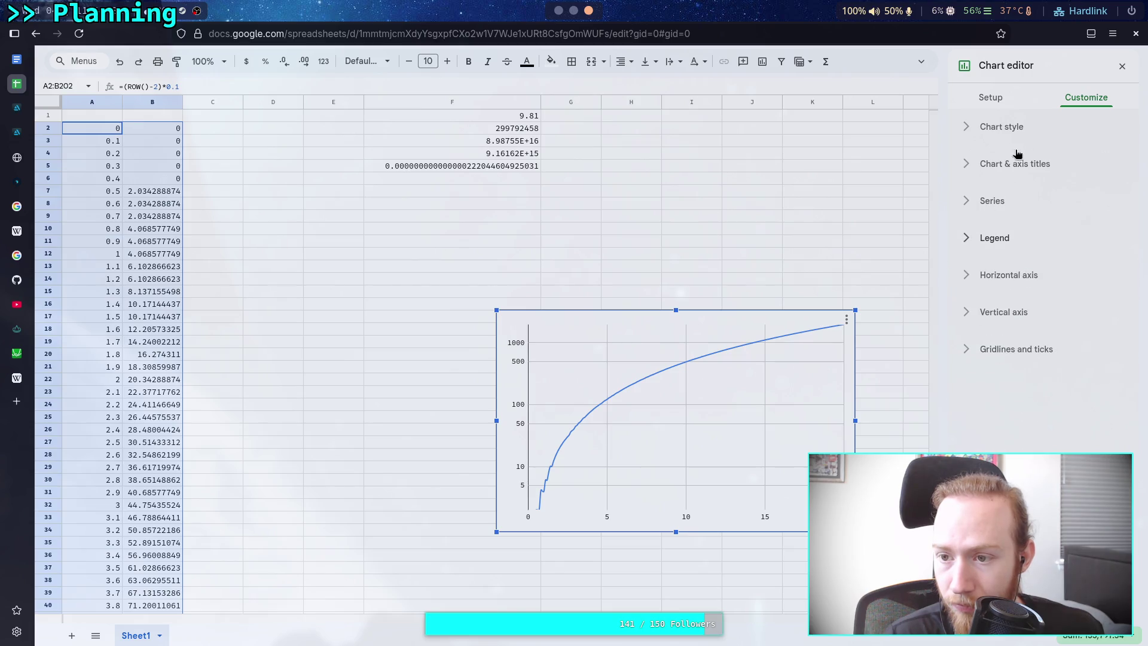
Title the horizontal axis 'Local Time'.
left_click(1023, 169)
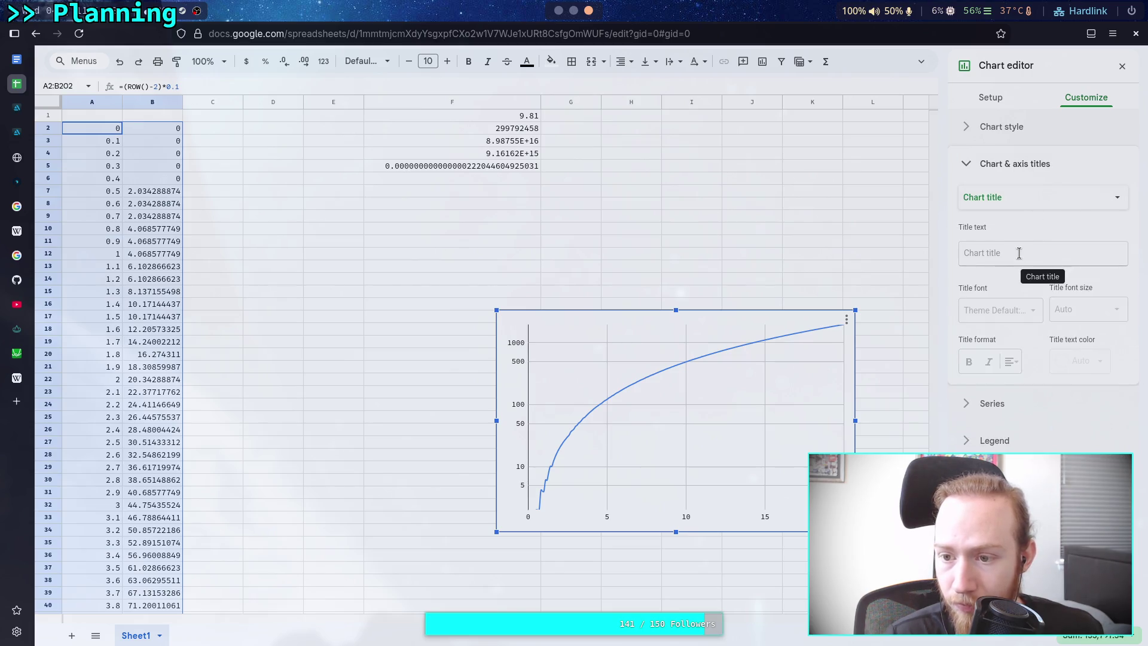
left_click(1042, 198)
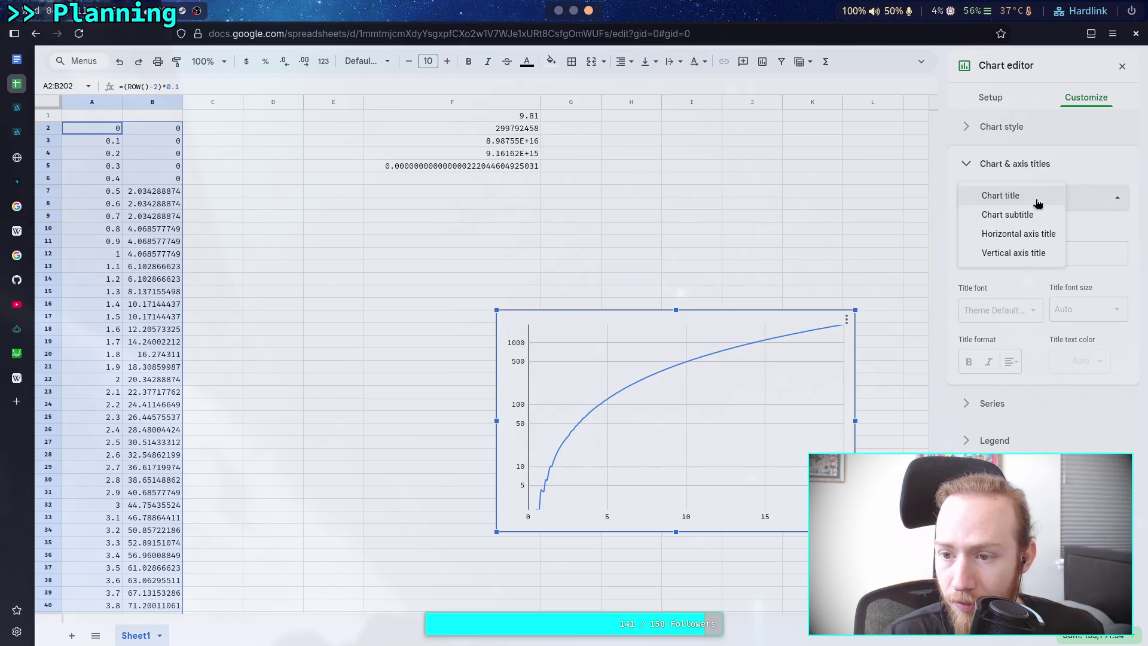
left_click(1036, 237)
left_click(1013, 251)
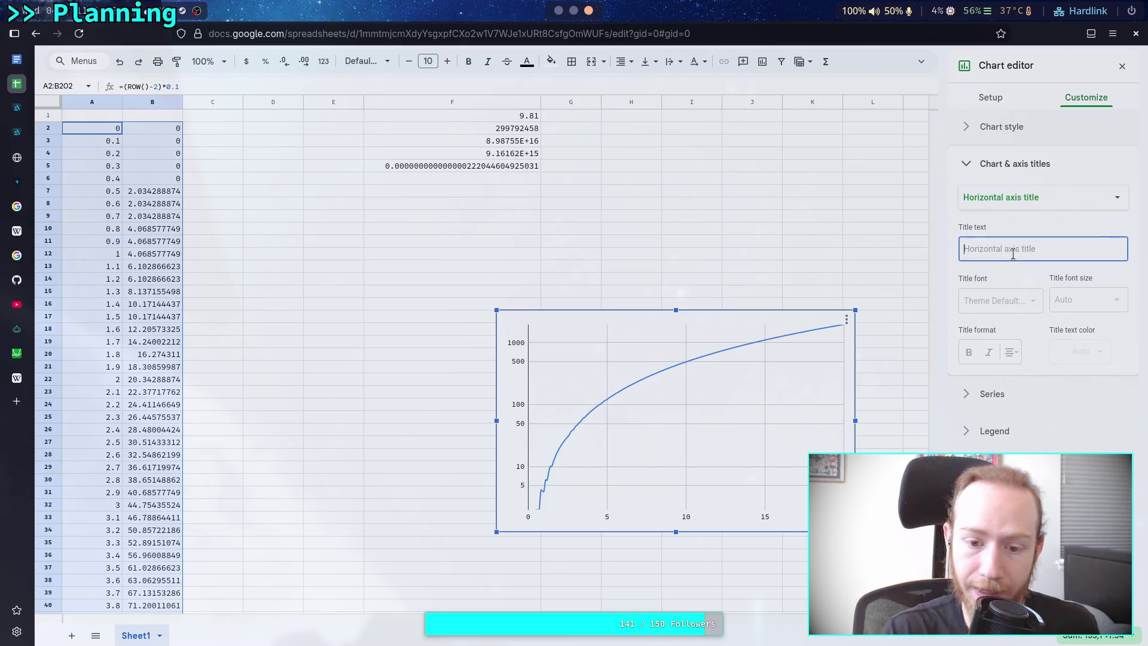
type("R")
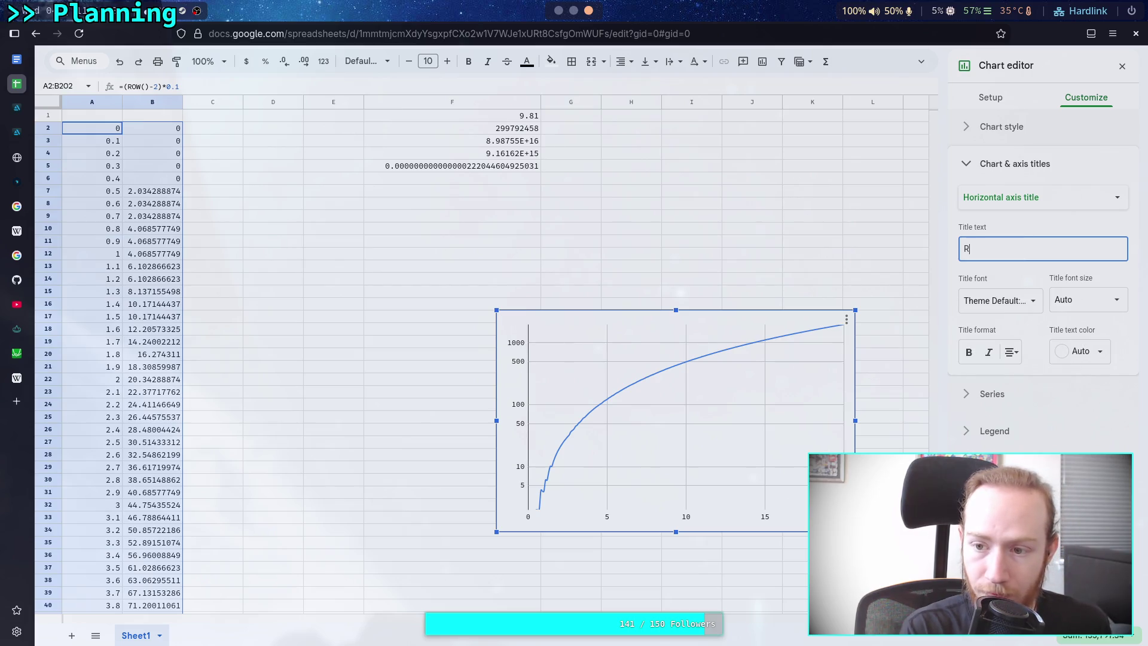
key("BackSpace")
type("Local Time")
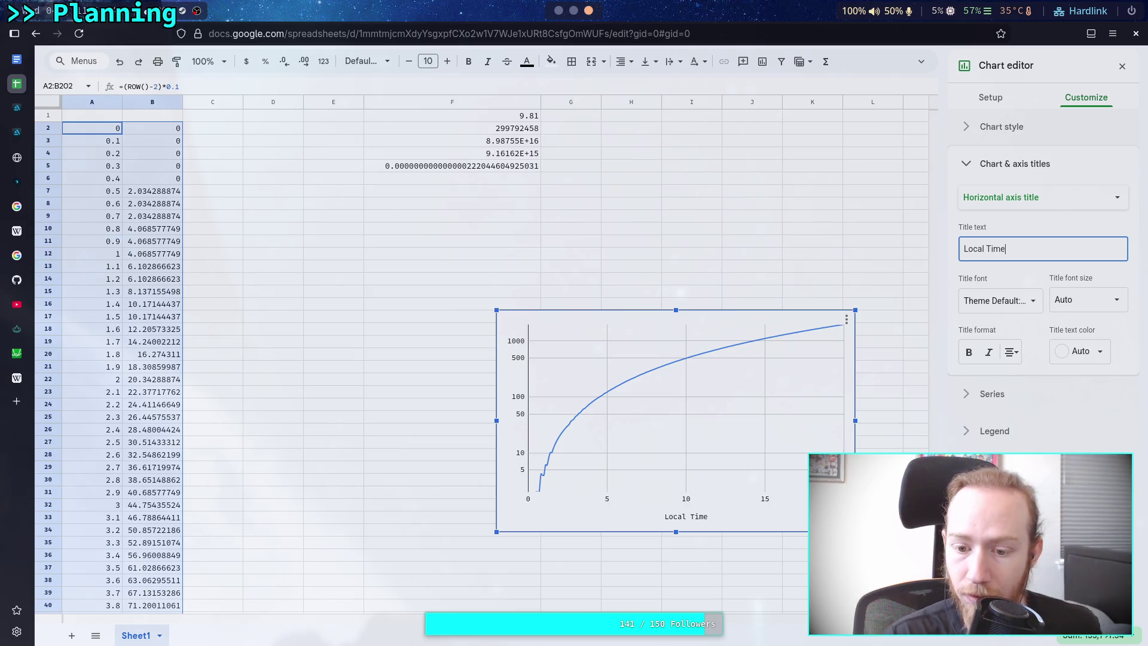
Title the vertical axis 'Distance'.
left_click(1040, 197)
left_click(1016, 217)
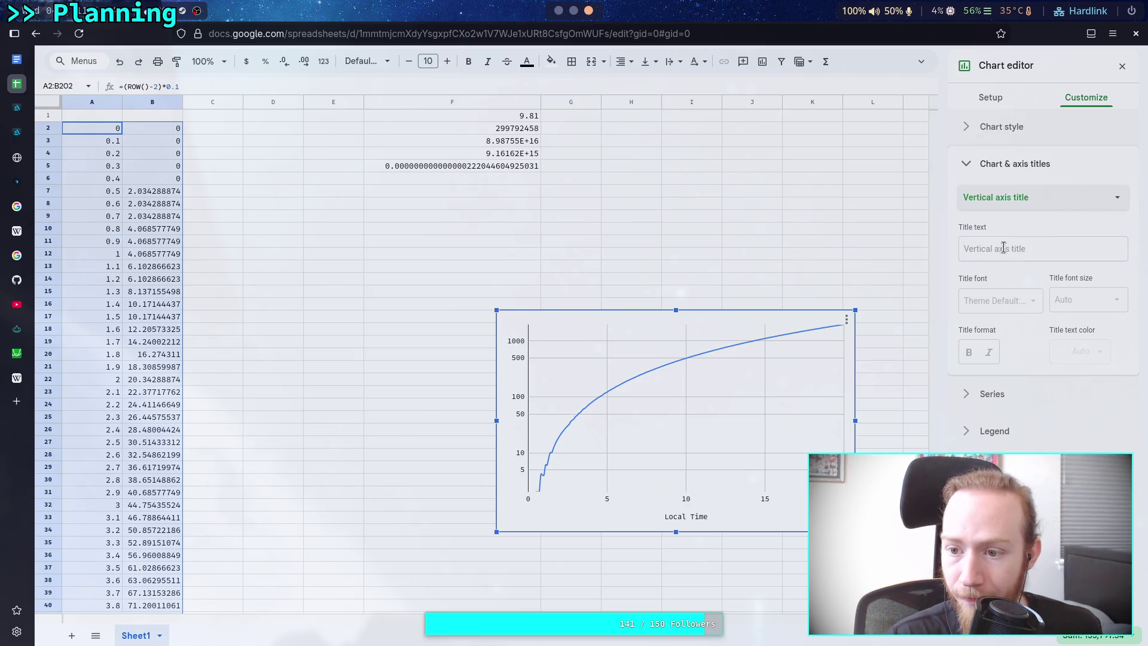
left_click(1026, 248)
type("D")
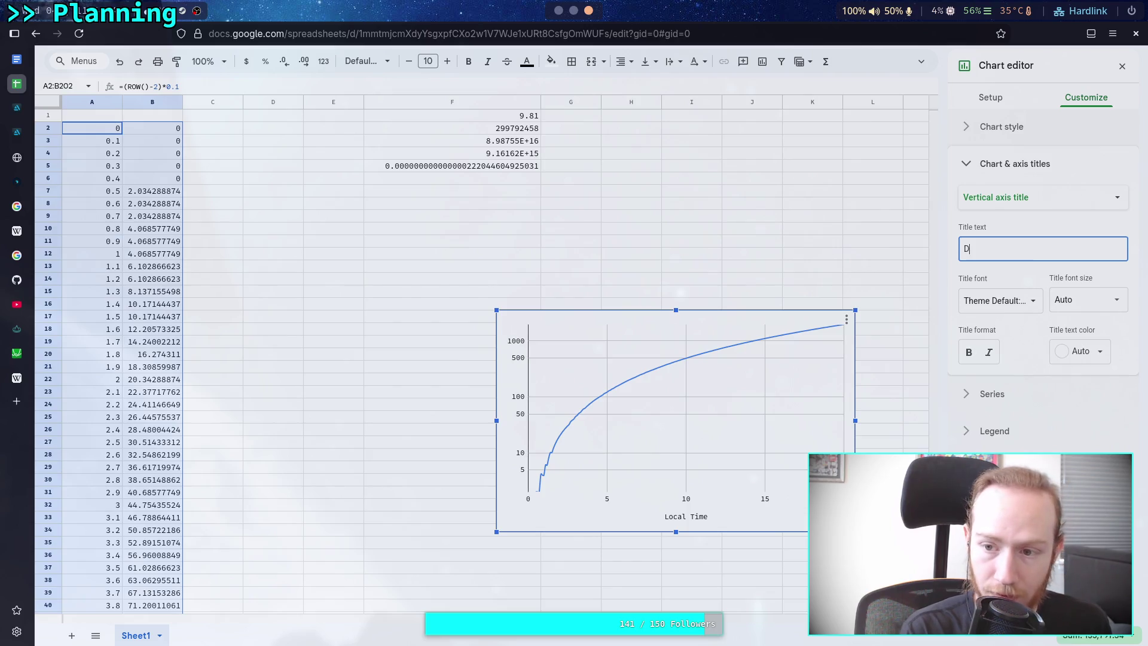
left_click(1021, 278)
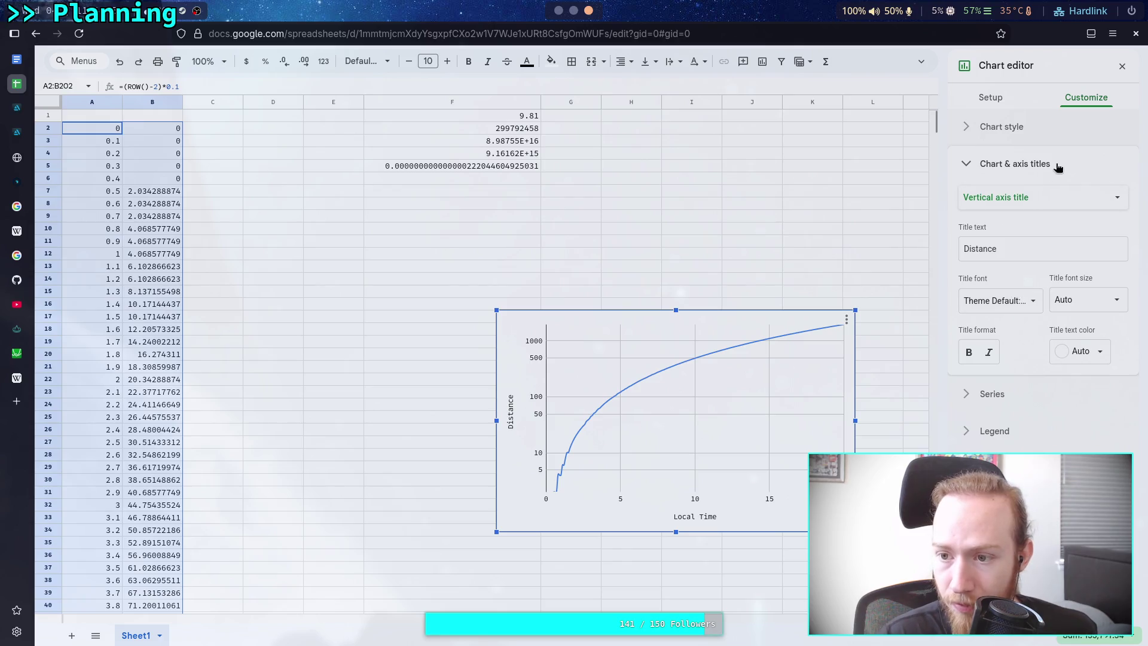
Add units to both titles: 'Local Time (years)' and 'Distance (light-years)'.
left_click(1046, 204)
left_click(1033, 174)
left_click(1052, 249)
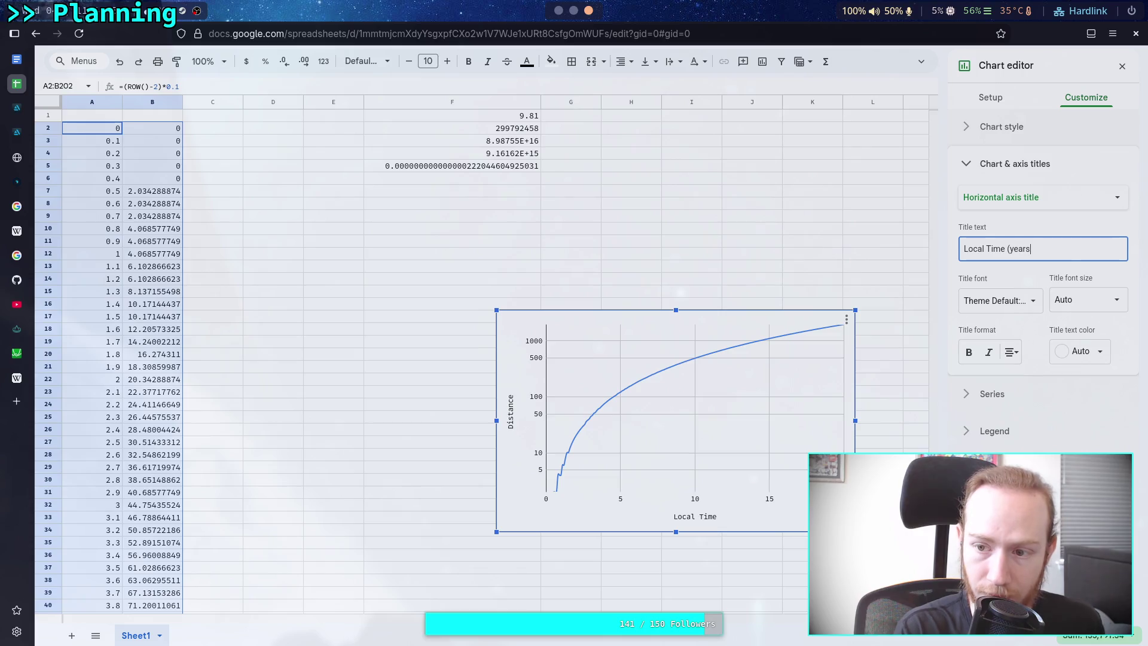
left_click(1043, 198)
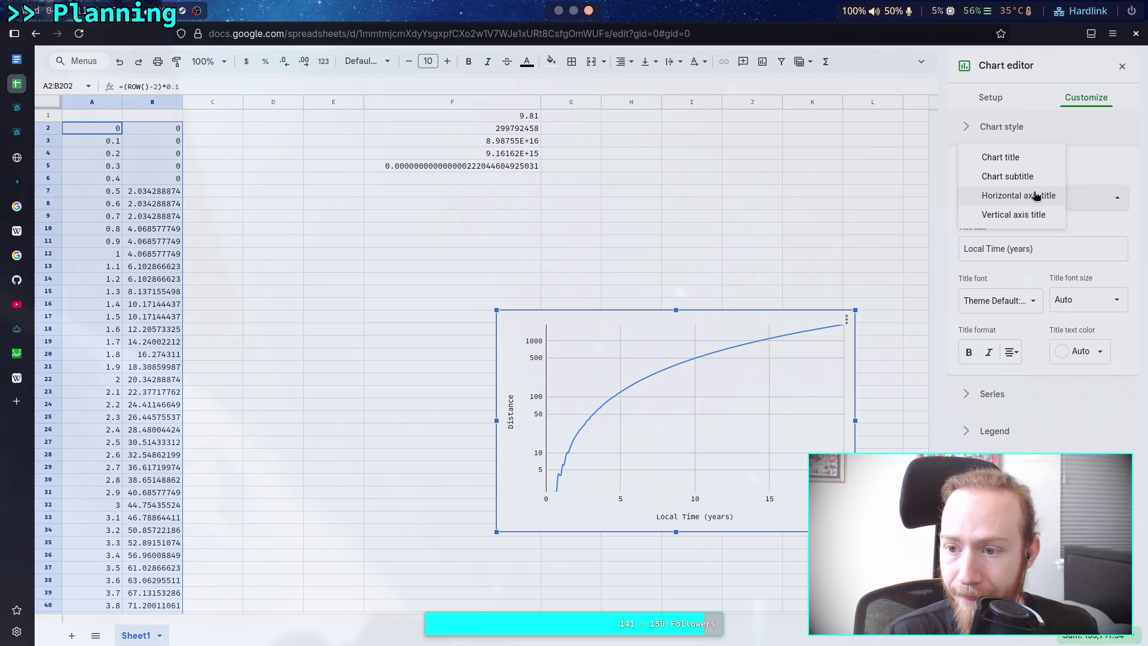
left_click(1019, 214)
left_click(1020, 251)
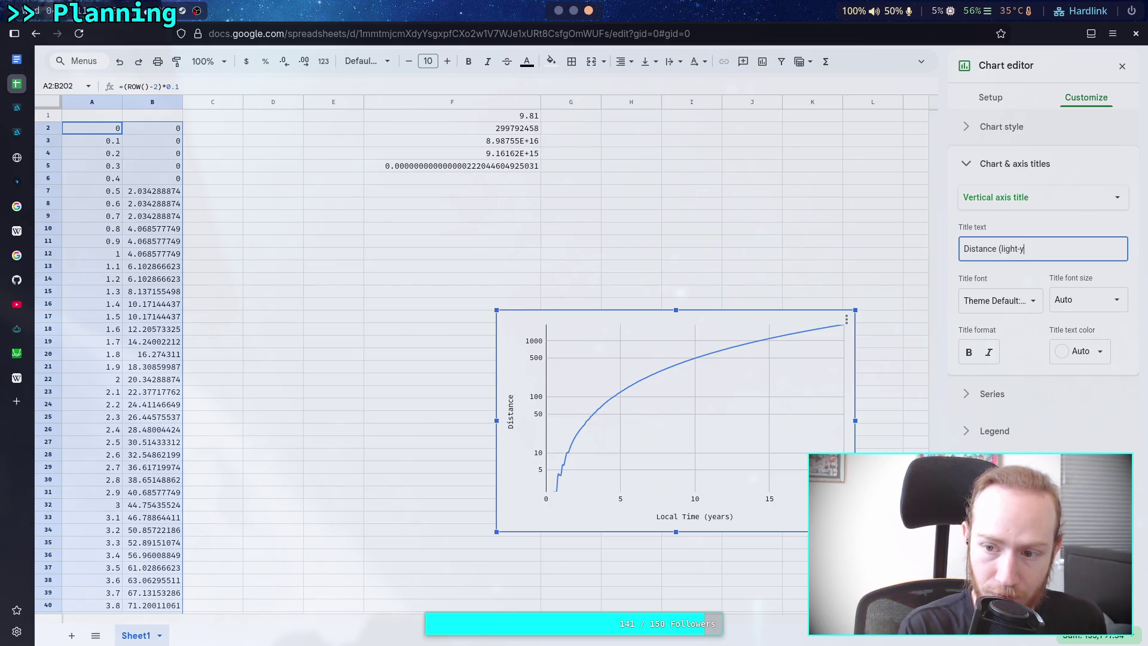
left_click(1014, 276)
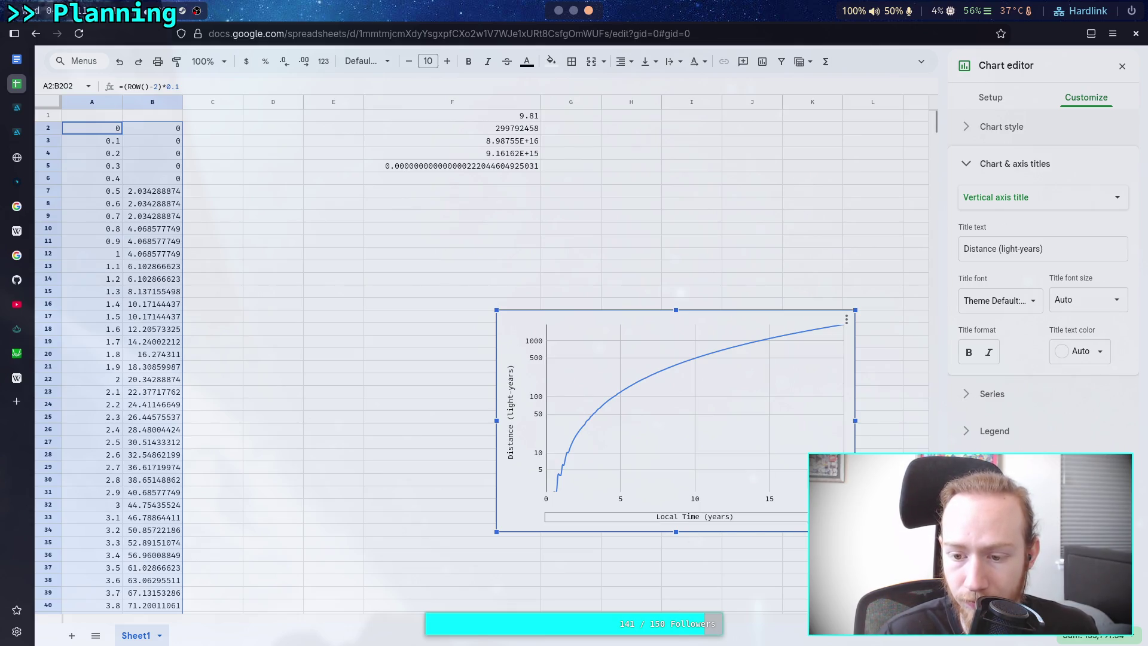
scroll(281, 352, "down", 5)
scroll(271, 353, "up", 5)
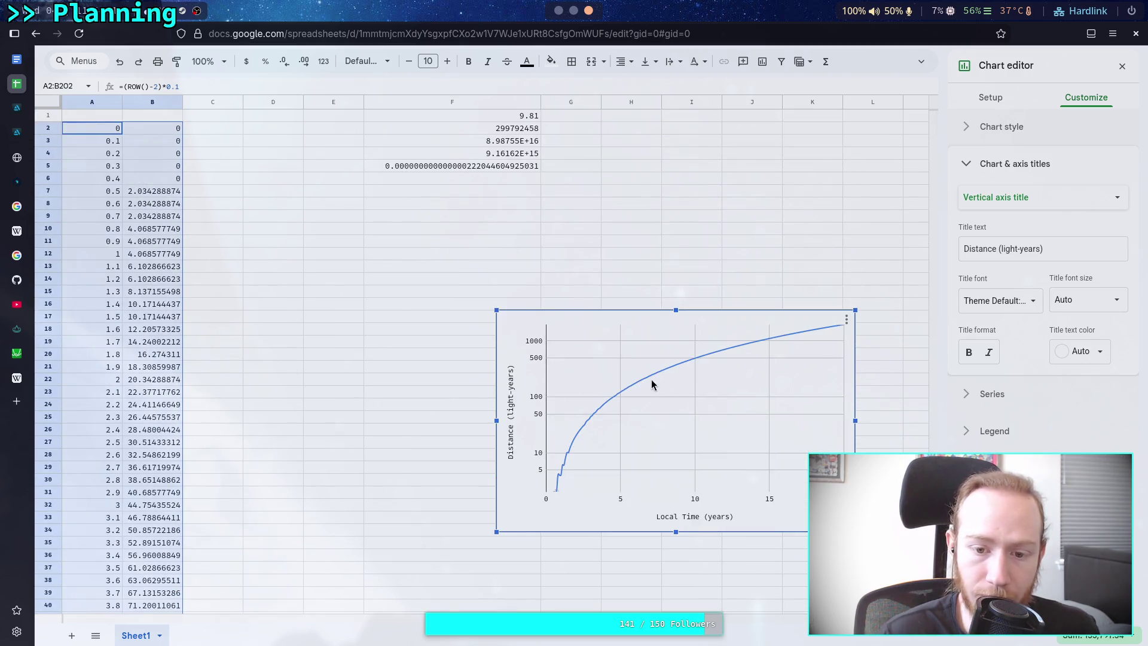
scroll(137, 400, "down", 20)
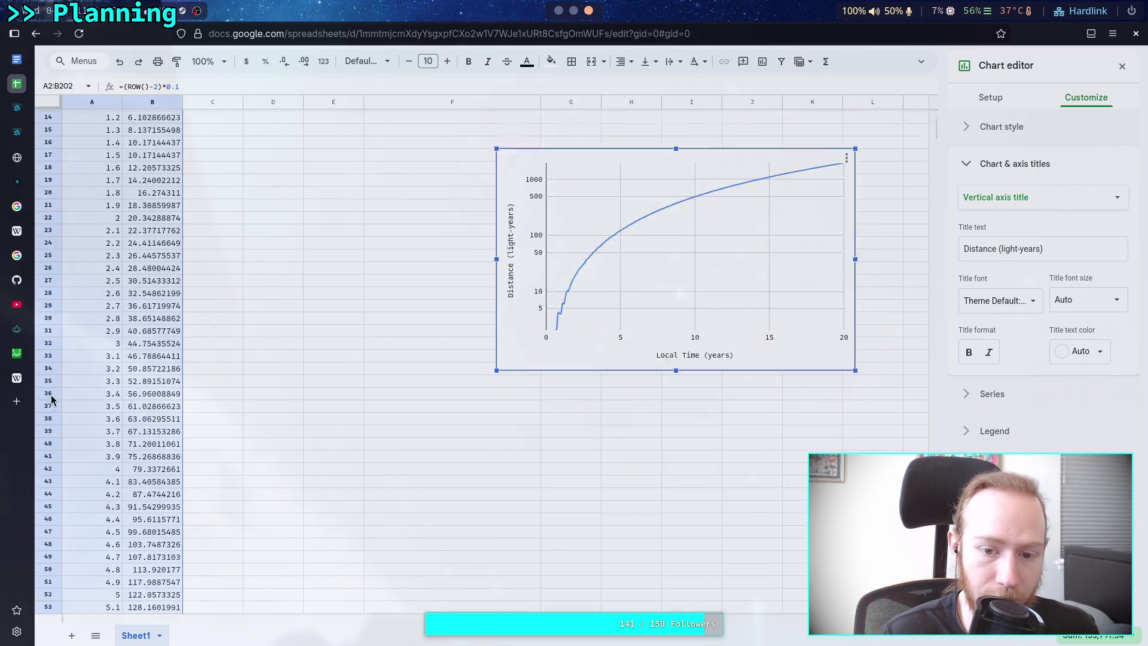
Change the chart's data range from A2:B202 to A2:B102.
scroll(167, 404, "up", 20)
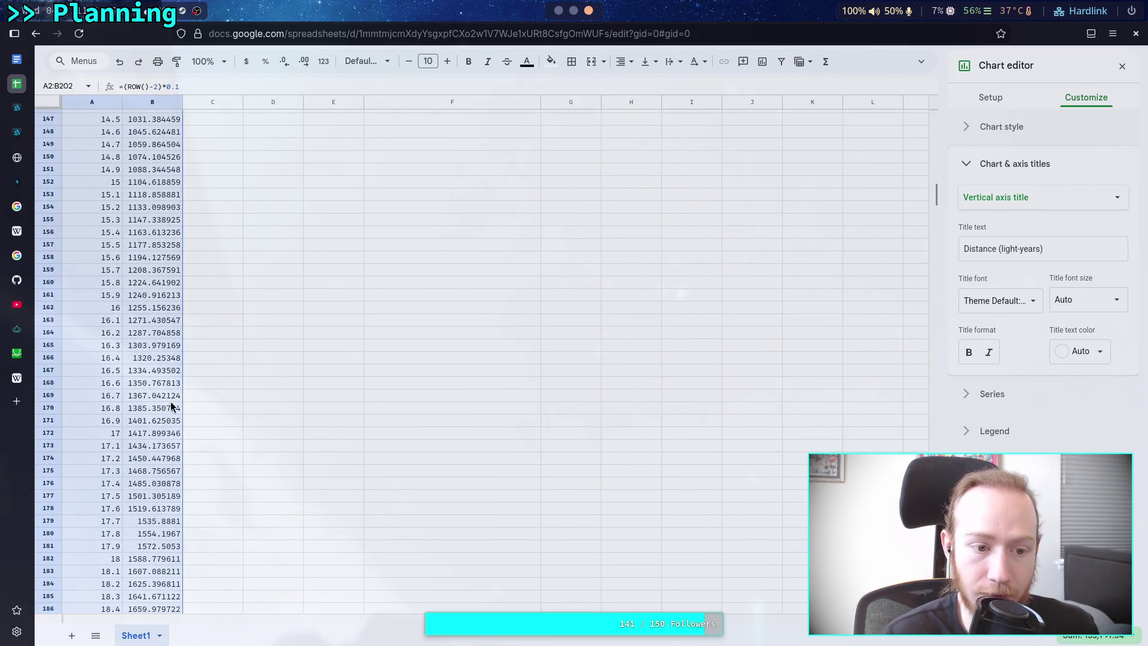
left_click(993, 97)
left_click(1026, 192)
scroll(271, 329, "down", 10)
scroll(202, 360, "down", 4)
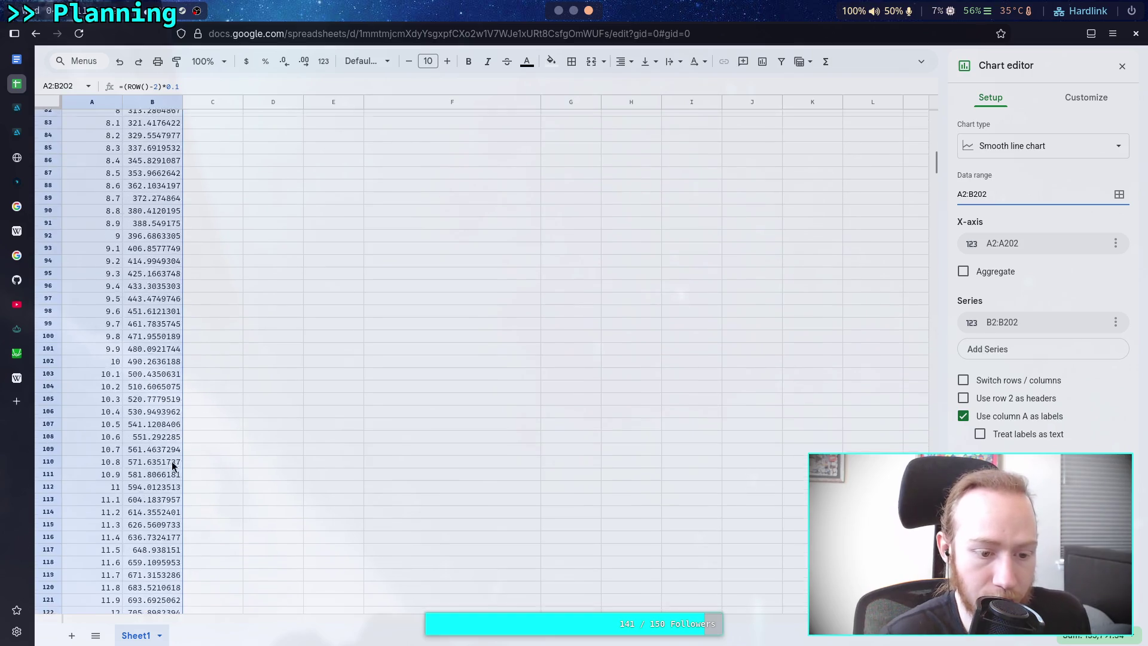
scroll(133, 272, "up", 2)
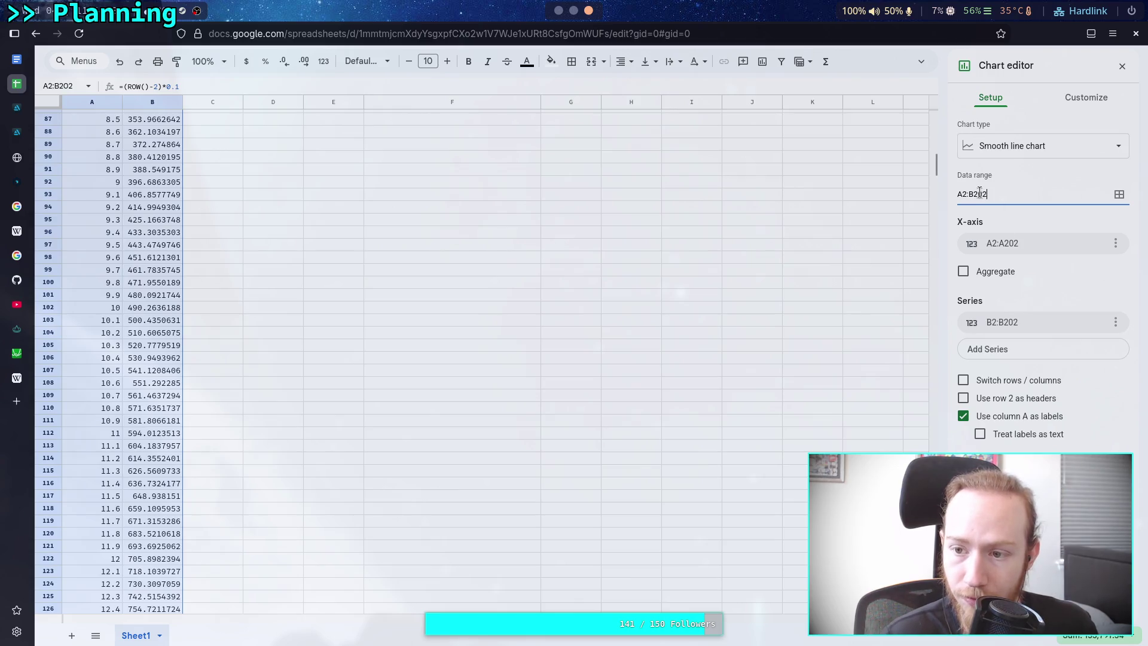
key("BackSpace")
type("10")
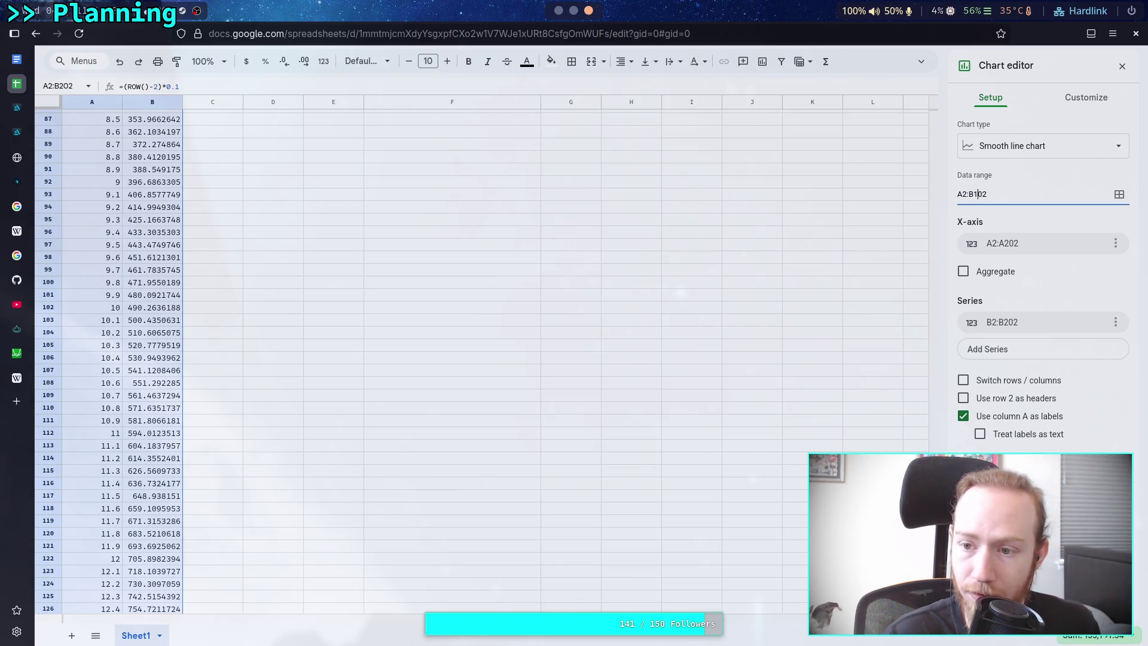
scroll(715, 264, "up", 15)
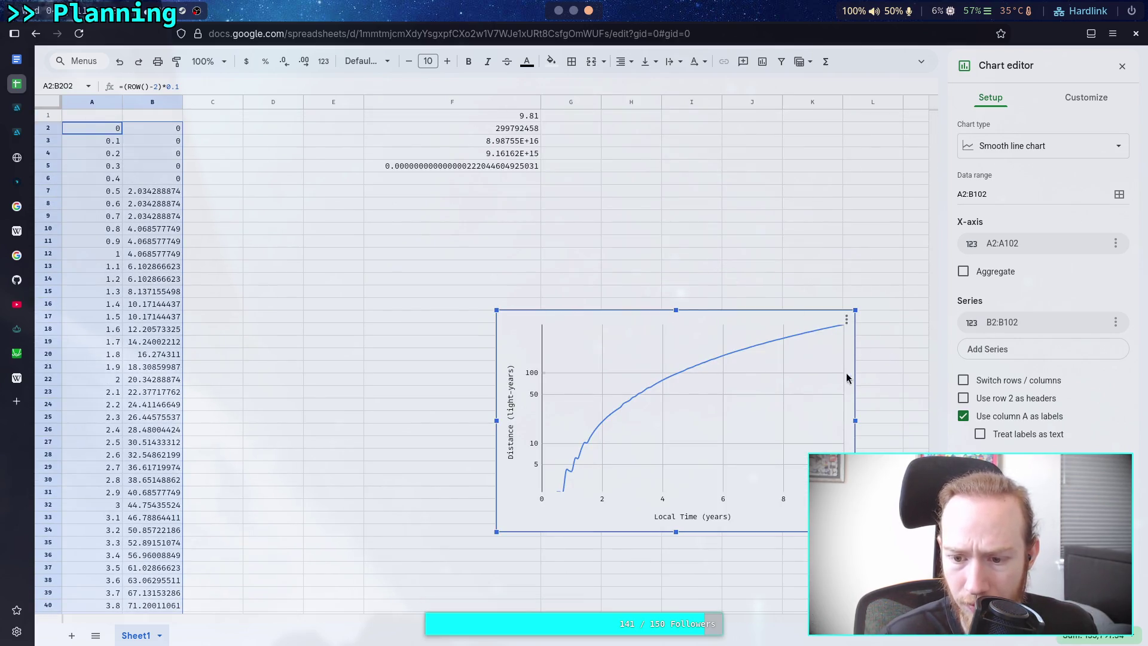
left_click(580, 455)
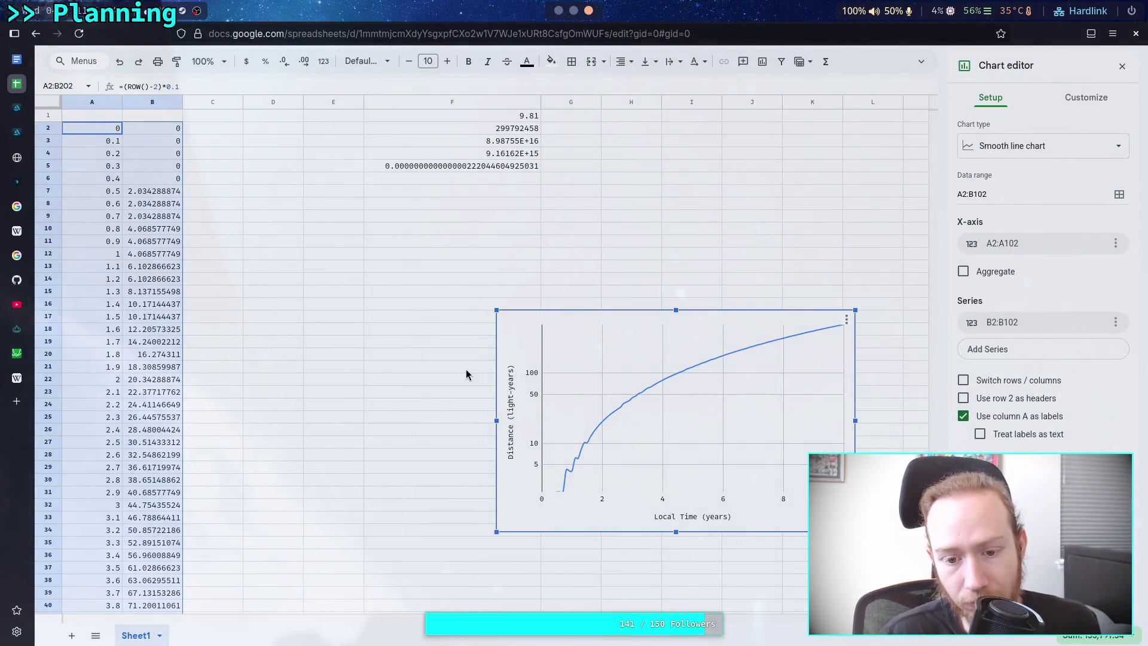
Move the chart up-left beside column B and enlarge it, making it taller.
left_click_drag(589, 320, 389, 255)
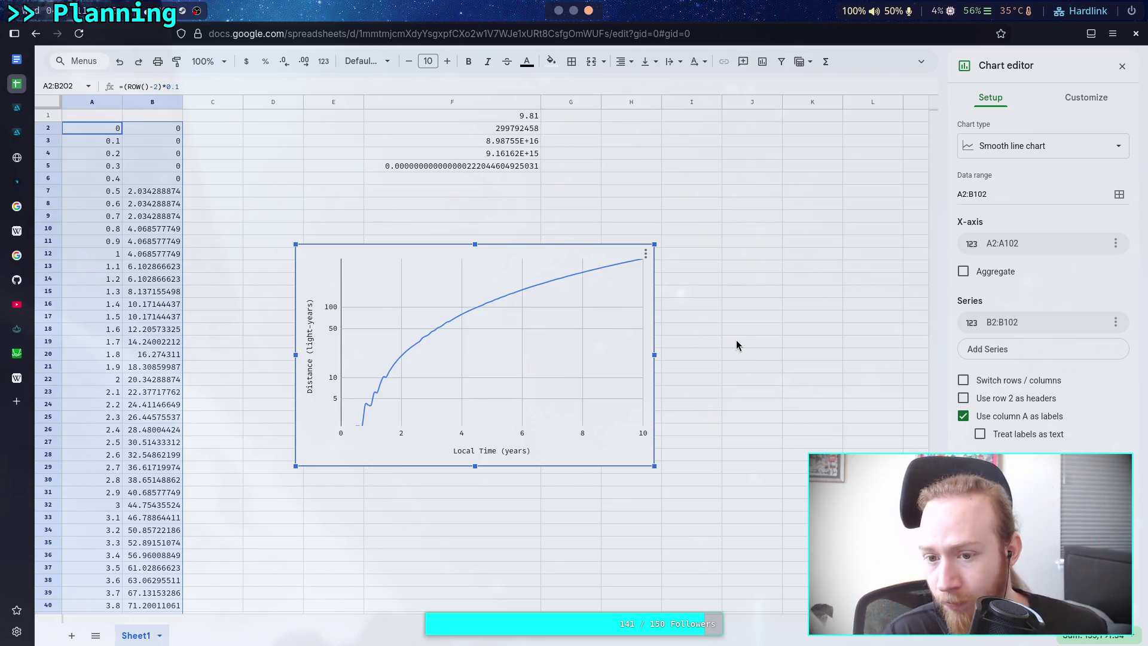
mouse_move(654, 466)
left_mouse_down()
mouse_move(655, 526)
mouse_move(682, 536)
left_mouse_up()
left_click_drag(527, 533, 531, 594)
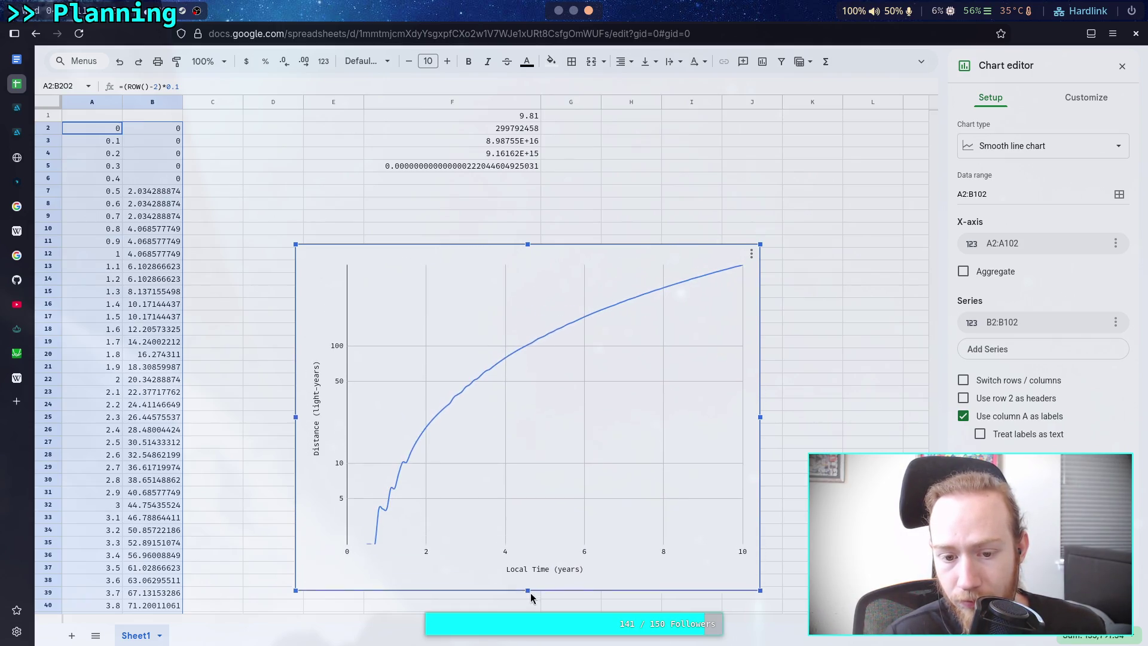
left_click_drag(440, 253, 422, 215)
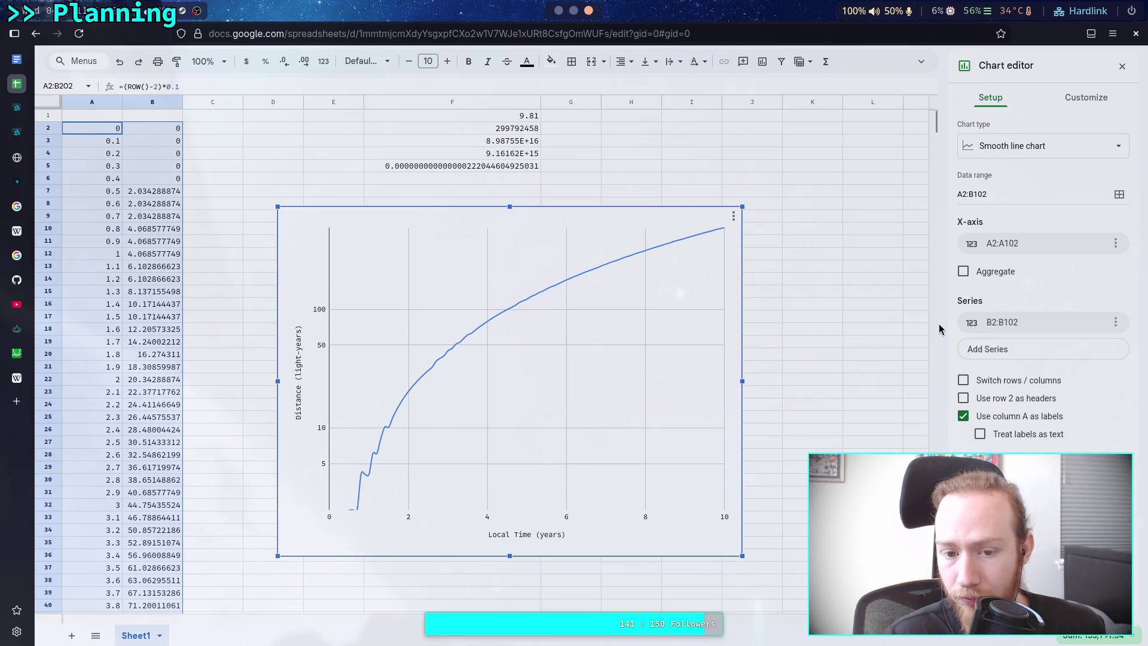
left_click(1076, 99)
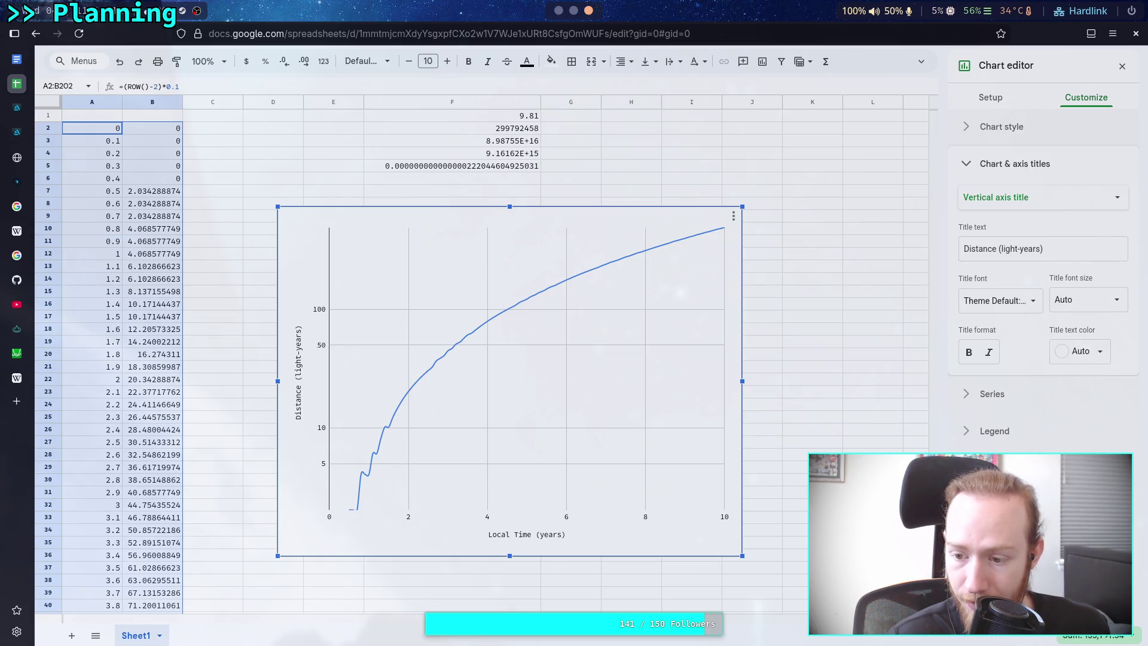
Turn off the vertical axis log scale so it runs linearly from 0 to 500.
left_click(993, 393)
left_click(994, 206)
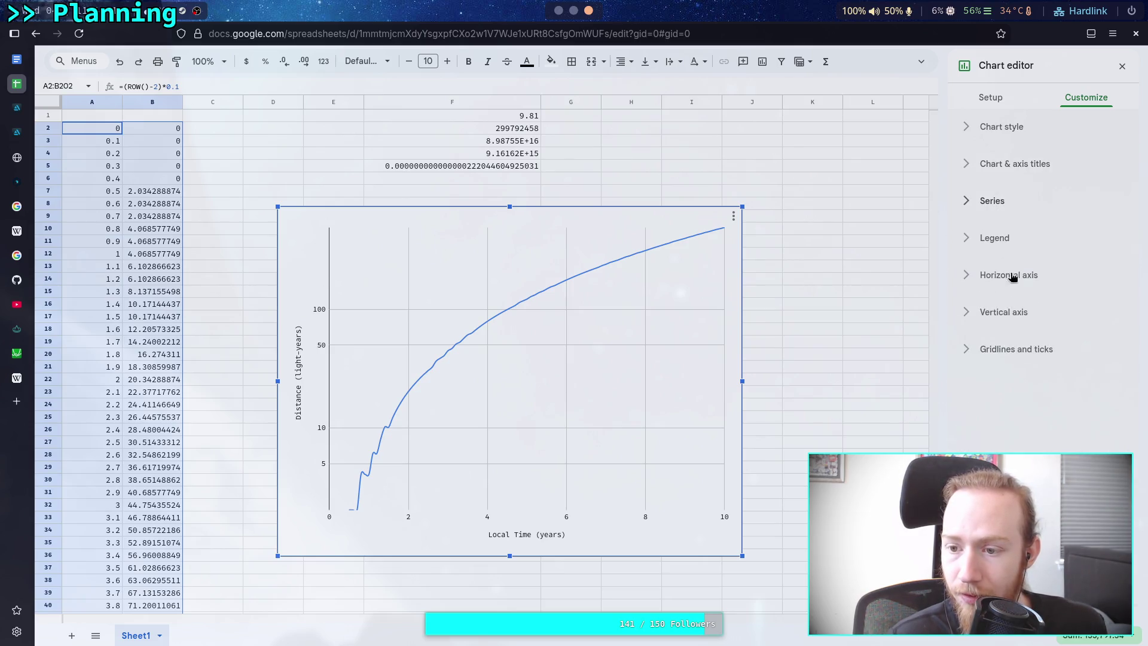
left_click(1023, 314)
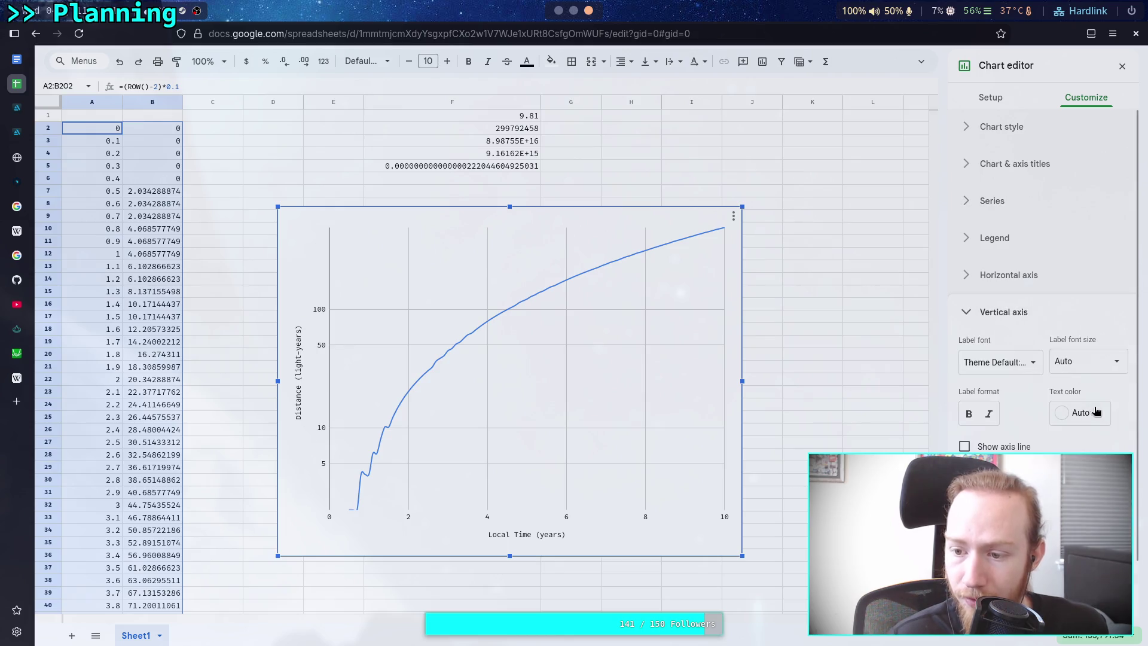
scroll(1051, 420, "down", 1)
left_click(964, 508)
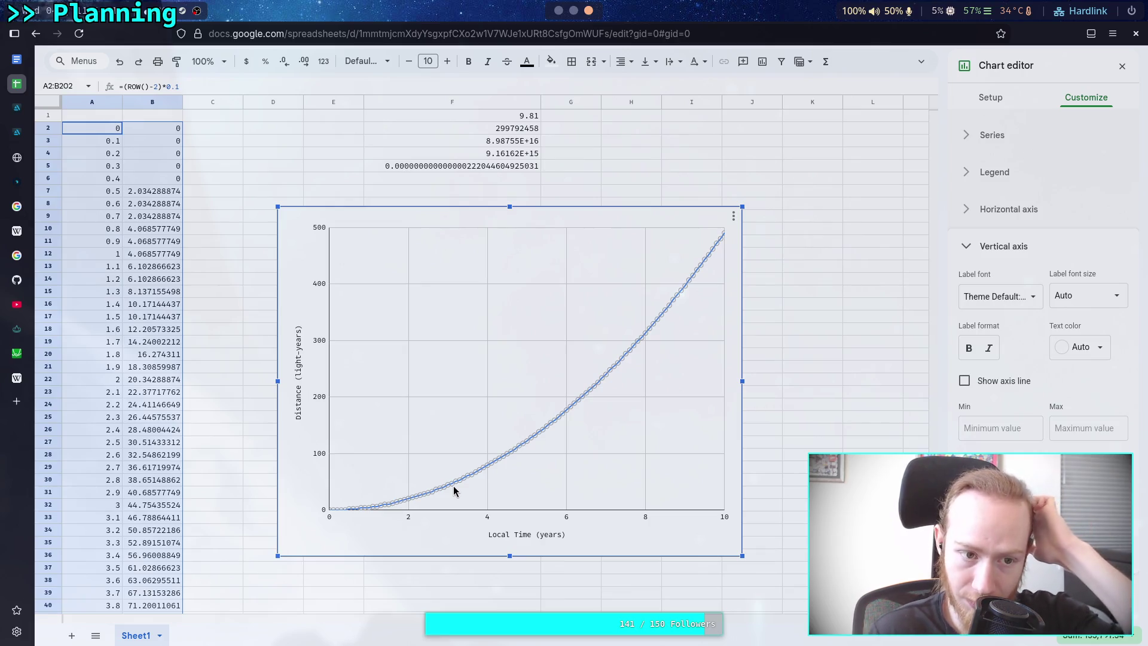
left_click(167, 130)
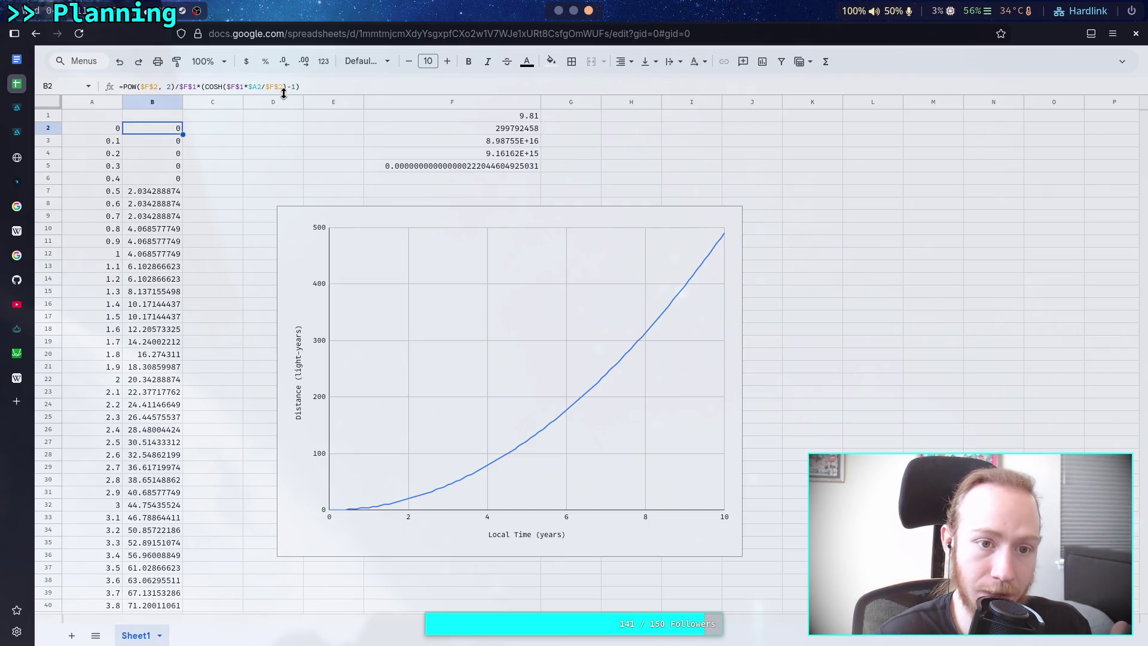
Wrap B2's COSH distance formula in parentheses and append /2.0 to halve it.
left_click(328, 84)
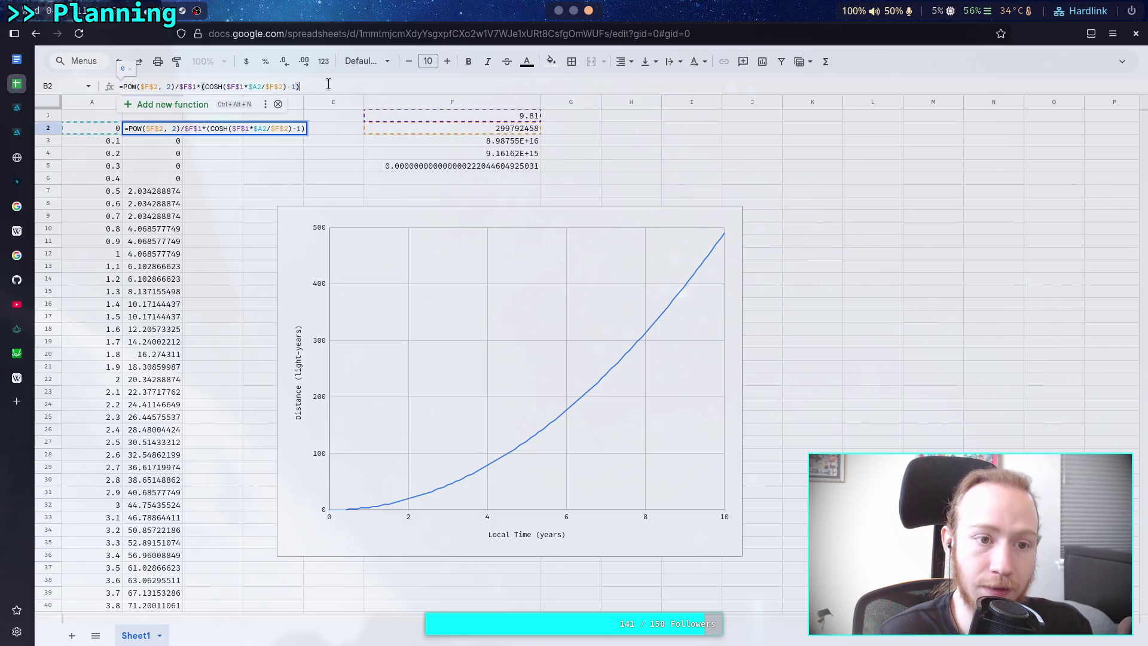
left_click(124, 87)
type("(")
left_click(375, 87)
type(")")
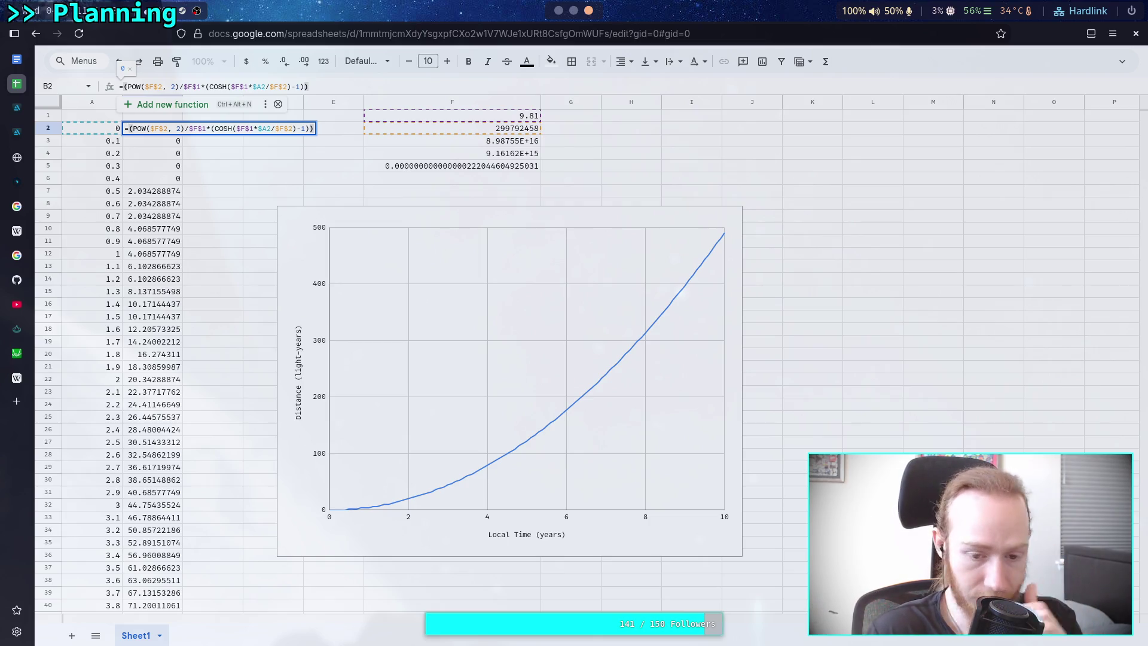
type("/2.0")
key("Return")
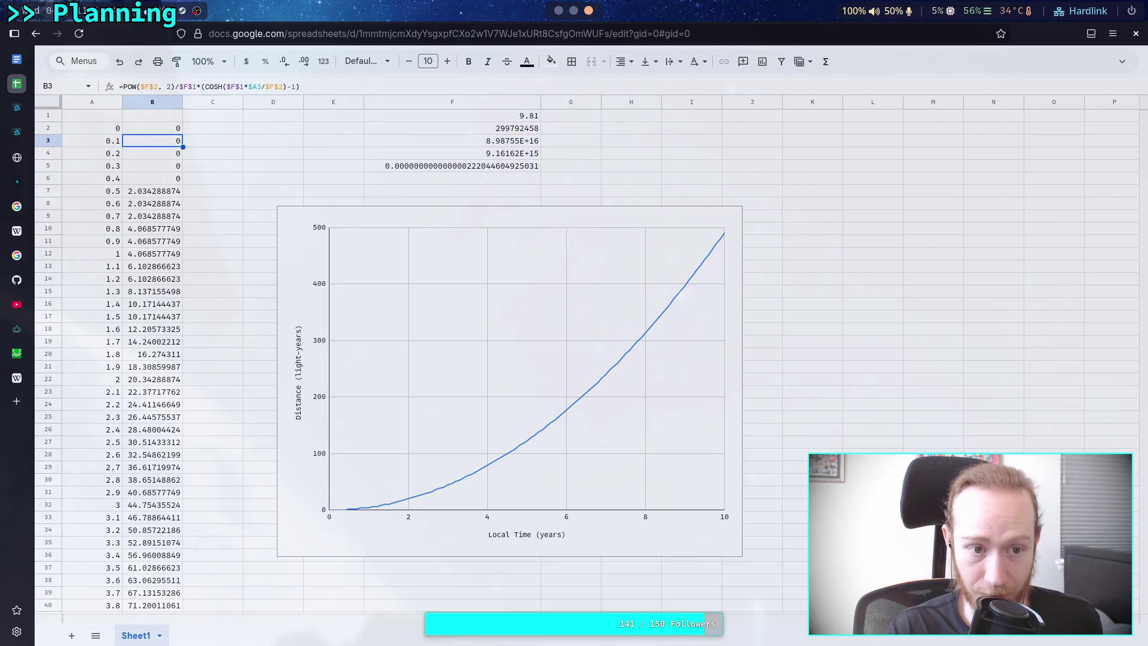
Fill the halved distance formula from B2 down through B202.
left_click(170, 127)
mouse_move(185, 131)
left_mouse_down()
mouse_move(191, 217)
mouse_move(159, 123)
mouse_move(180, 124)
mouse_move(187, 209)
left_mouse_up()
scroll(182, 406, "down", 20)
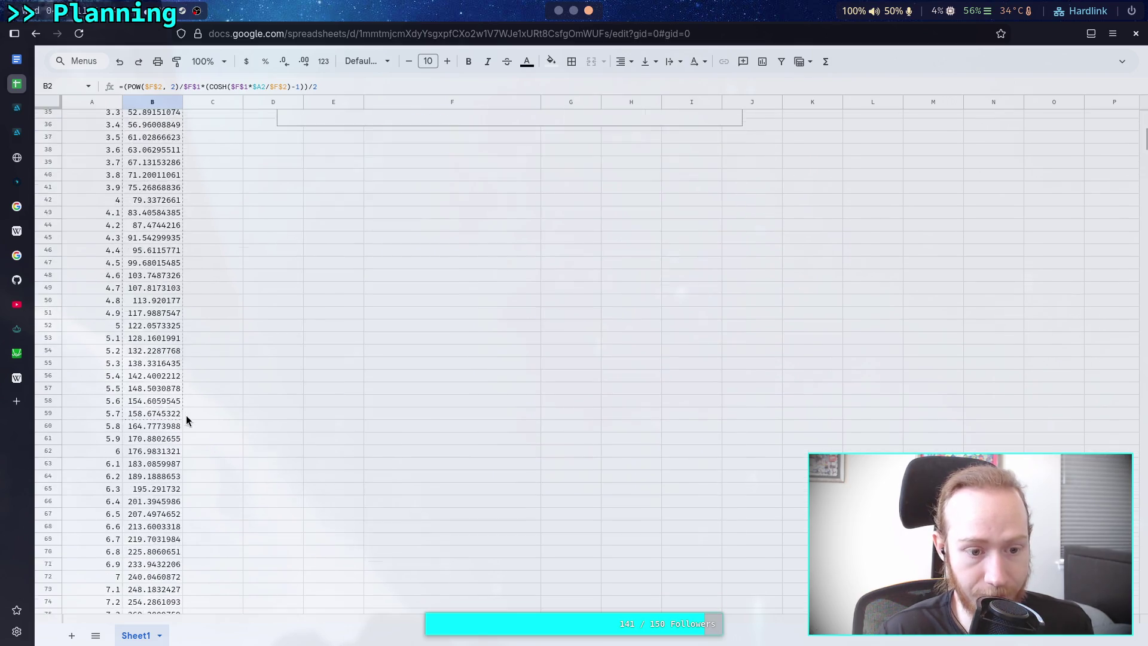
scroll(177, 427, "down", 3)
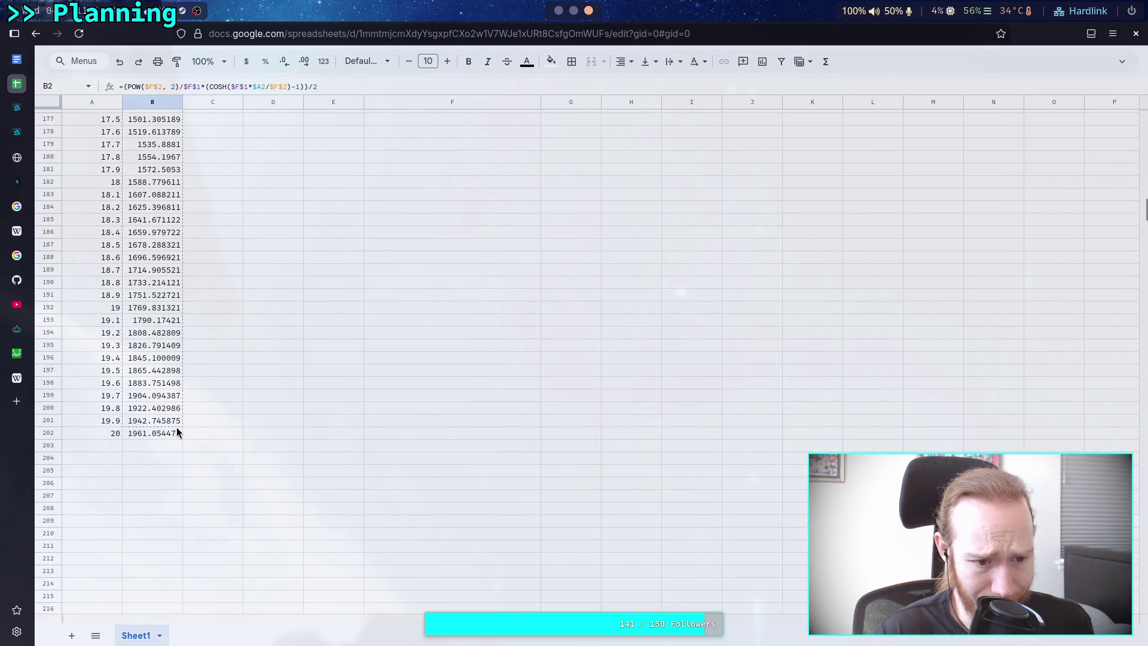
left_click(175, 435, "shift")
scroll(186, 400, "up", 20)
scroll(182, 396, "up", 15)
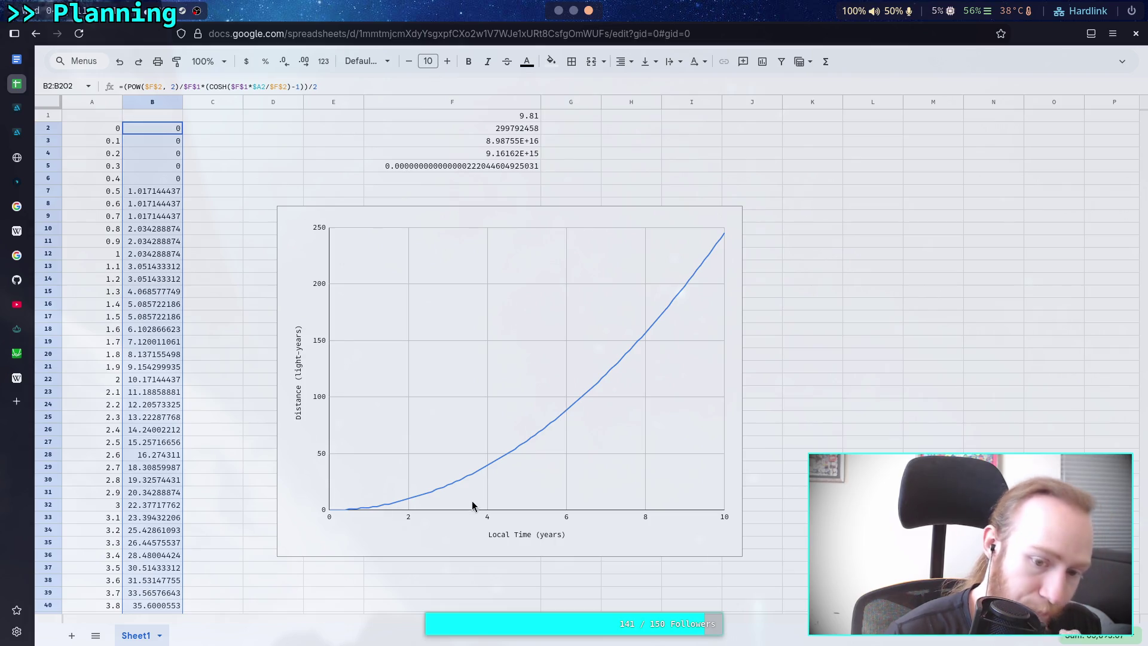
left_click(410, 502)
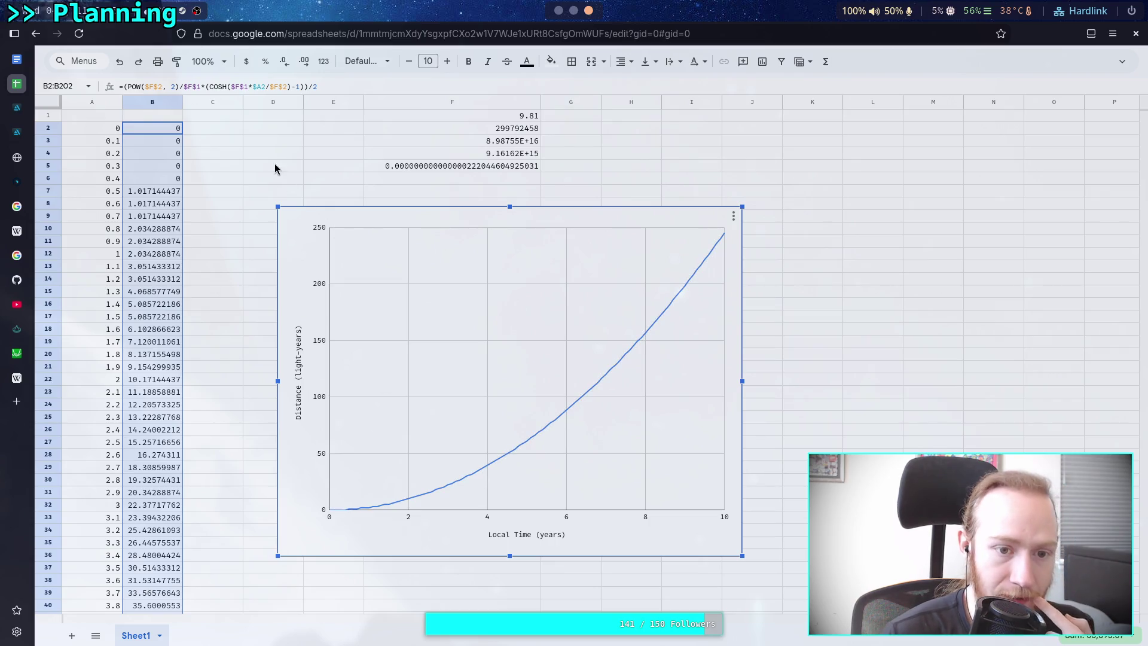
left_click(323, 197)
left_click(573, 11)
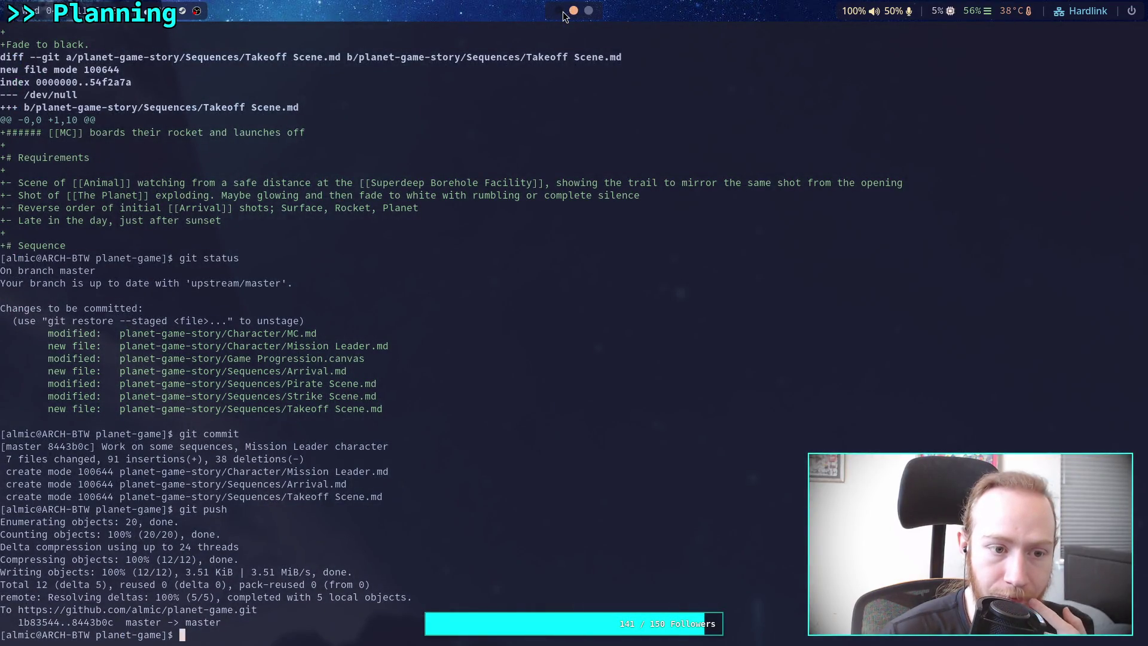
left_click(588, 10)
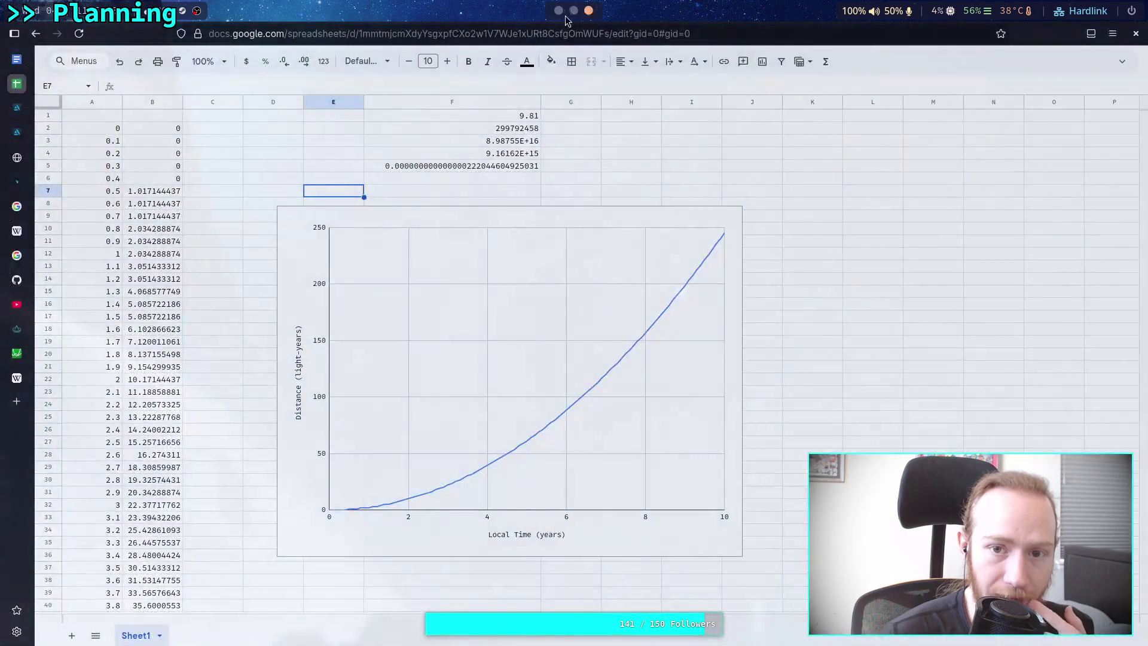
Select the distance chart, then bring up the FUTURE note in Obsidian.
left_click(448, 487)
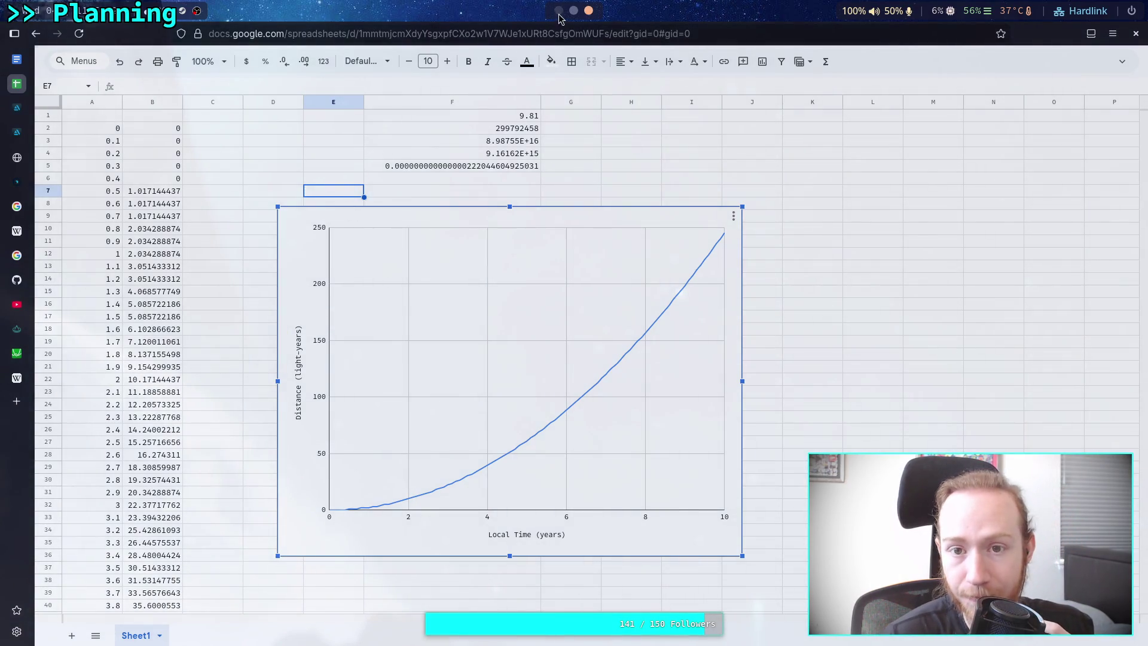
left_click(558, 10)
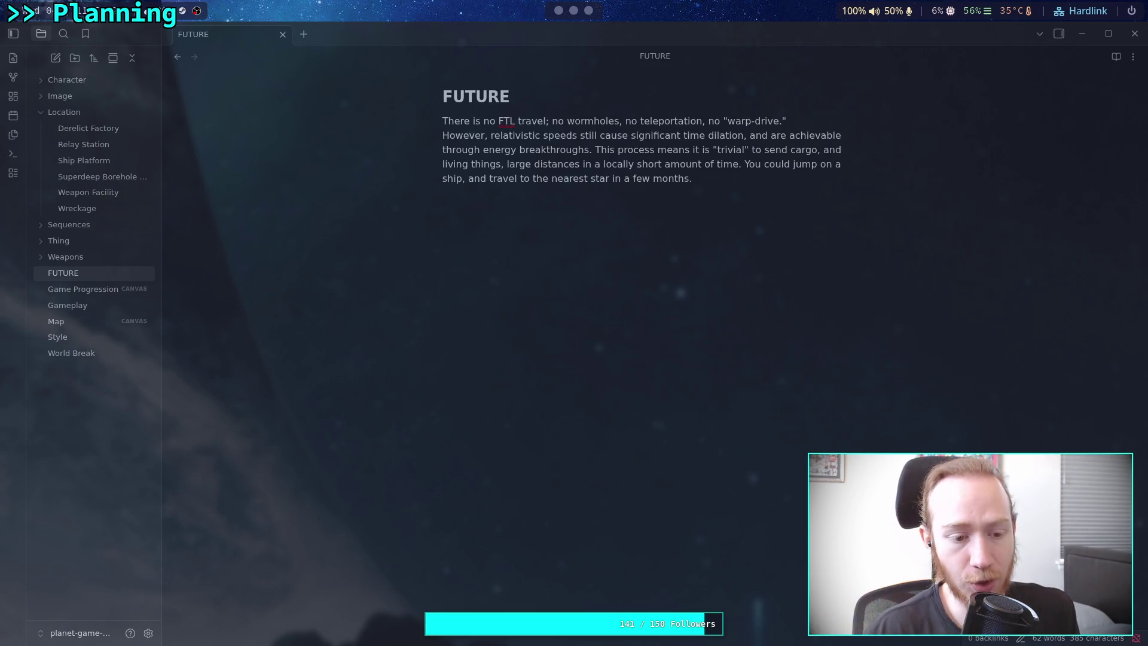
left_click(540, 223)
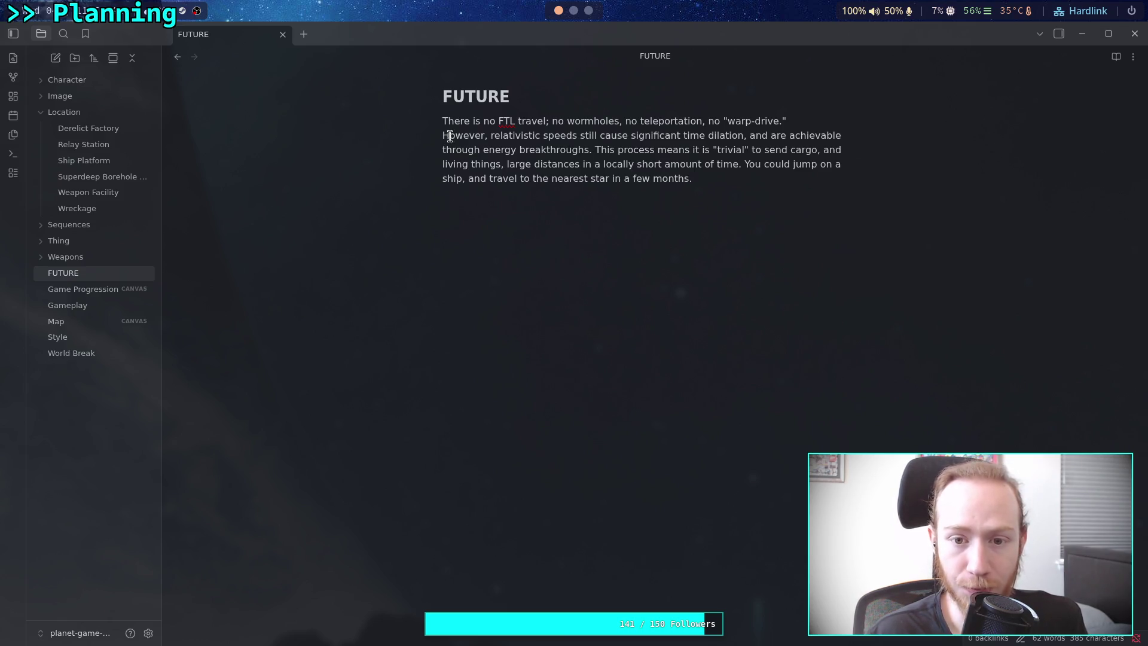
Insert 'and procedural' before 'breakthroughs', mark 'a few months', and return to the spreadsheet.
left_click(519, 150)
type("and proce")
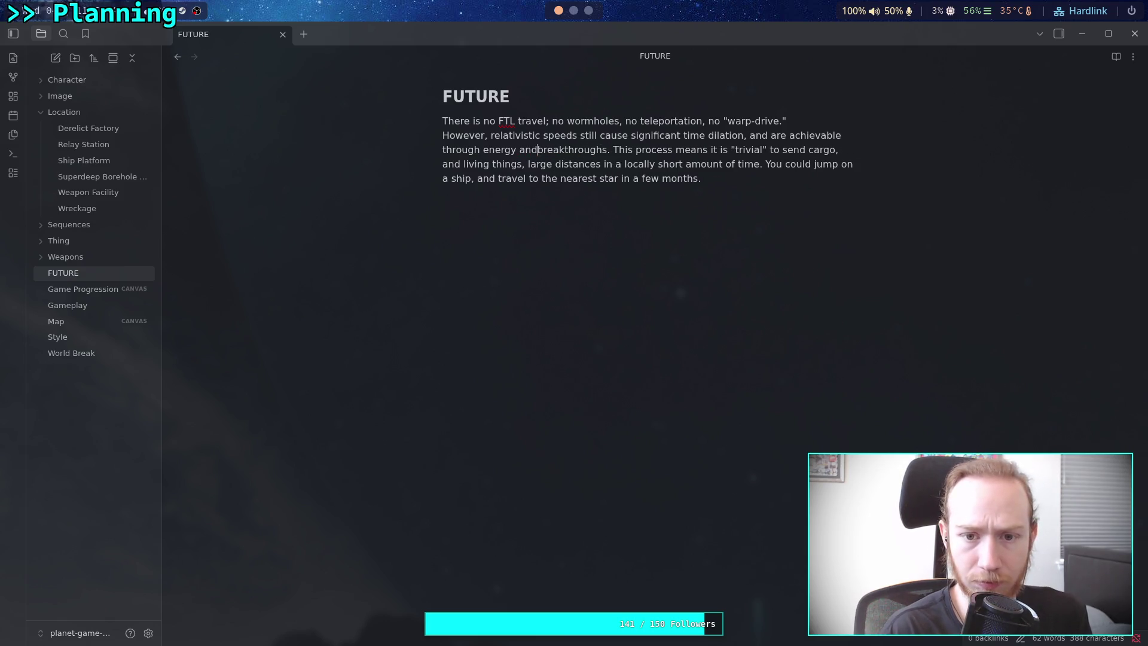
type("dural")
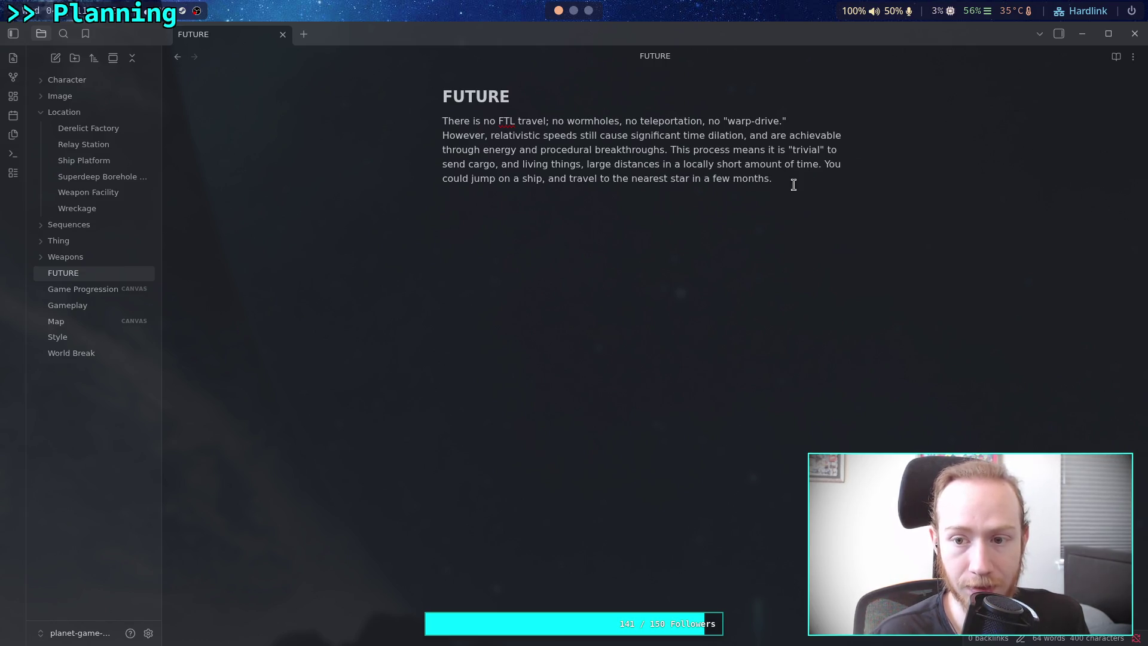
left_click(804, 229)
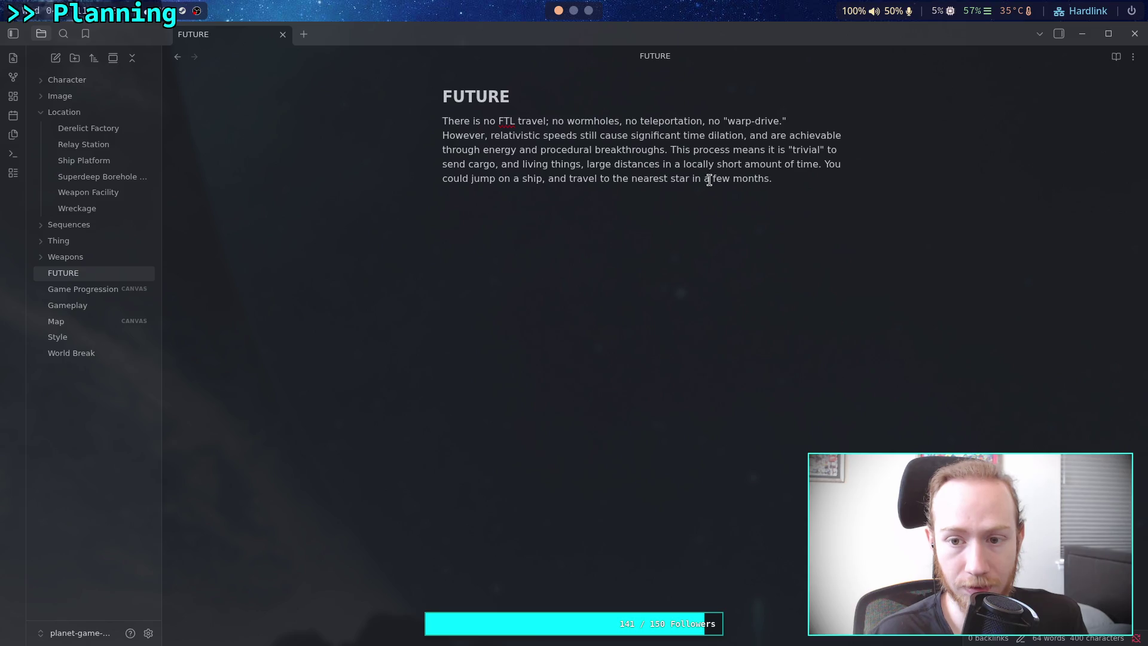
left_click_drag(704, 179, 769, 179)
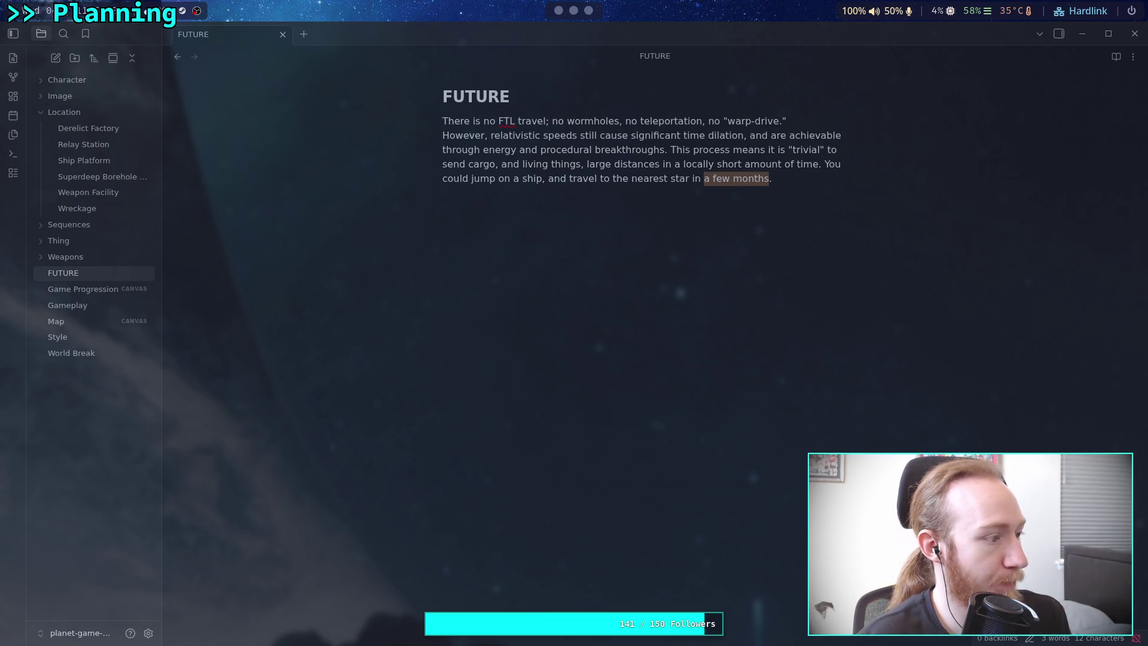
key("super+3")
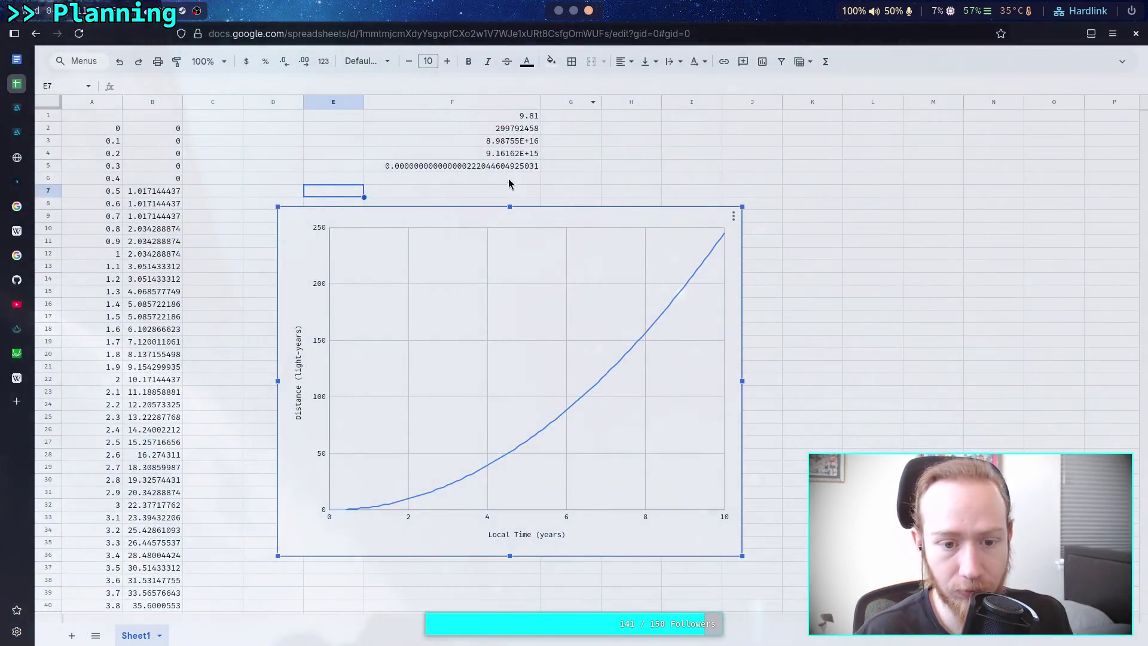
Read a point's value on the distance chart, then return to the FUTURE note.
mouse_move(386, 510)
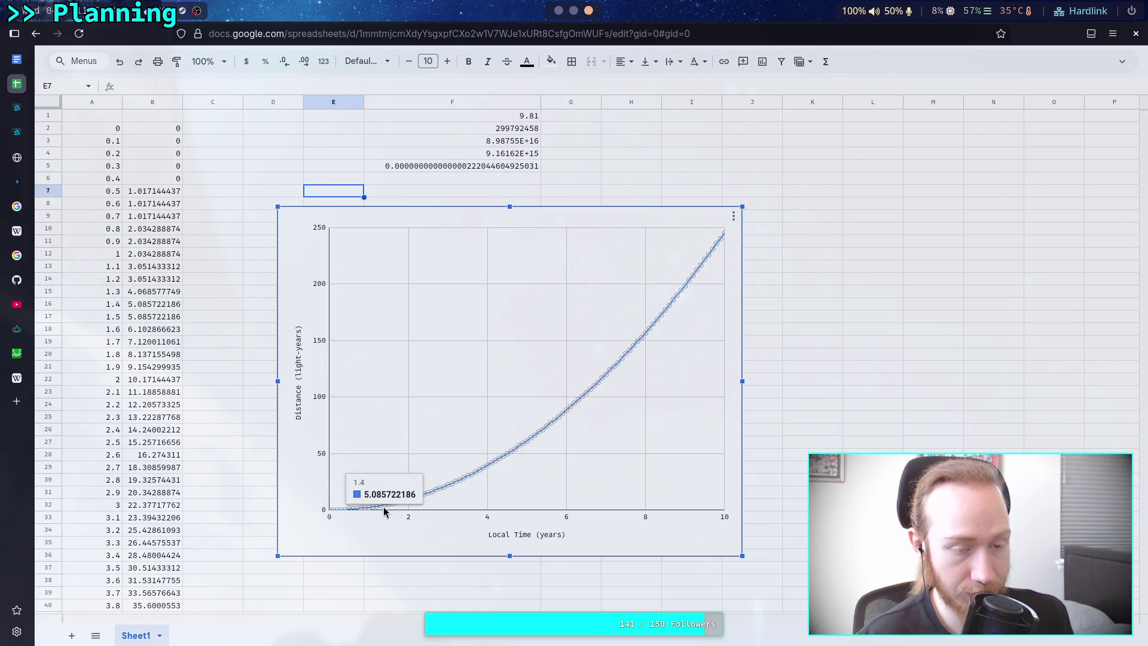
left_click(557, 16)
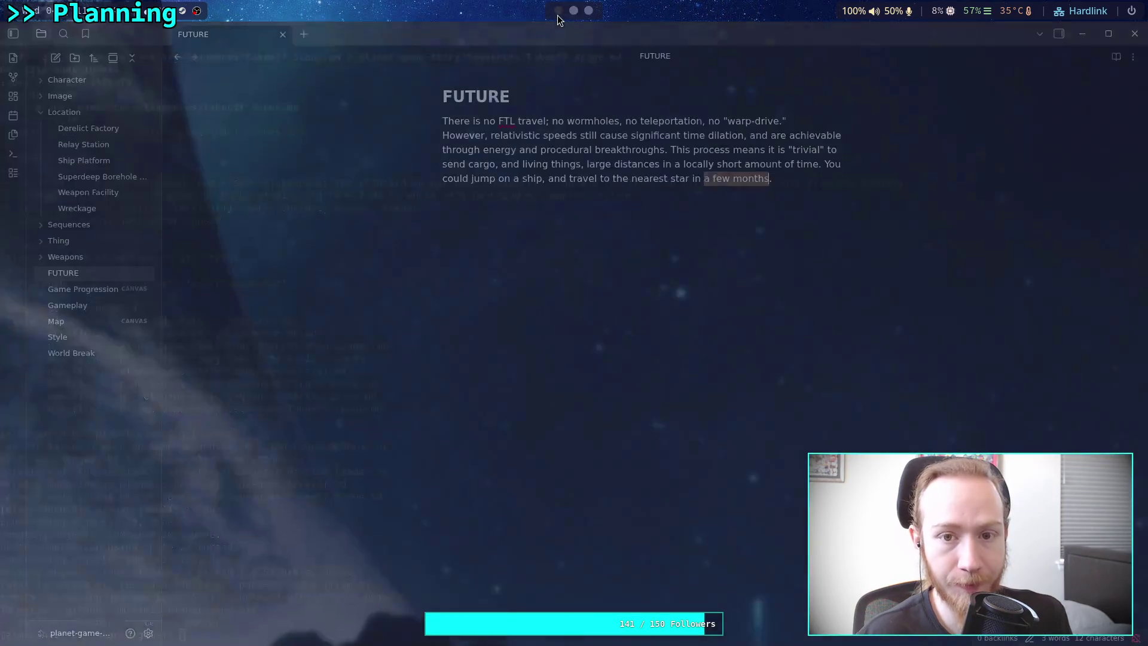
Replace 'a few months' with 'a little over a year using Earth', then return to Sheets.
left_click(706, 178)
left_click_drag(704, 181, 778, 183)
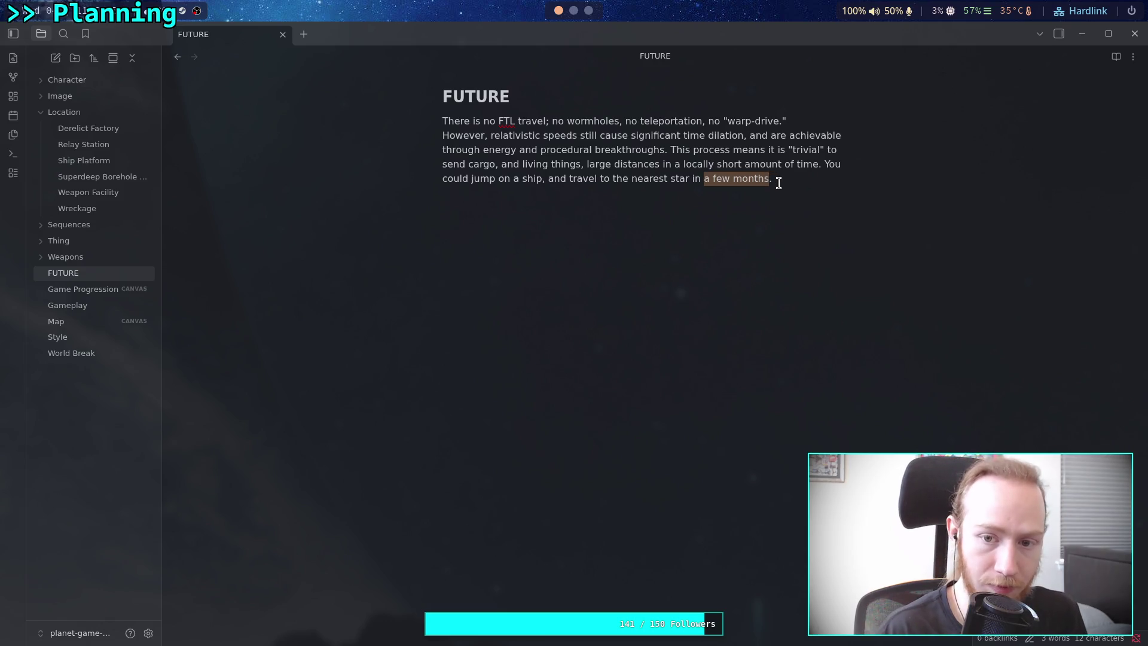
type("a little")
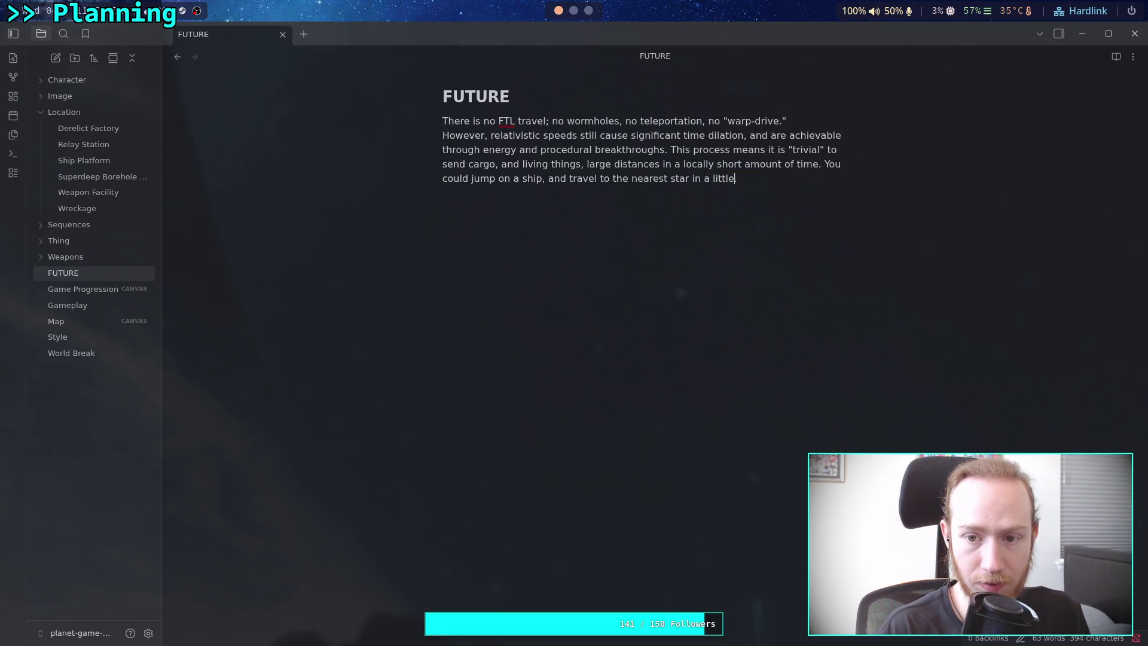
type(" over a y")
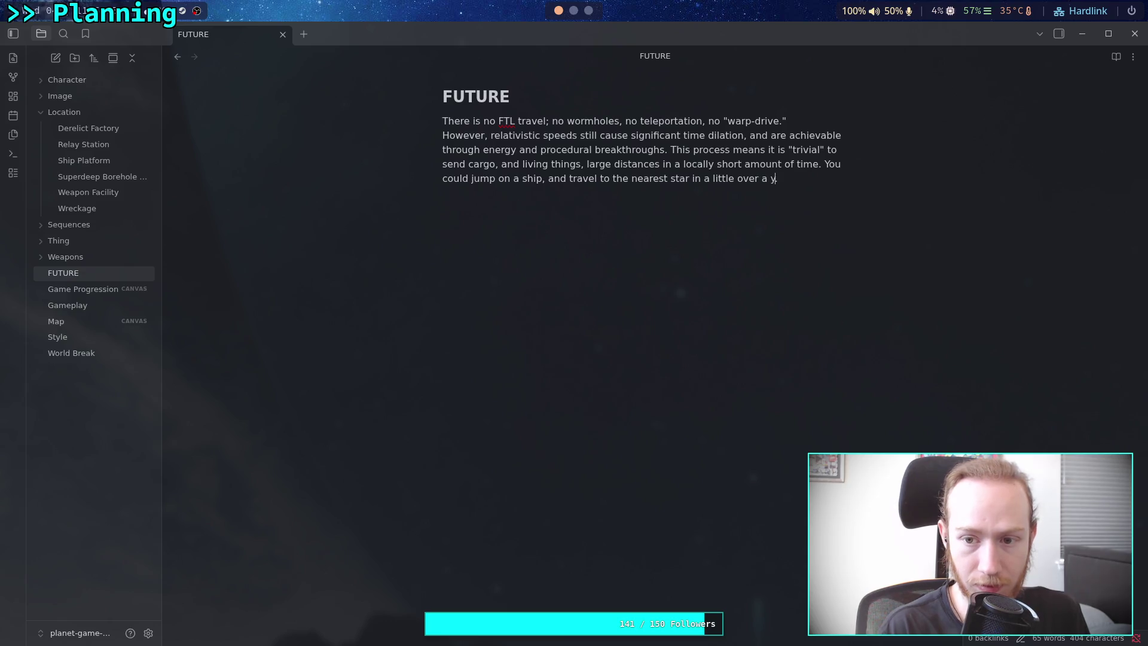
type("ear us")
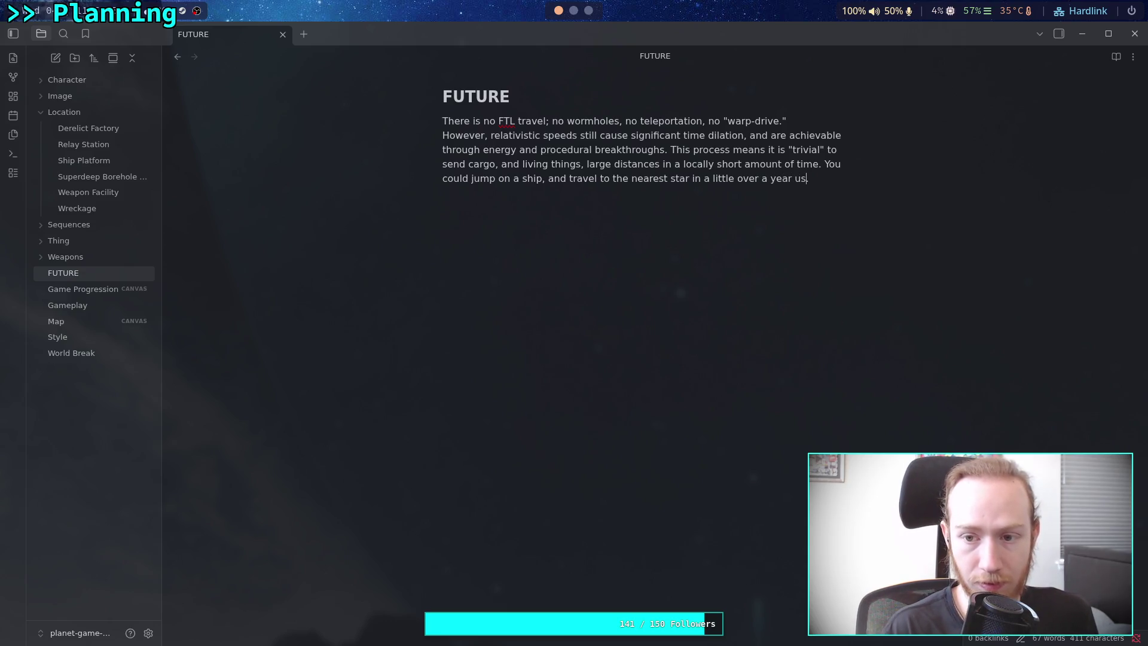
type("ing gra")
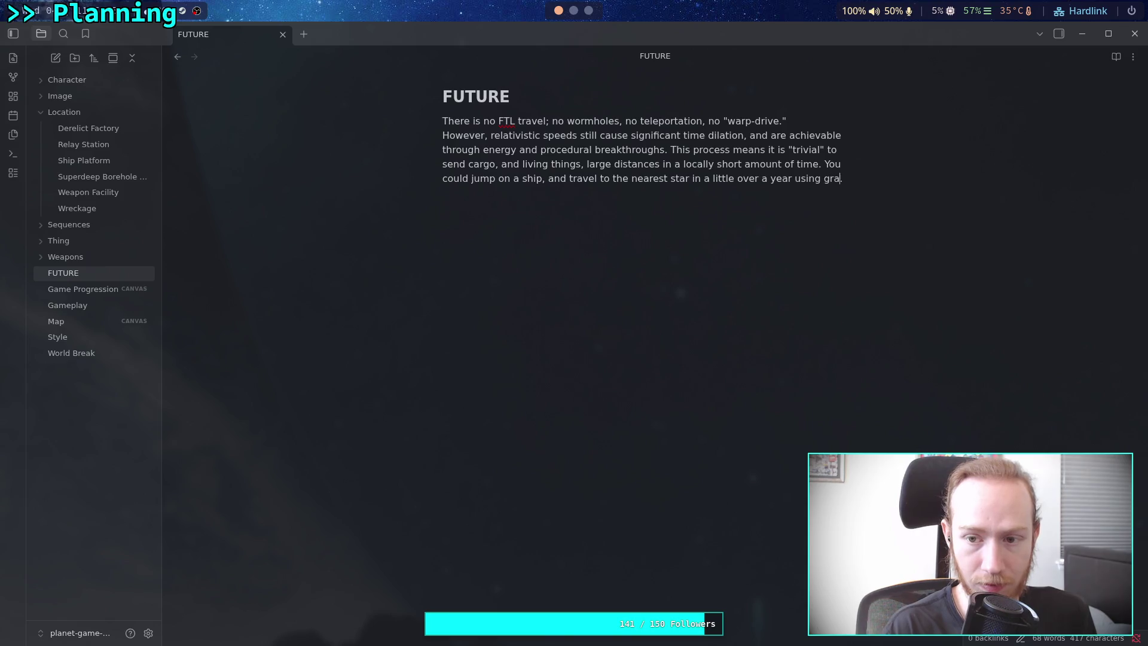
type("vity ")
type("a")
key("BackSpace")
key("BackSpace")
key("BackSpace")
key("BackSpace")
key("BackSpace")
key("BackSpace")
type("Earth")
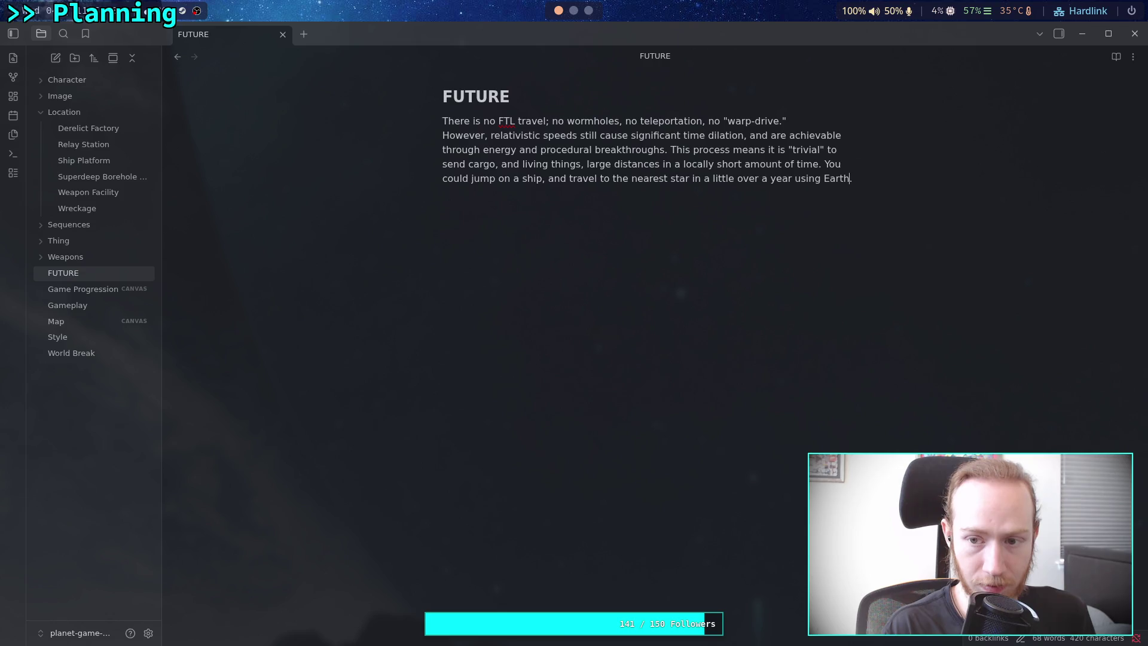
left_click(588, 11)
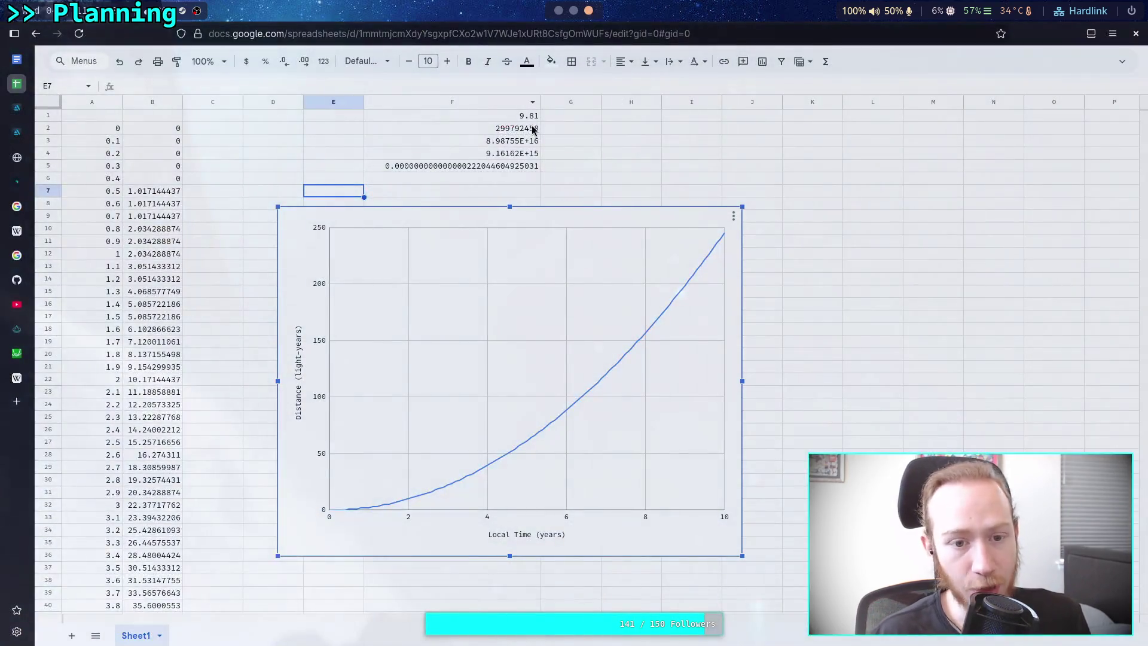
Select the 9.81 acceleration in F1 and begin editing it.
left_click(527, 119)
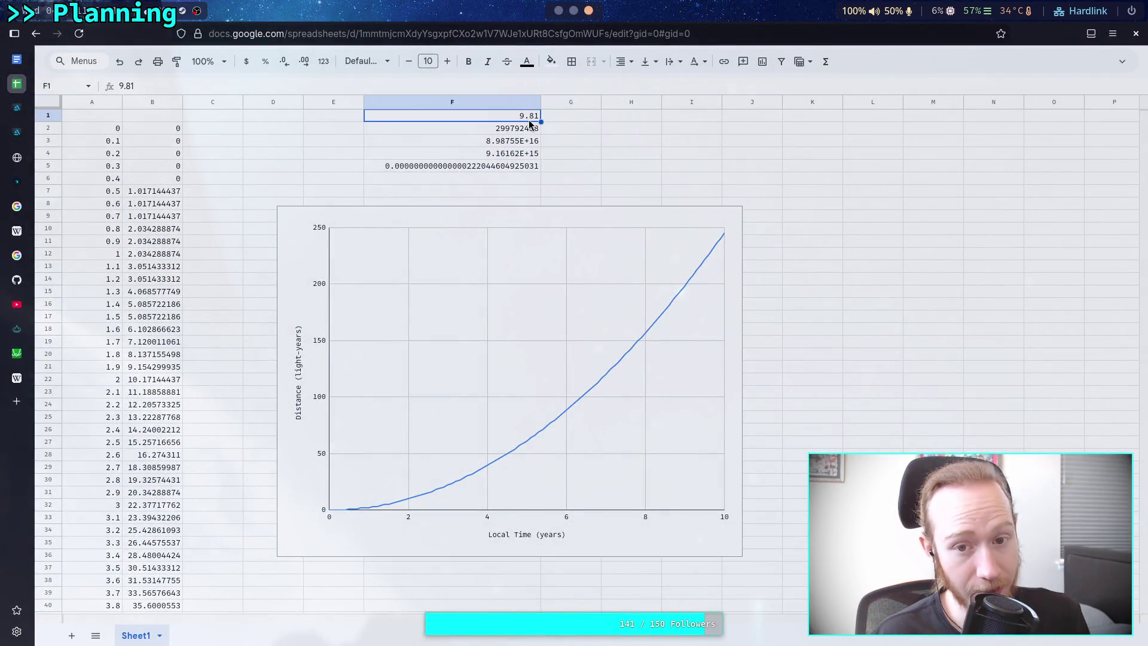
key("super")
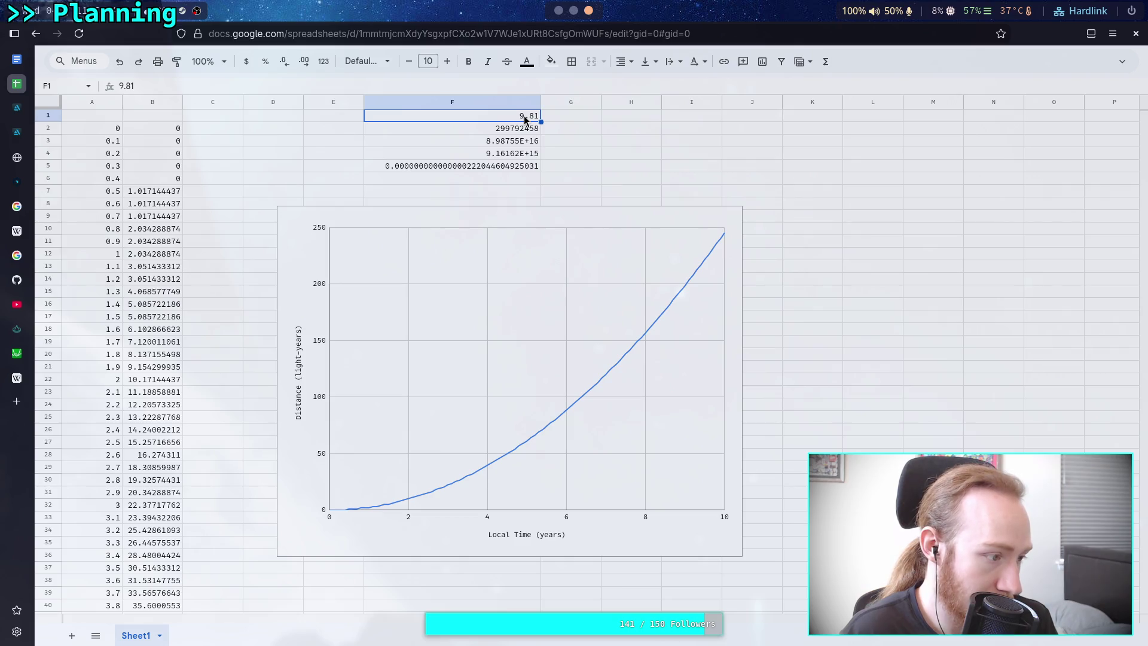
key("Return")
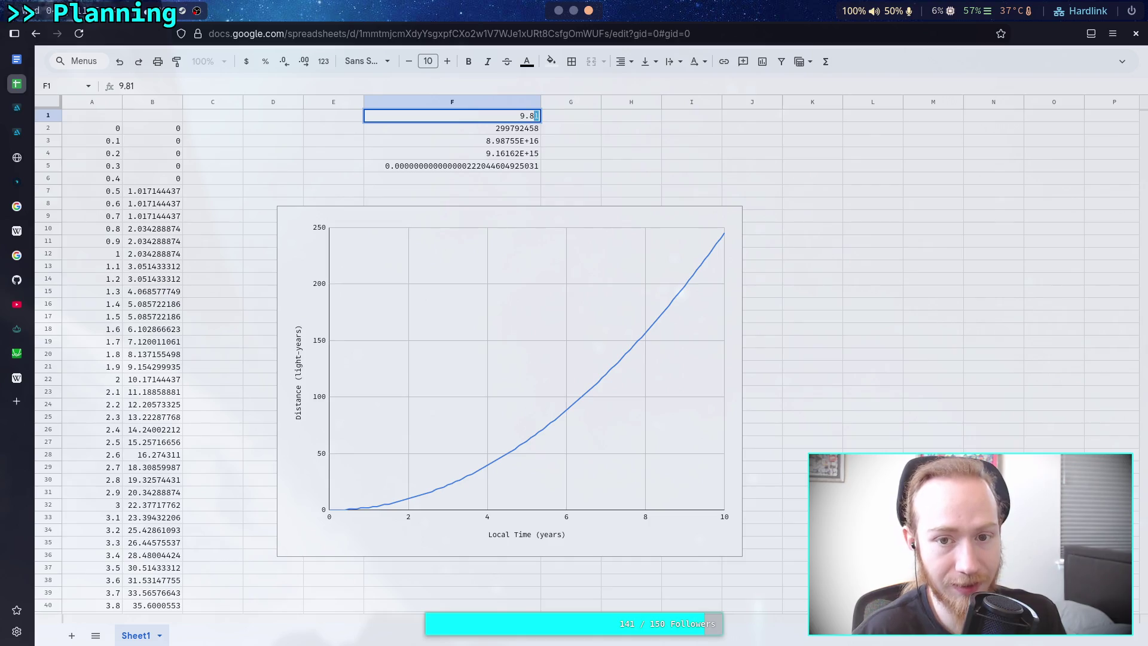
Confirm 9.83 as the F1 acceleration, then change it back to 9.81.
key("Return")
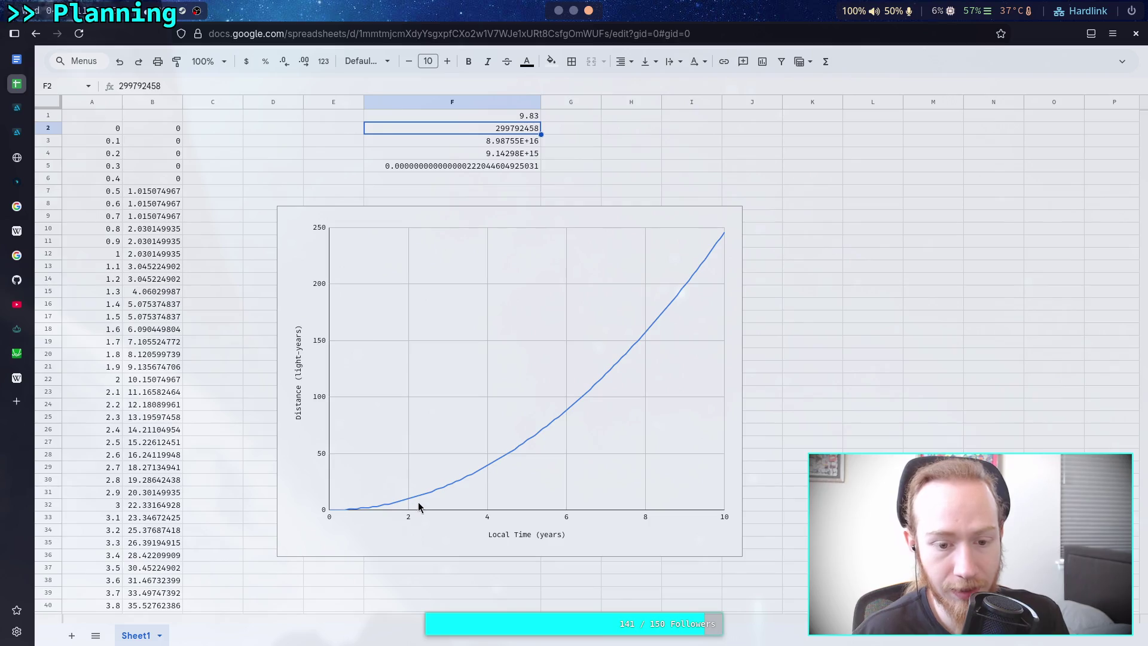
left_click(528, 116)
double_click(528, 116)
key("BackSpace")
type("1")
key("Return")
Set the F1 acceleration to 9.83 again.
key("Down")
key("Up")
key("Up")
key("Return")
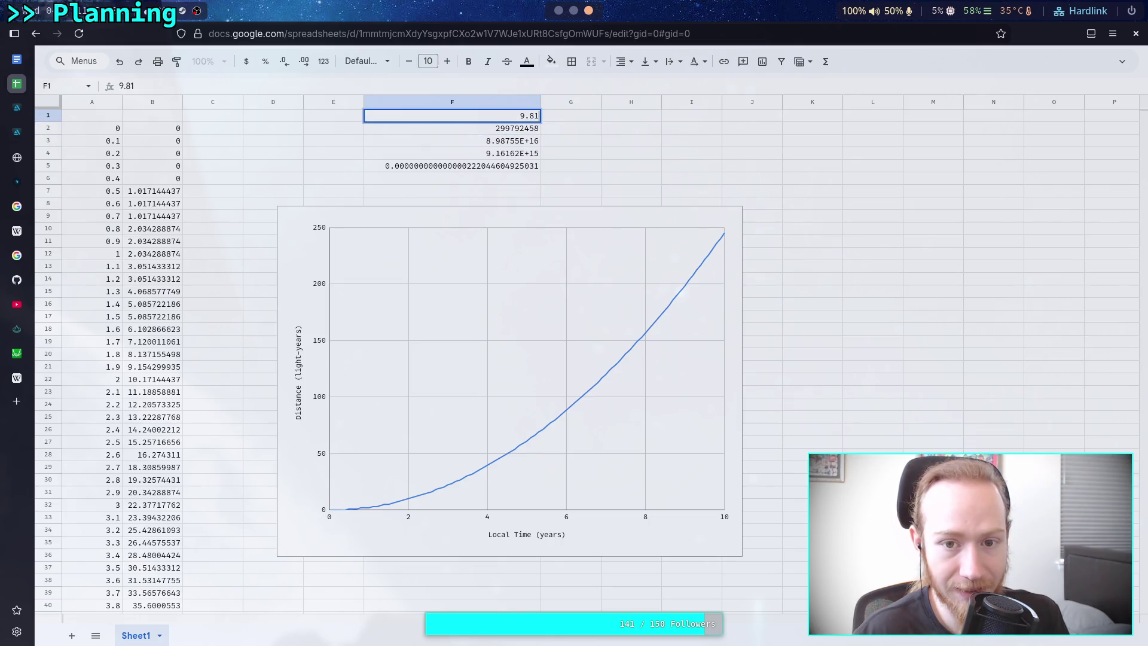
key("BackSpace")
type("3")
key("Return")
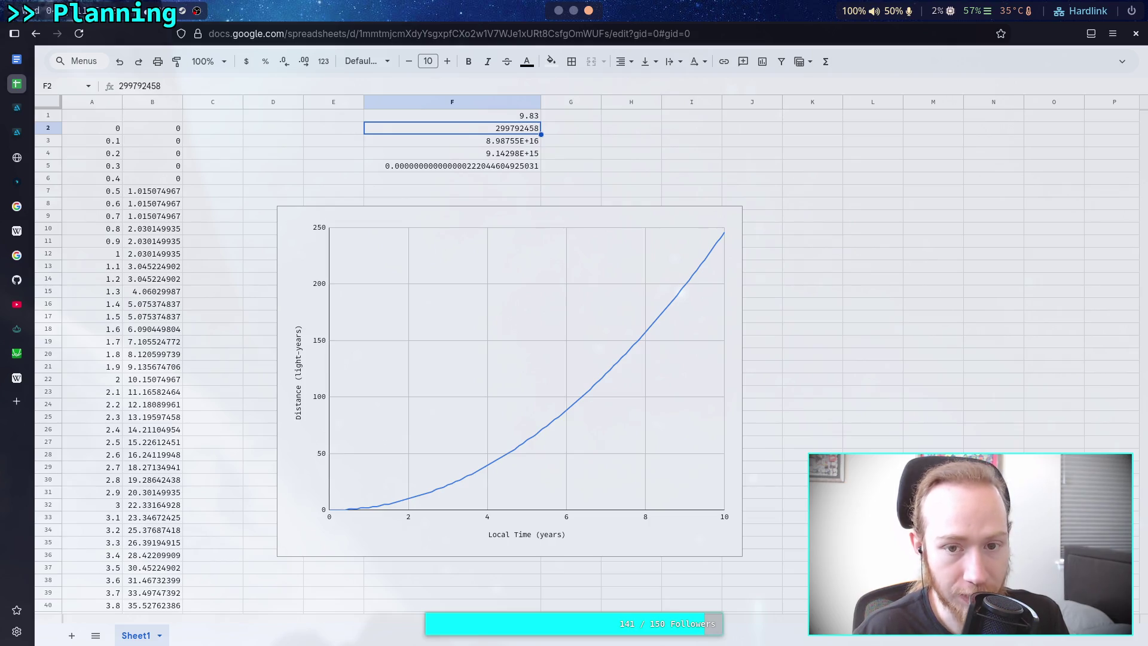
Return F1 to 9.81 and reopen the cell for editing.
key("Up")
key("Return")
key("shift+Left")
type("1")
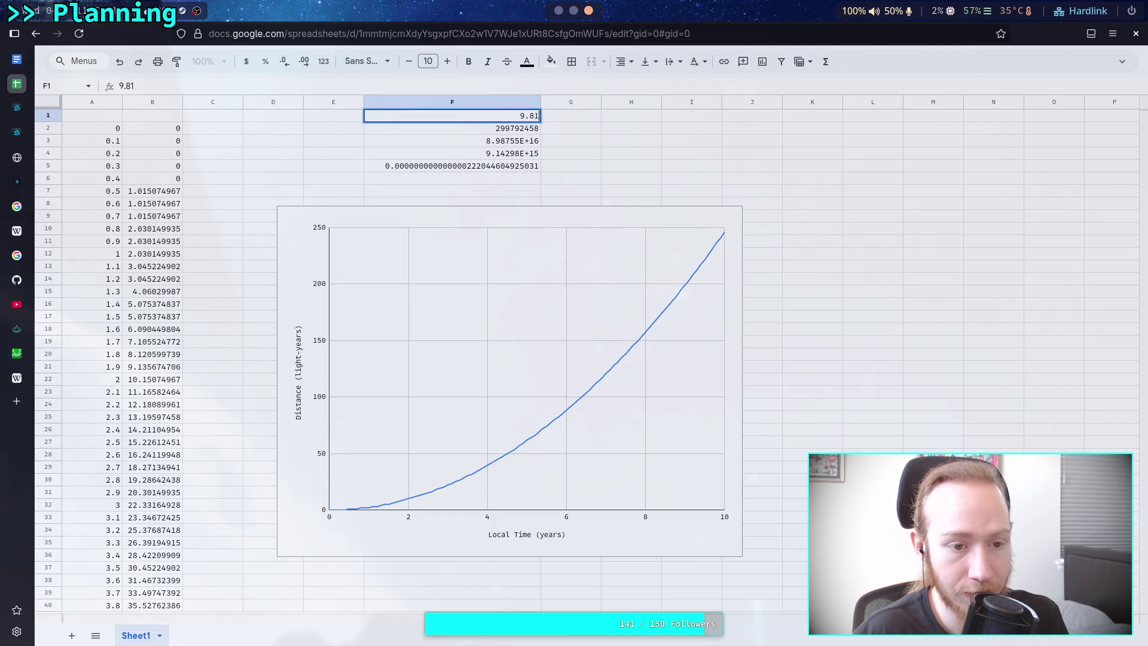
key("Return")
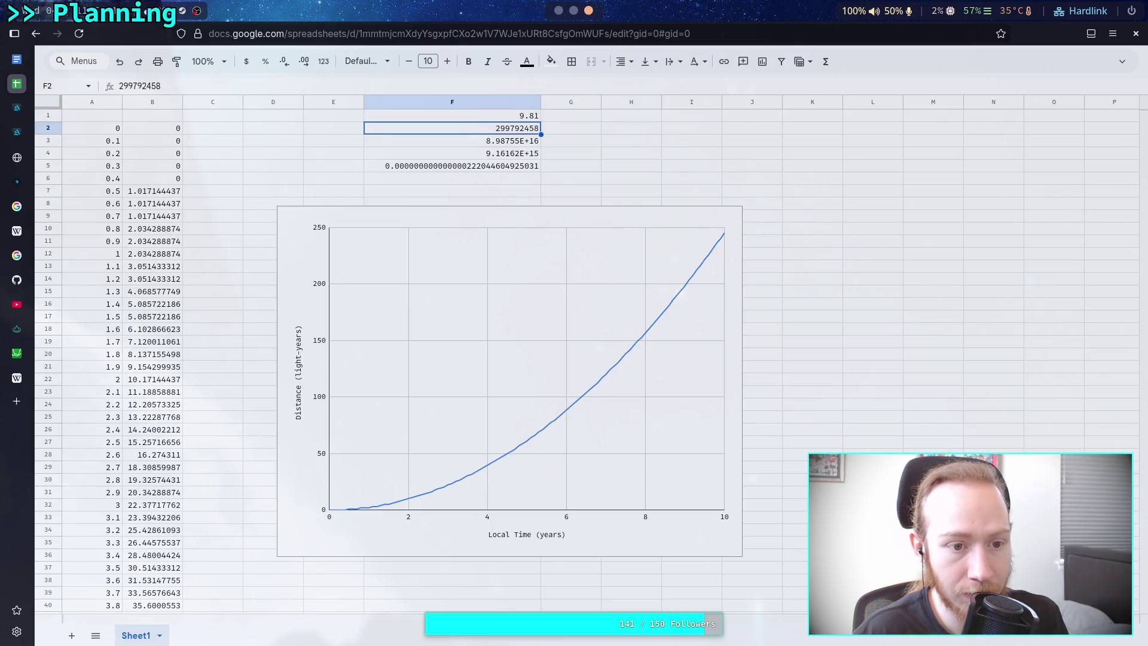
key("Up")
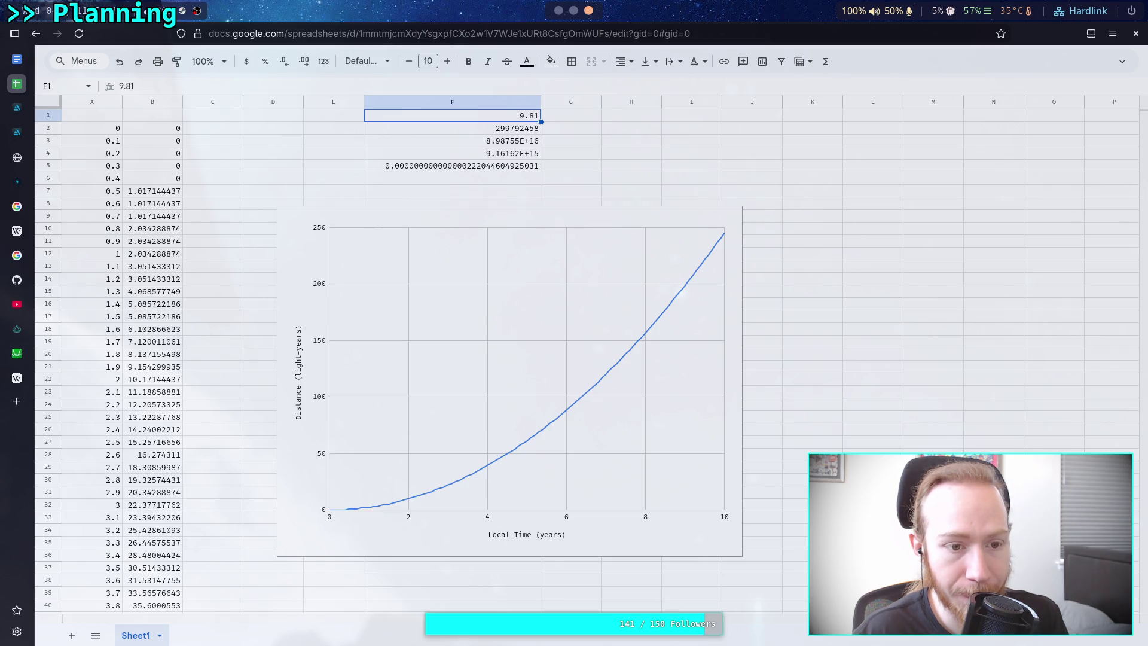
key("Return")
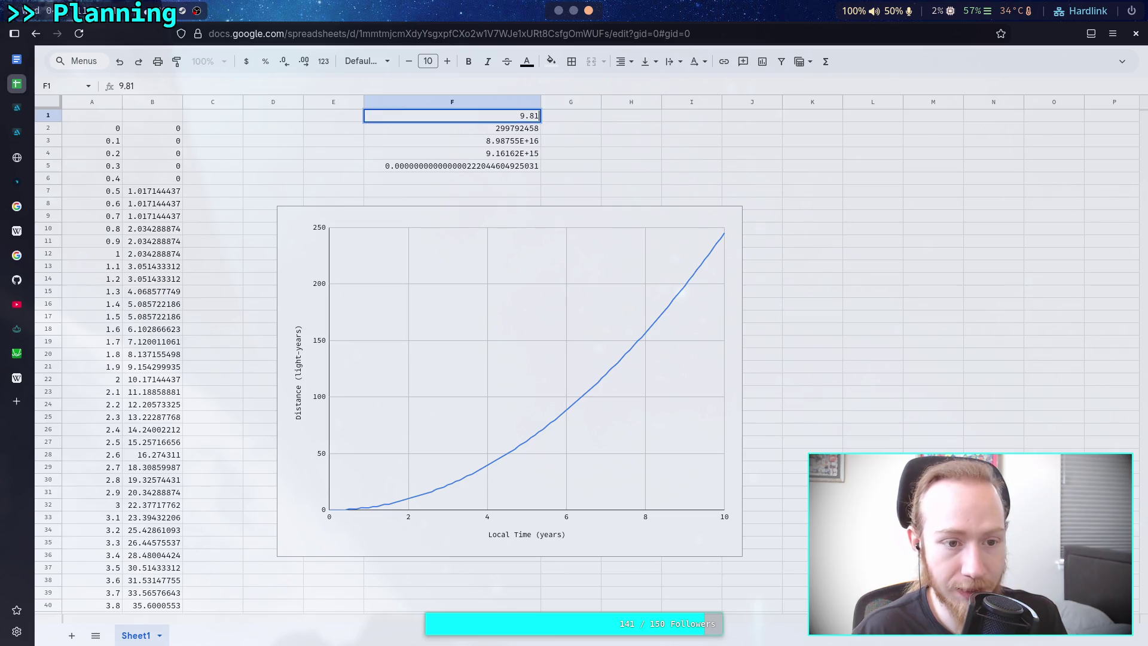
Try 9.4, then 9.8, as the F1 acceleration.
key("shift+Left")
key("shift+Left")
type("4")
key("Return")
key("Up")
key("Return")
key("shift+Left")
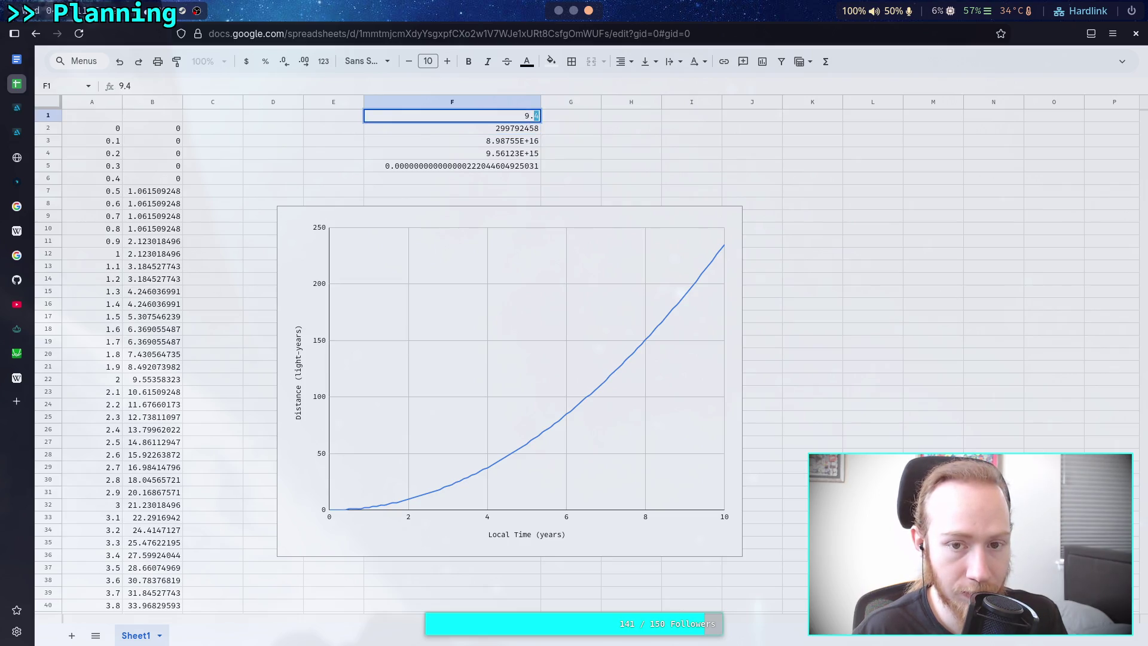
type("8")
key("Return")
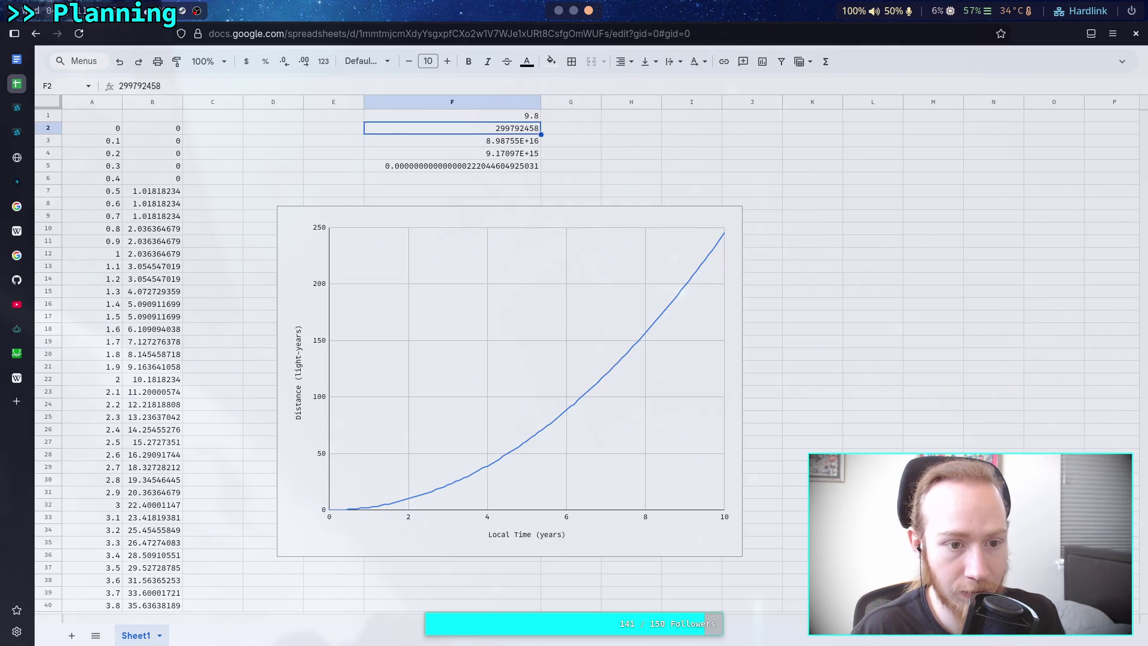
Change F1 to 9.5, then back to 9.8.
key("Up")
key("Return")
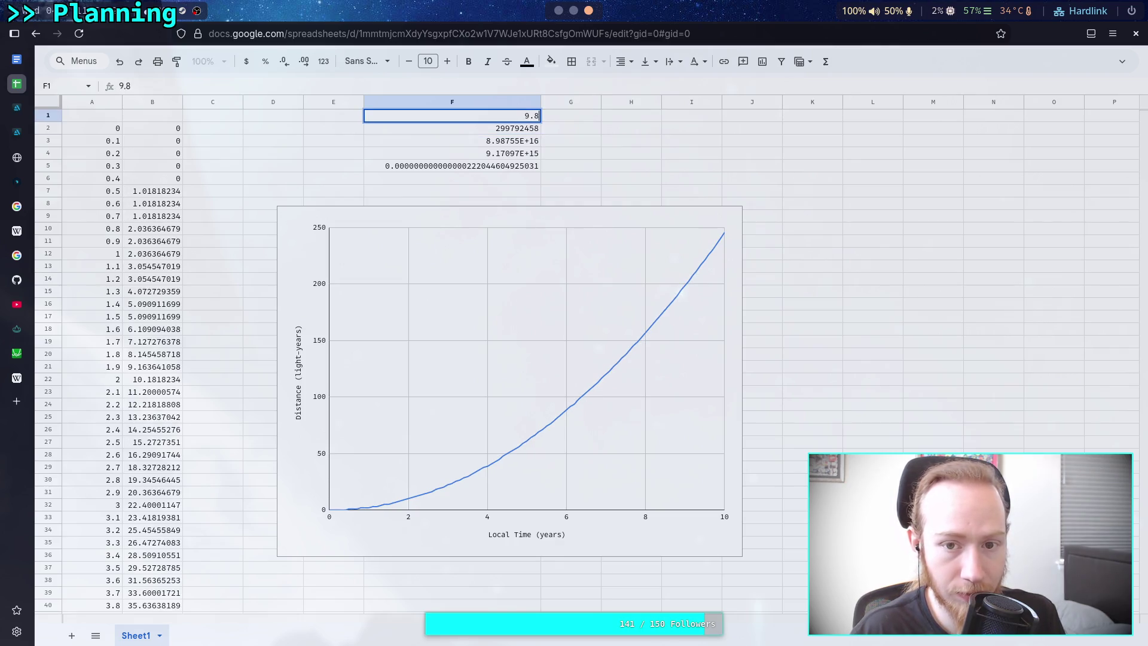
key("shift+Left")
type("5")
key("Return")
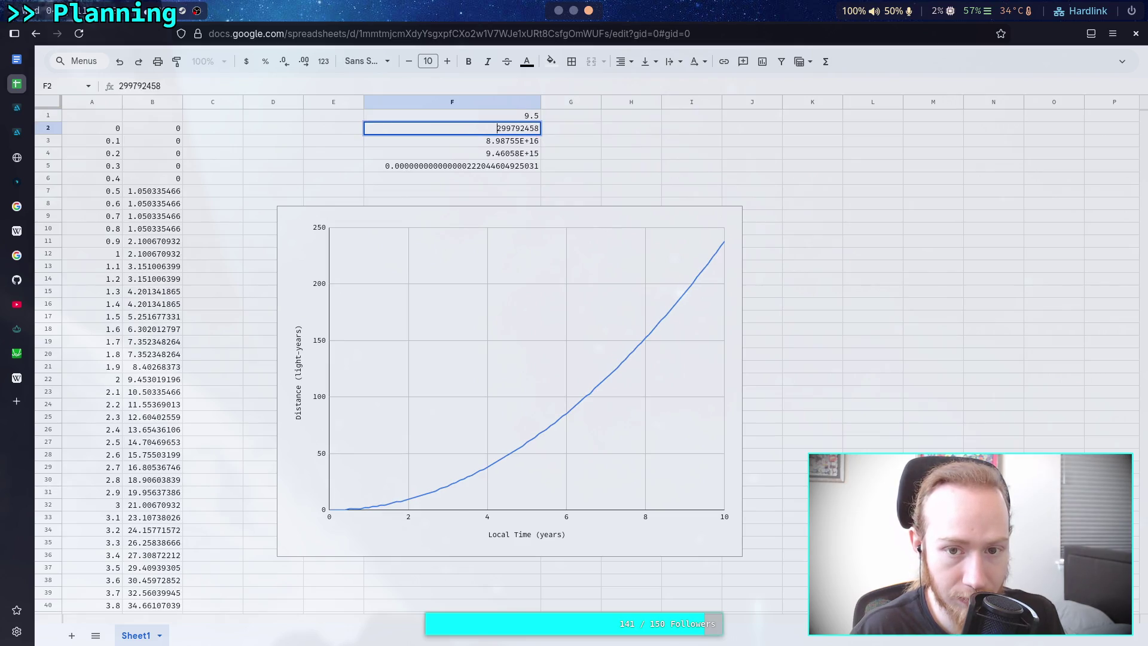
key("Up")
key("Return")
key("BackSpace")
type("8")
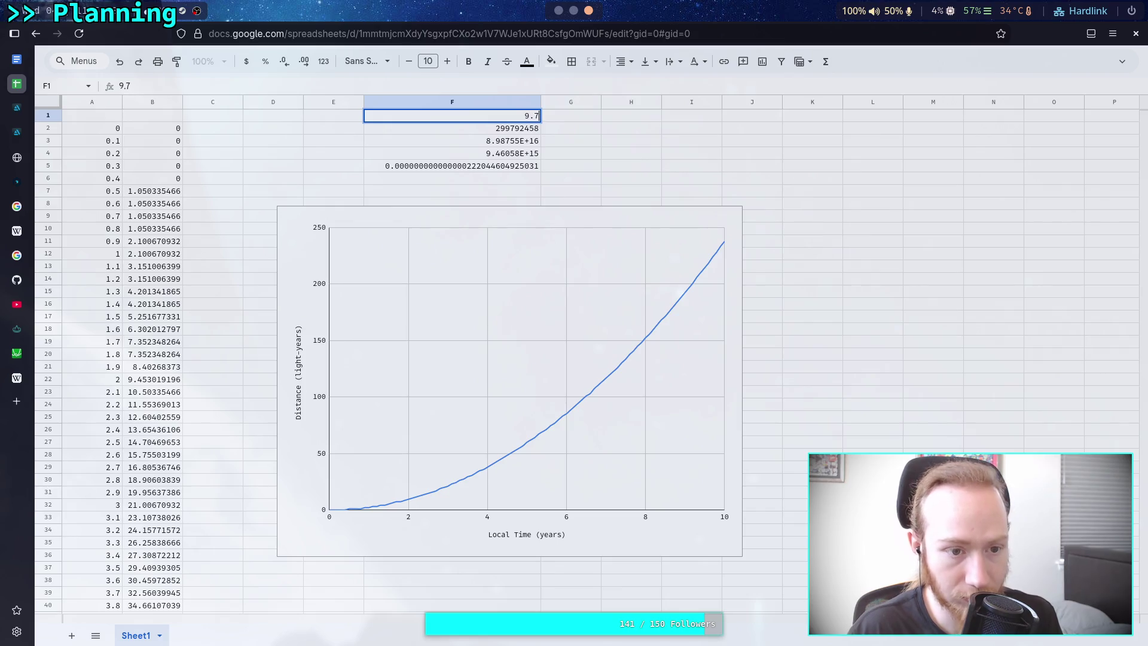
key("Return")
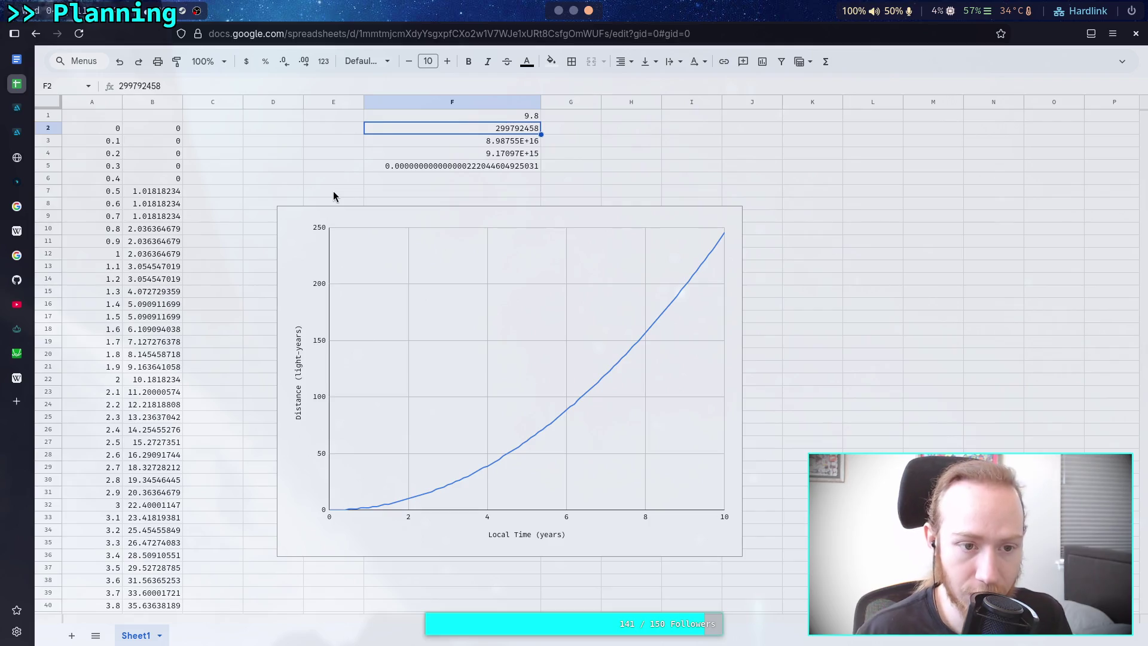
Try 9.4 and 9 in F1, settle on 10, and inspect the chart's points.
key("Up")
type("9.4")
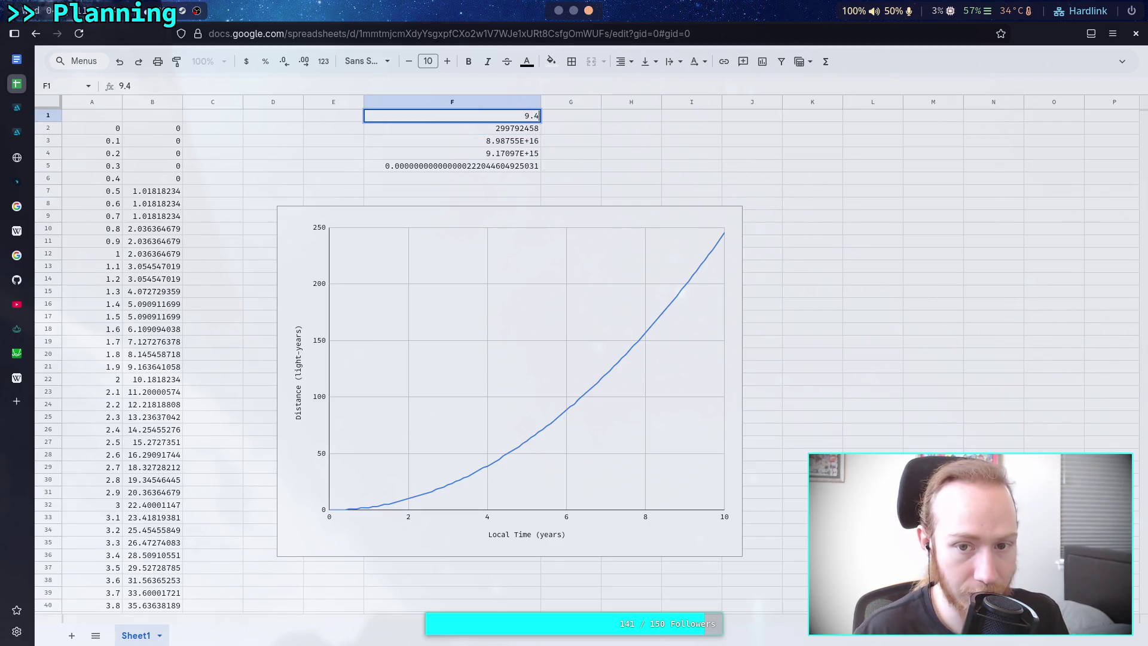
key("Return")
key("Up")
type("9")
key("Return")
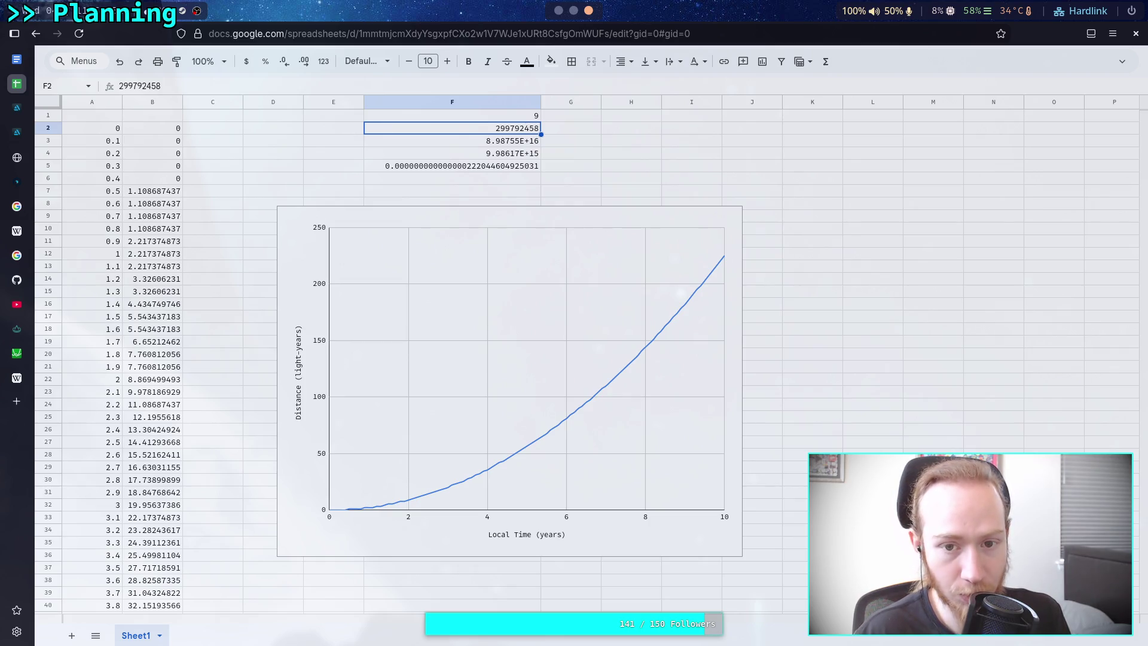
key("Up")
key("Return")
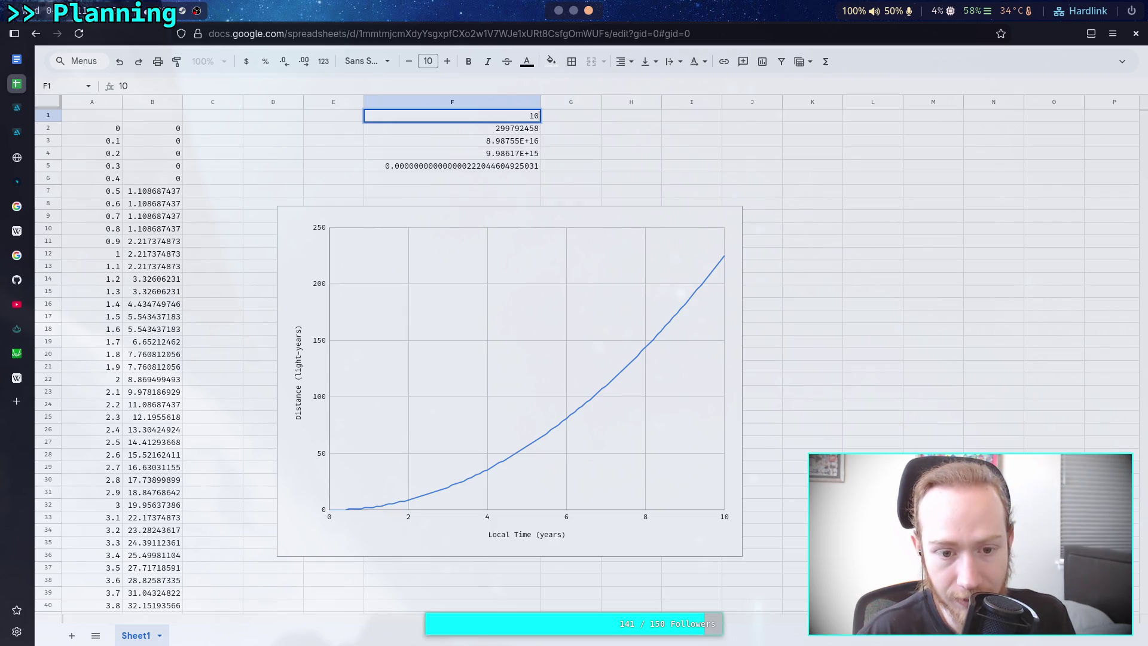
key("Return")
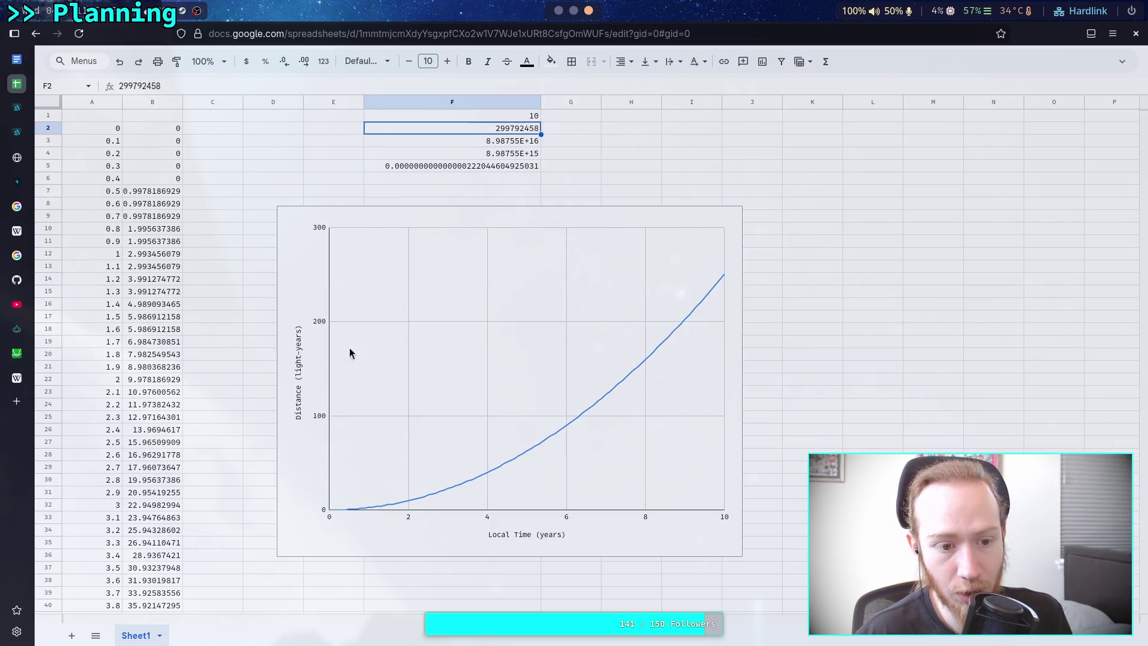
left_click(487, 479)
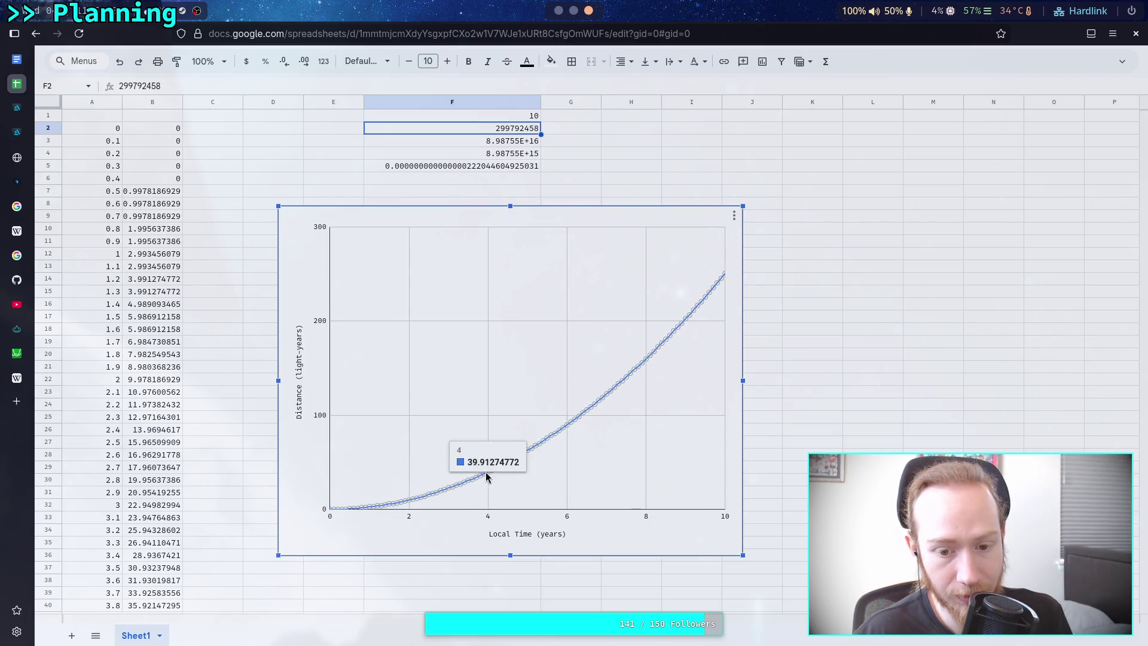
mouse_move(408, 505)
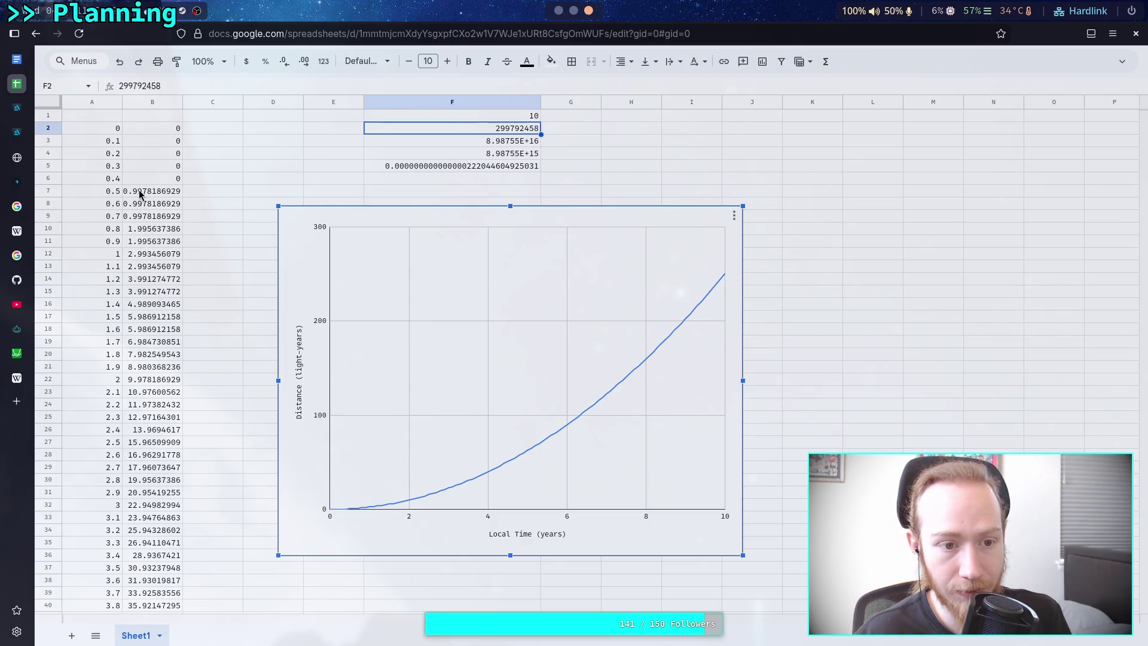
left_click(502, 116)
type("1")
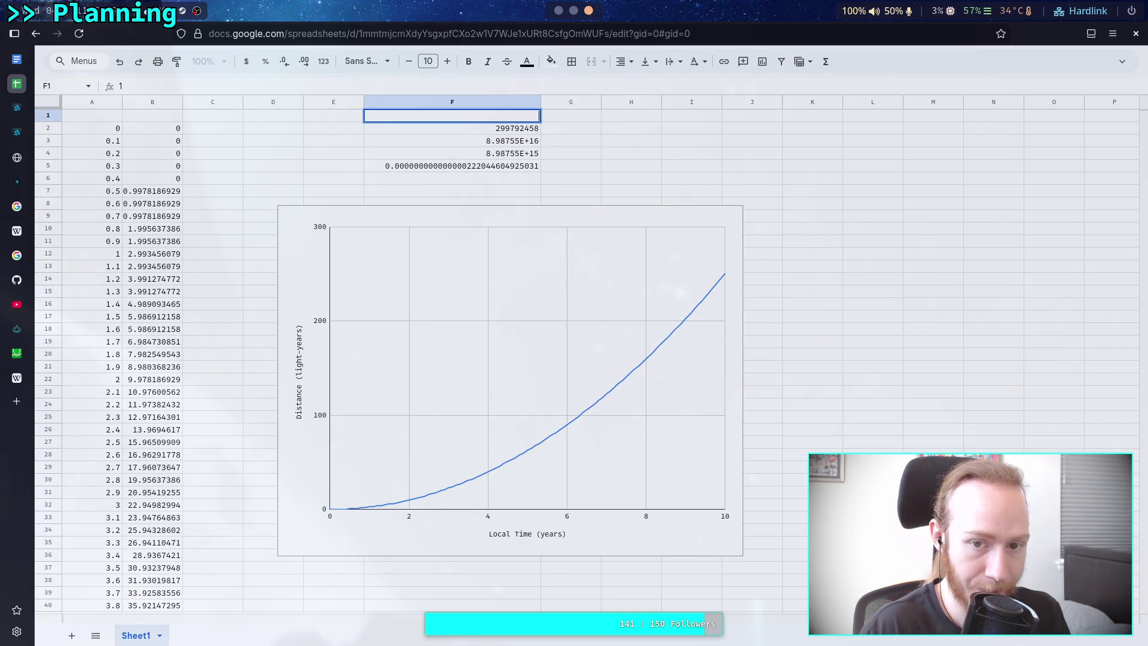
key("Return")
key("Up")
key("Return")
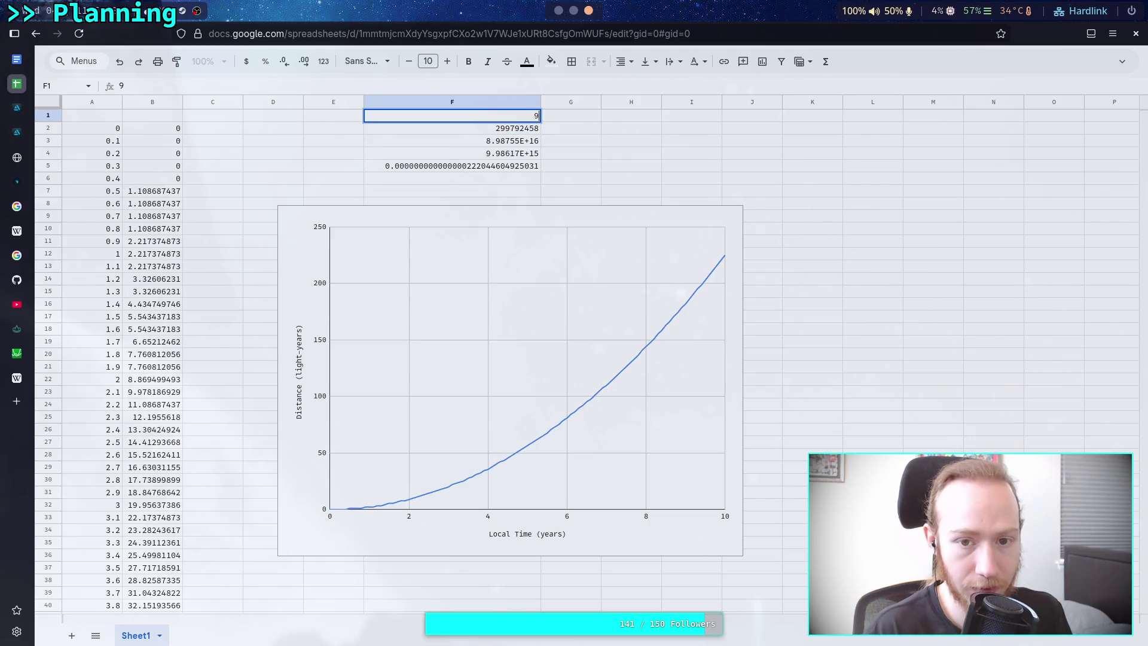
type("100")
key("Return")
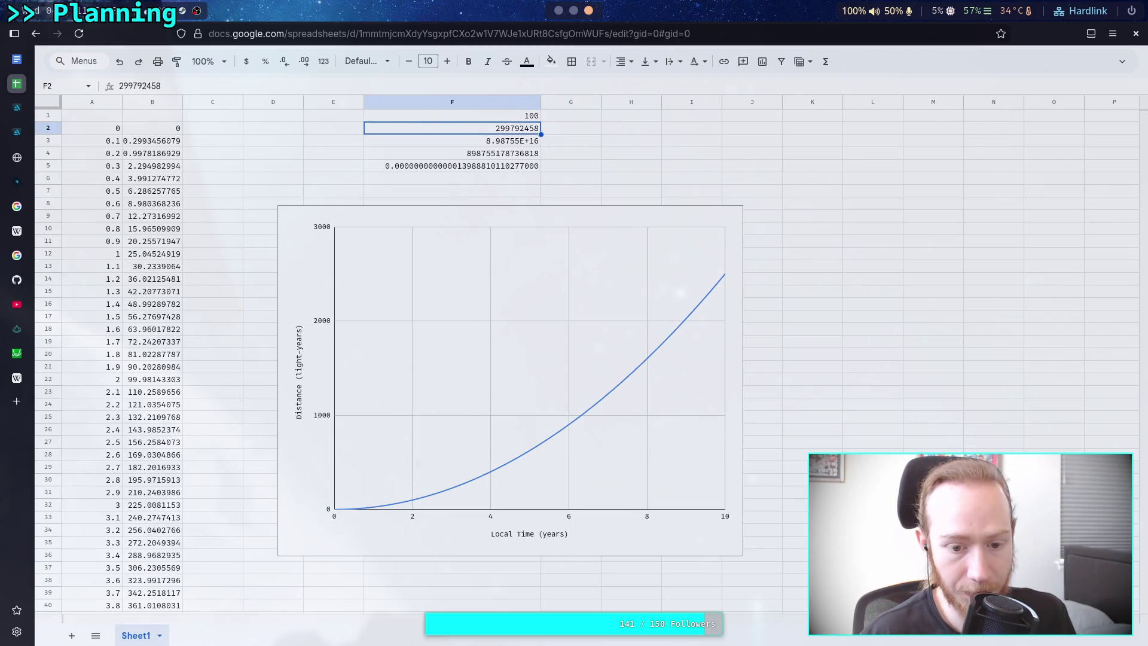
left_click(413, 504)
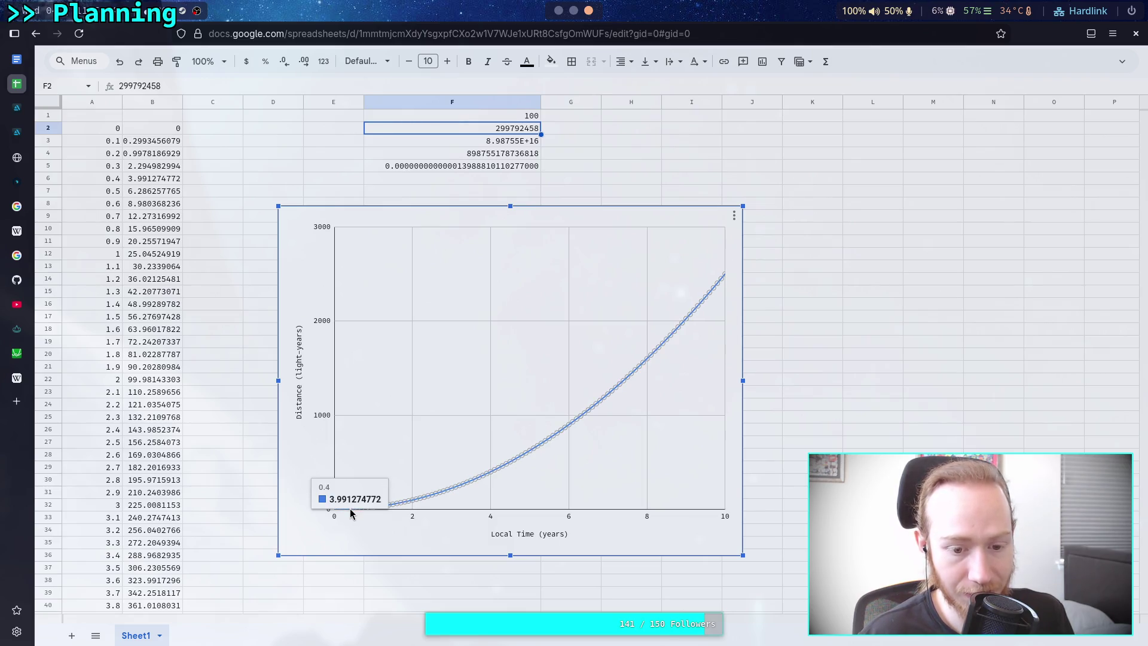
left_click(508, 119)
key("Return")
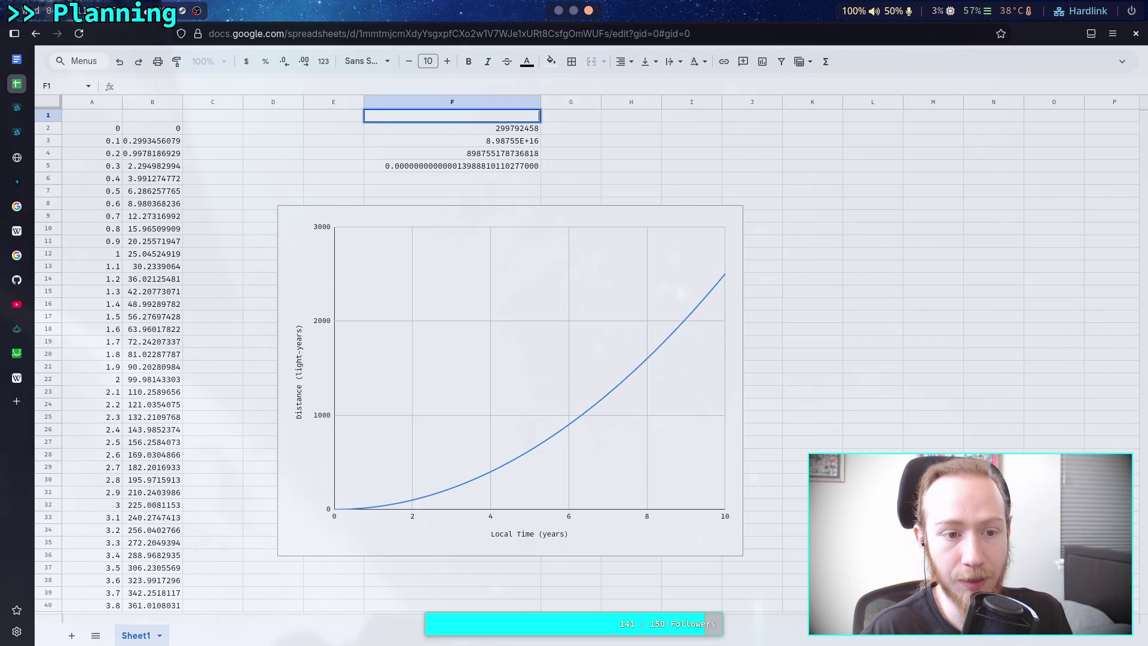
type("10")
key("Return")
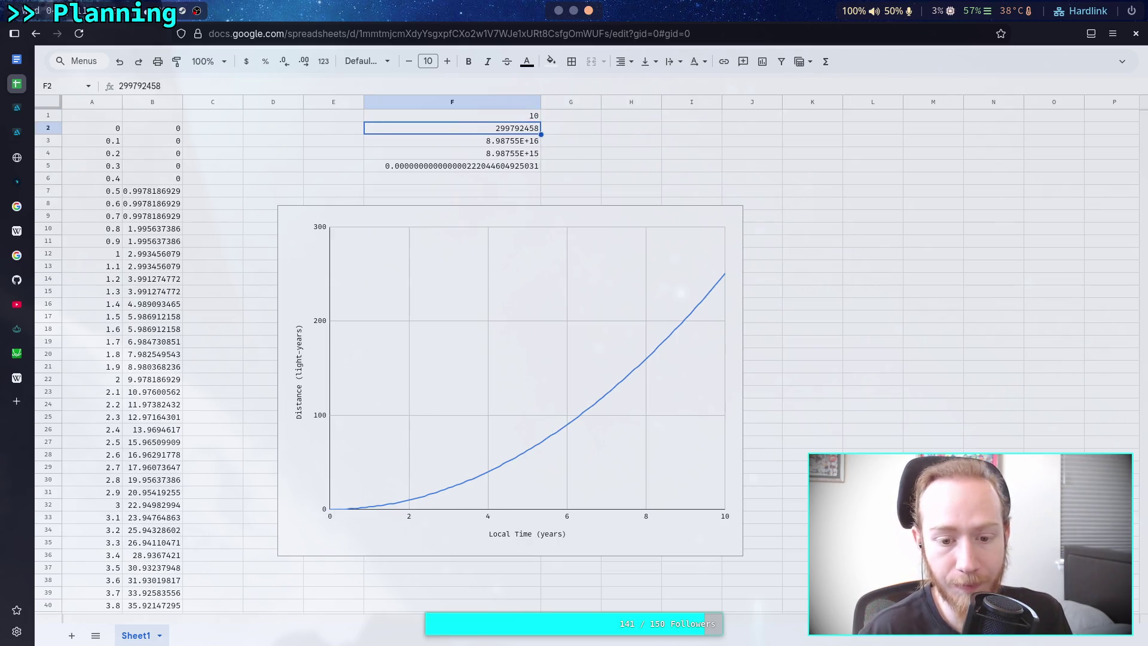
left_click(412, 505)
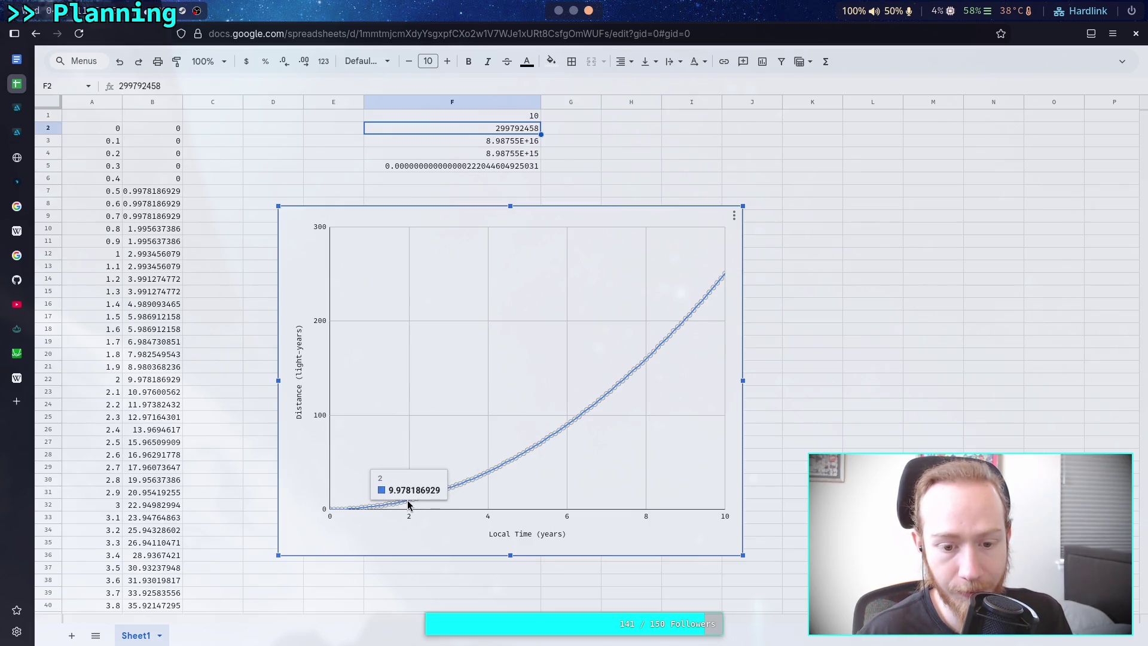
left_click(522, 119)
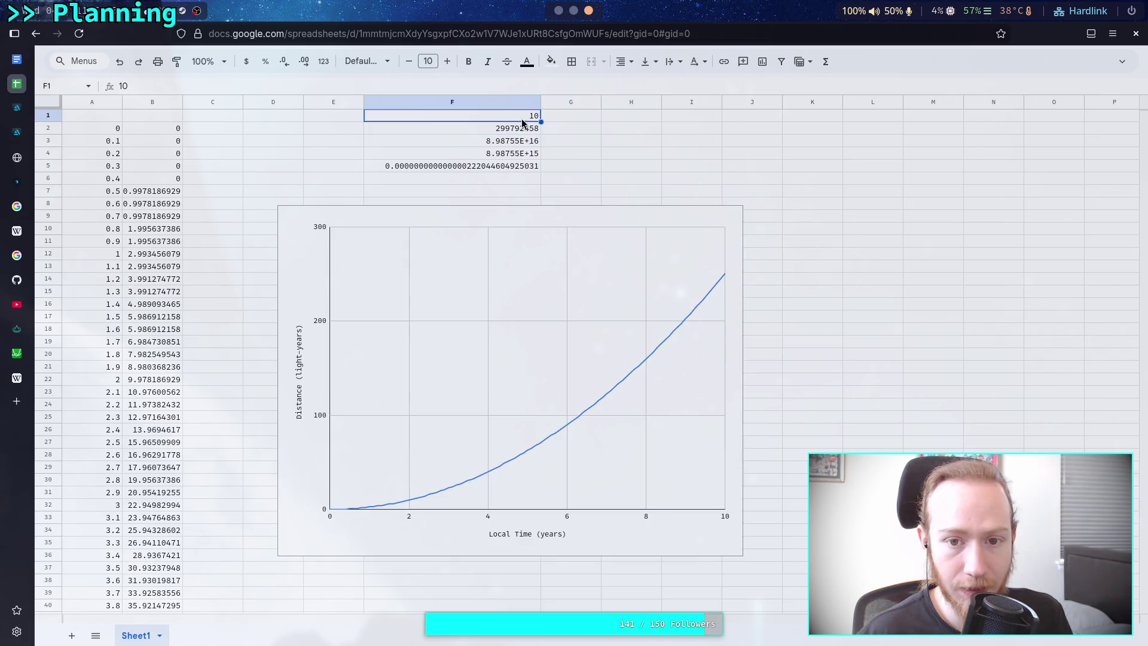
Set F1 to 1000, then 10000, checking the distance chart after each.
key("Return")
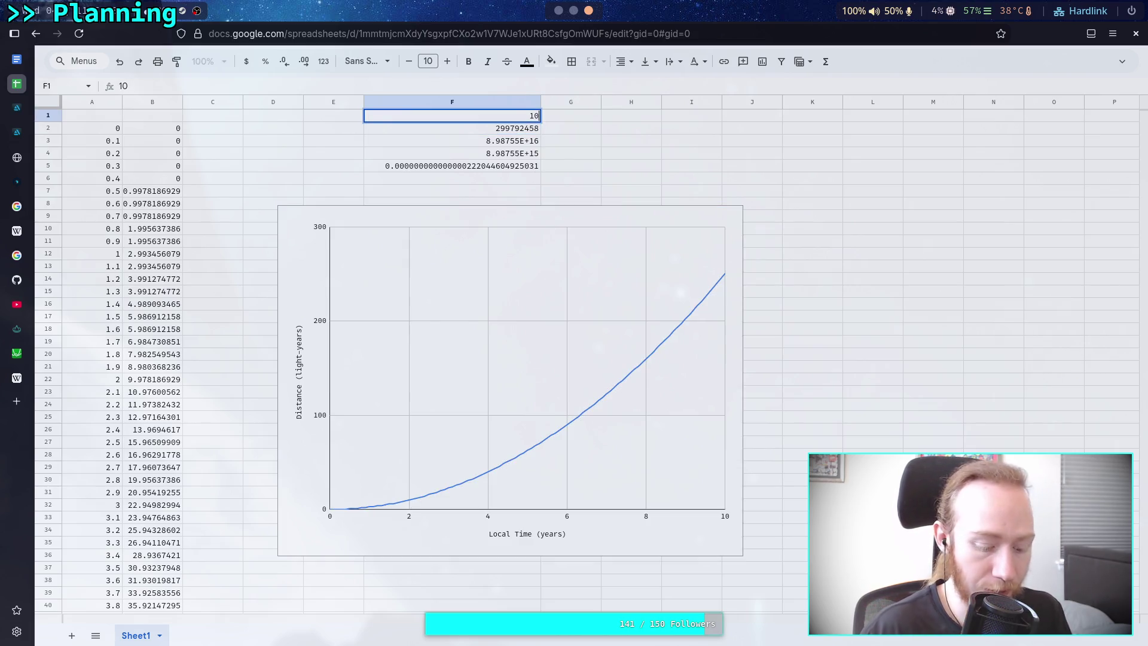
type("99")
key("BackSpace")
key("BackSpace")
type("00")
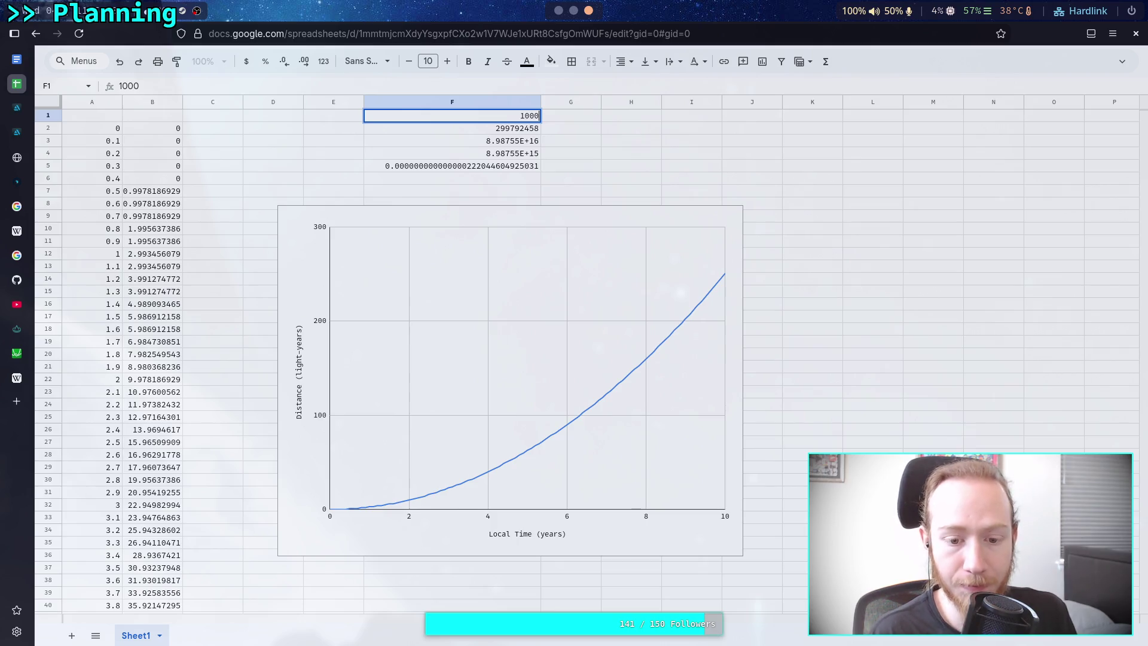
key("Return")
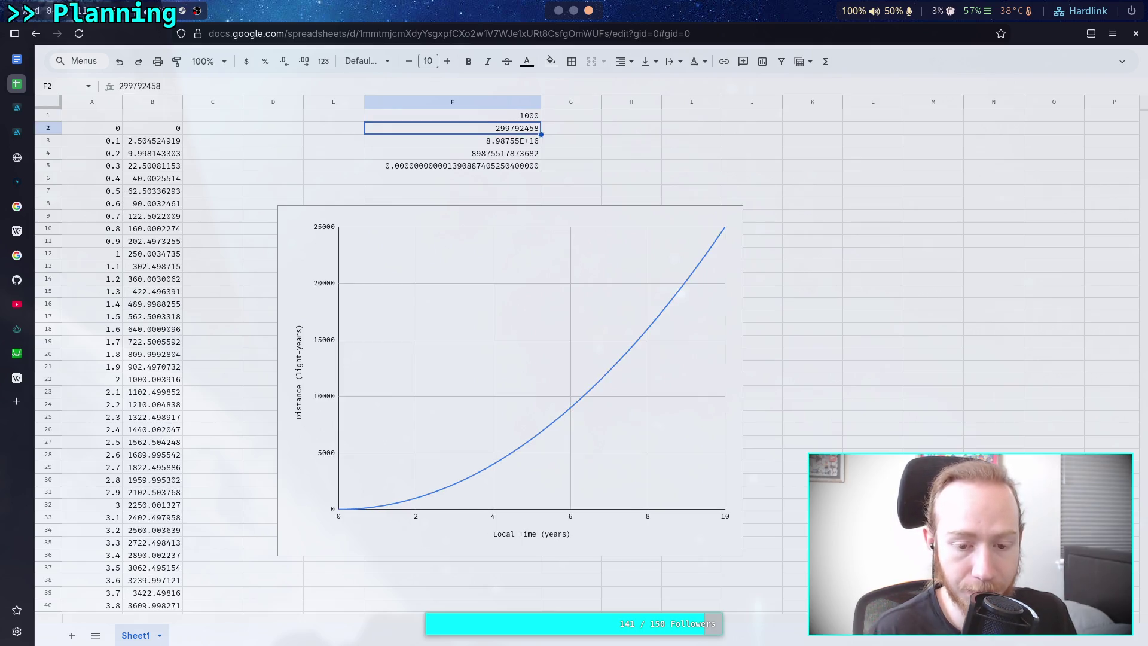
left_click(417, 499)
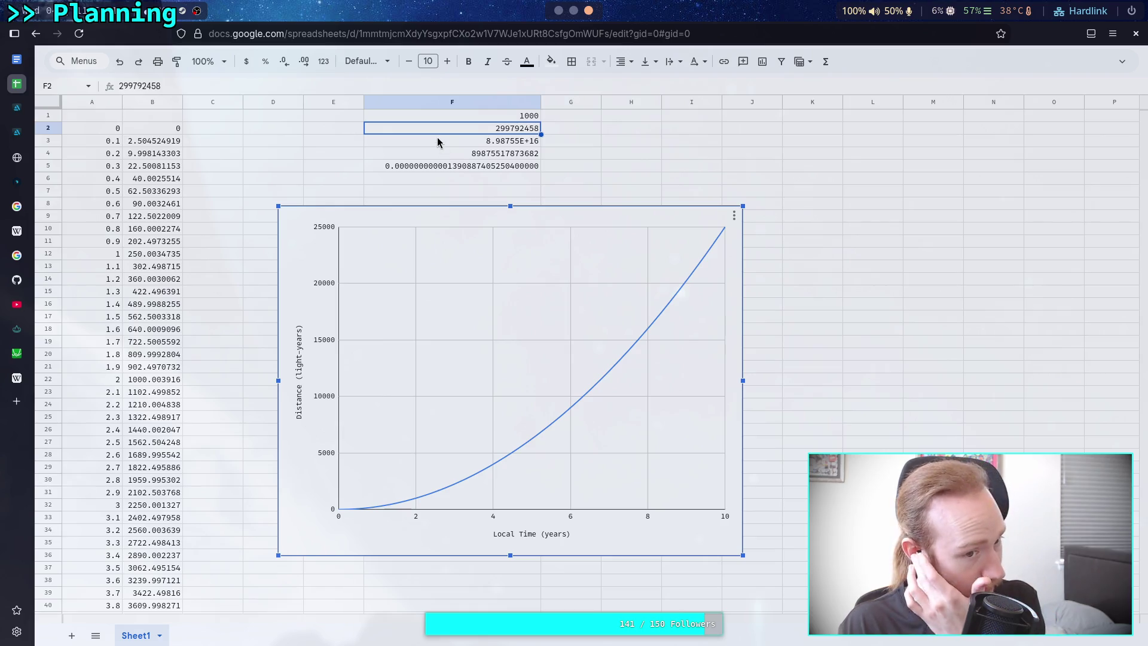
left_click(524, 119)
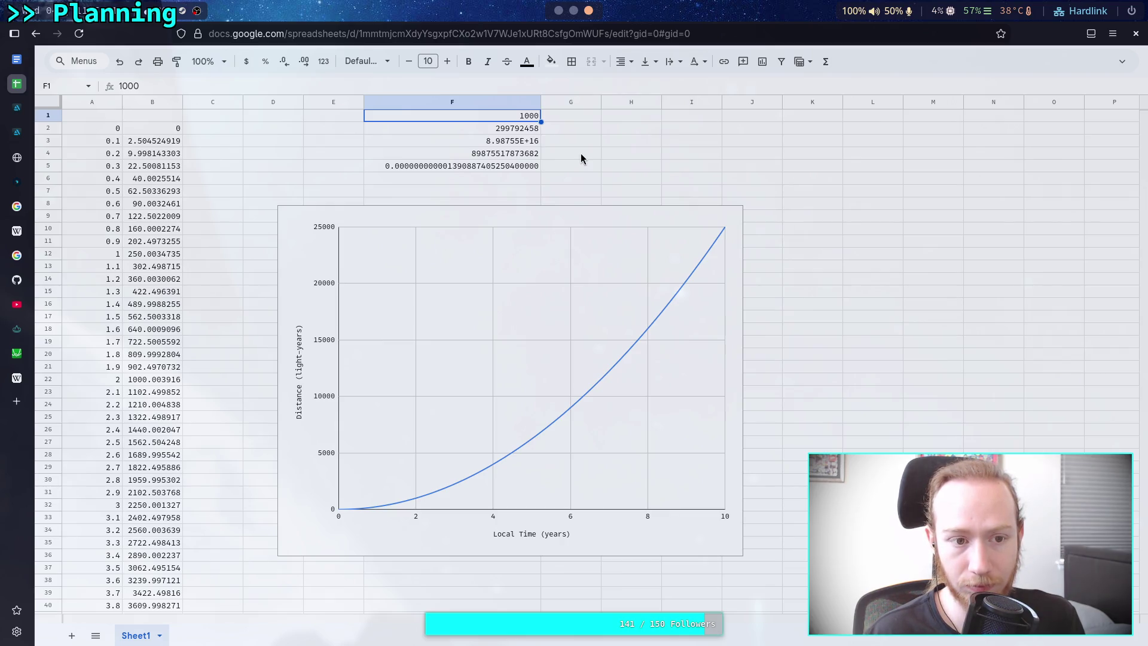
key("F2")
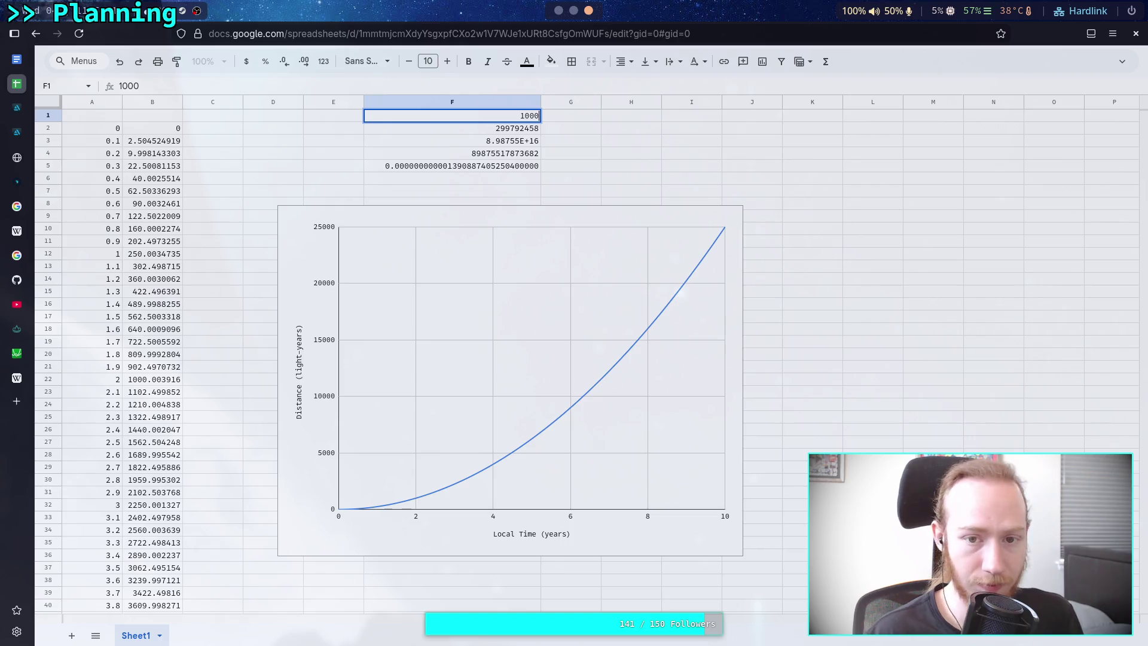
type("0")
key("Return")
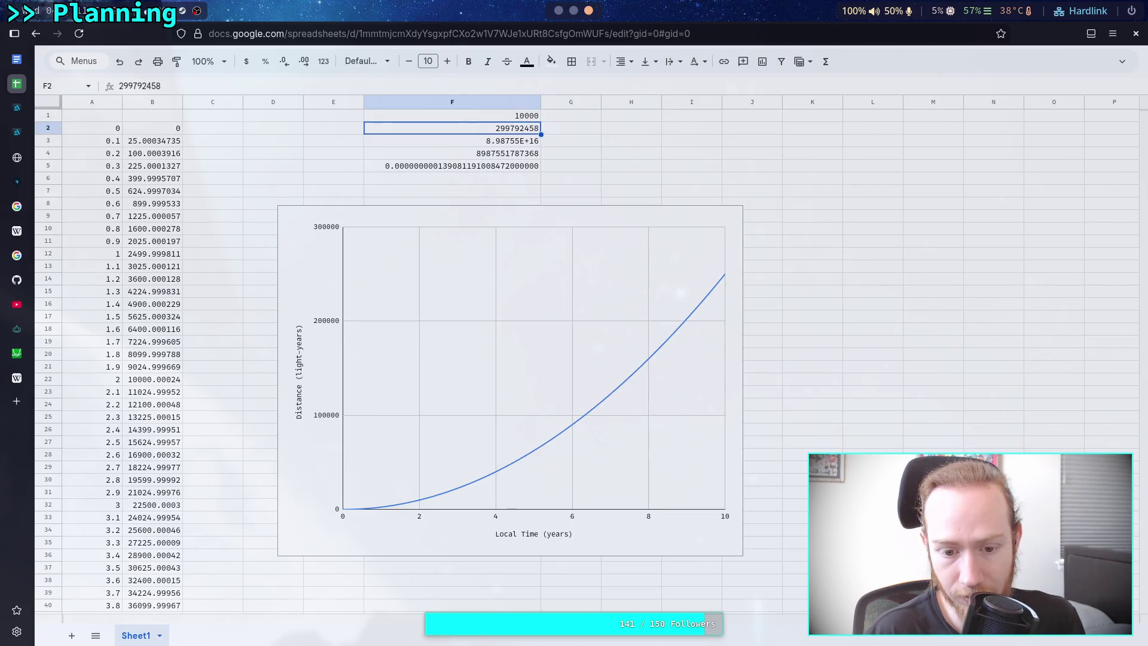
left_click(476, 483)
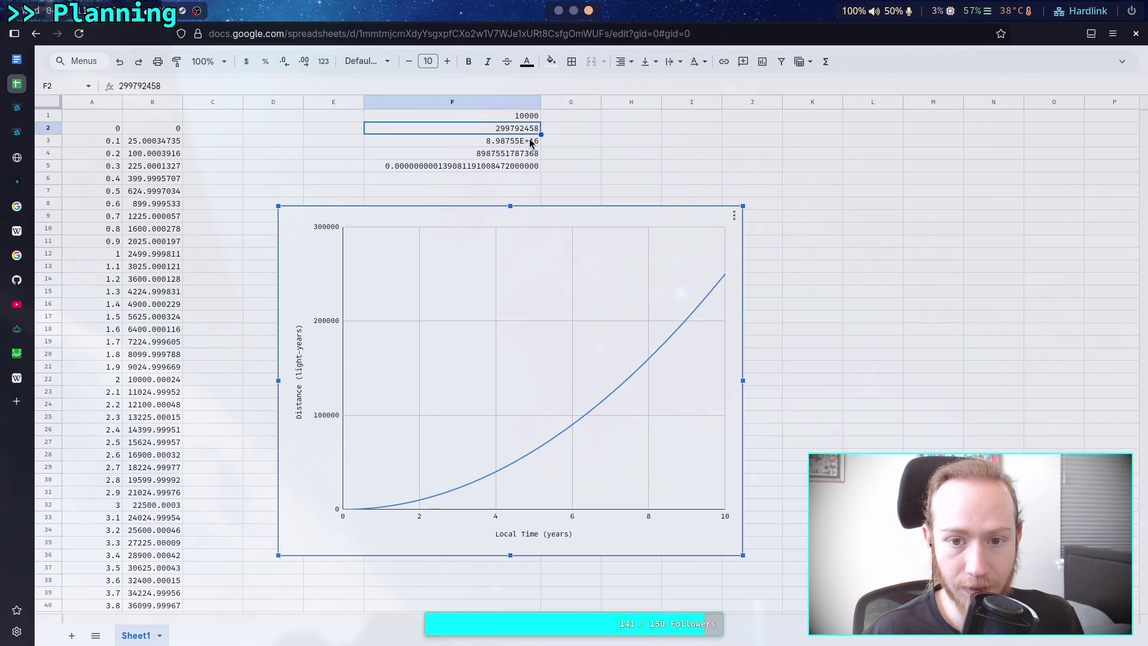
Drop F1 back to 1000, then 100, checking the chart's distance near 2 years.
left_click(526, 116)
key("BackSpace")
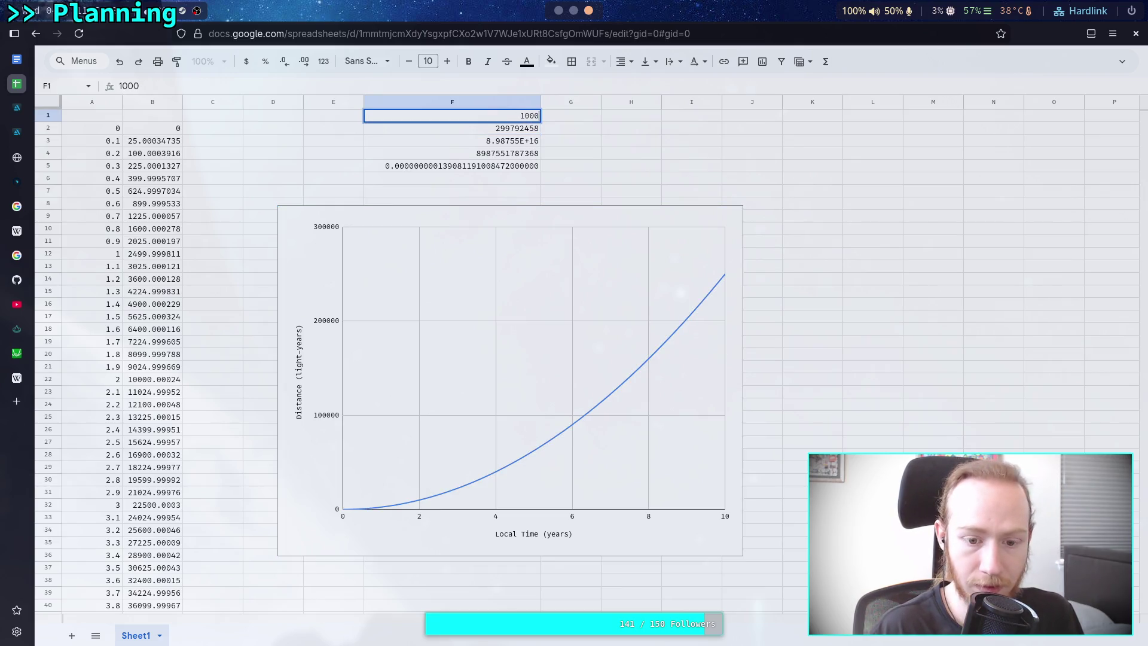
key("Return")
left_click(417, 501)
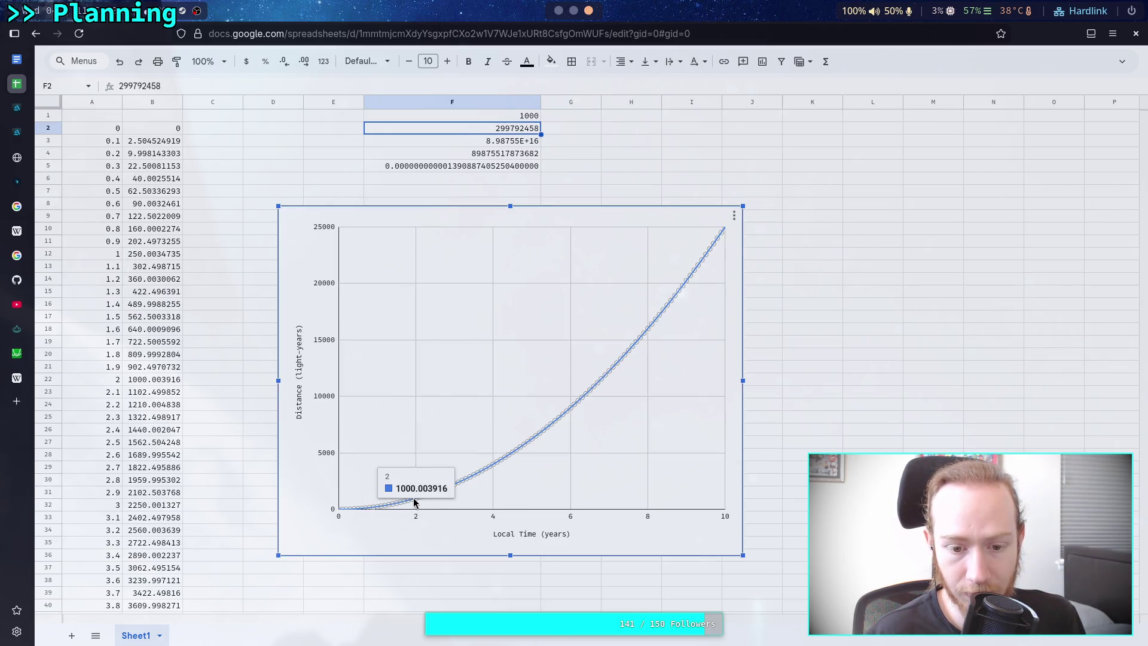
left_click(529, 116)
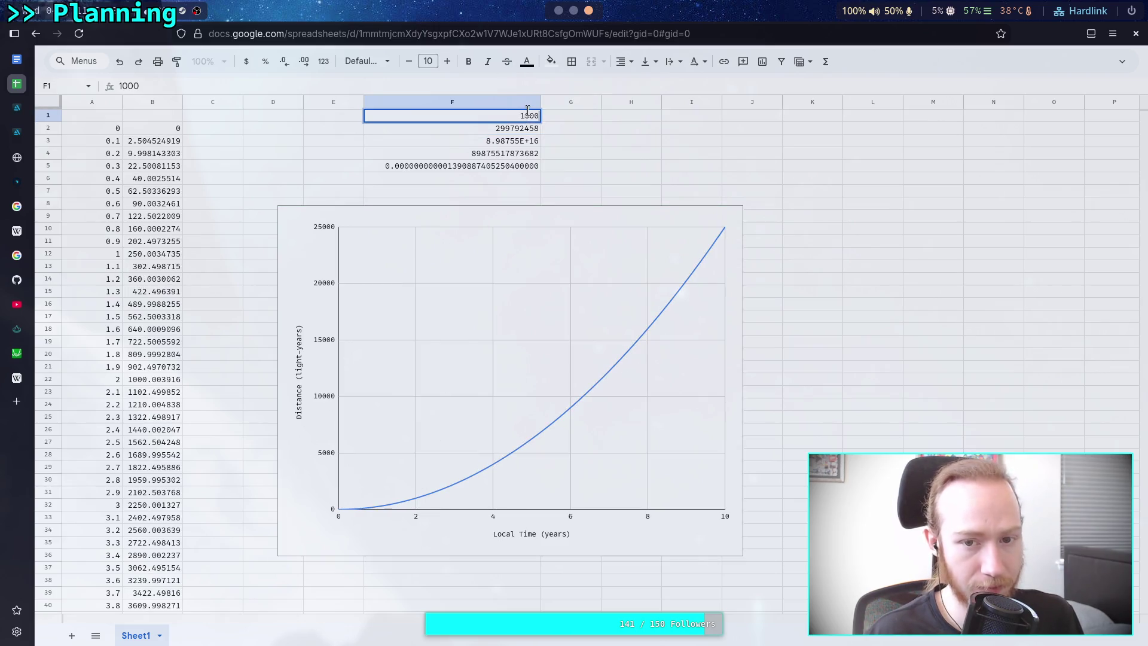
key("BackSpace")
key("Return")
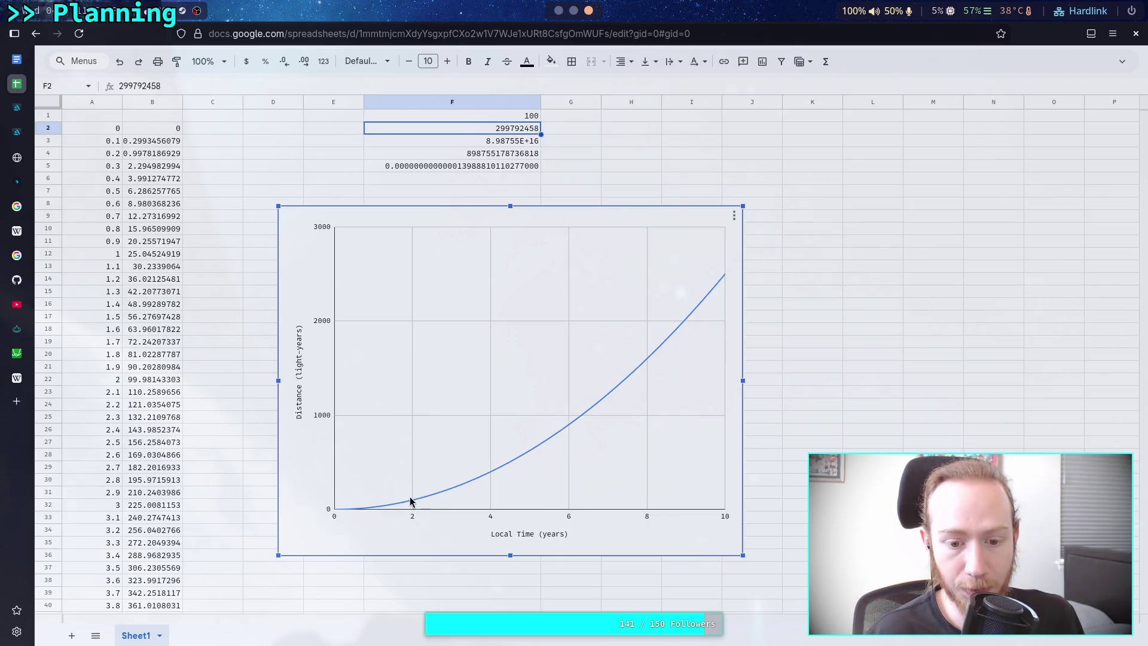
left_click(412, 504)
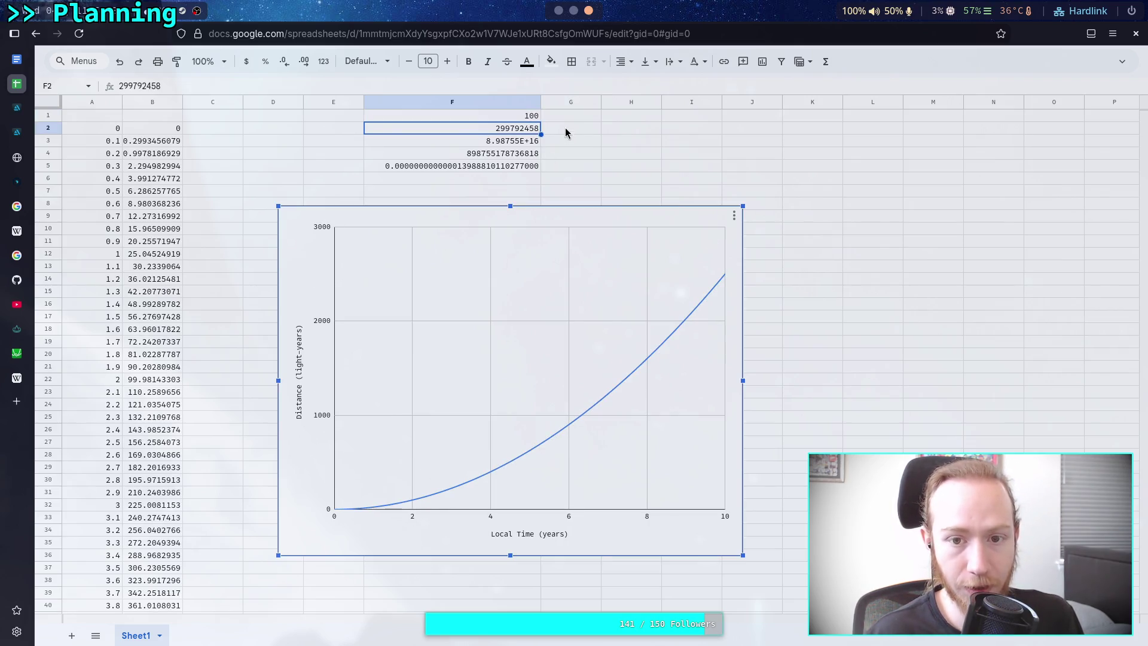
left_click(525, 116)
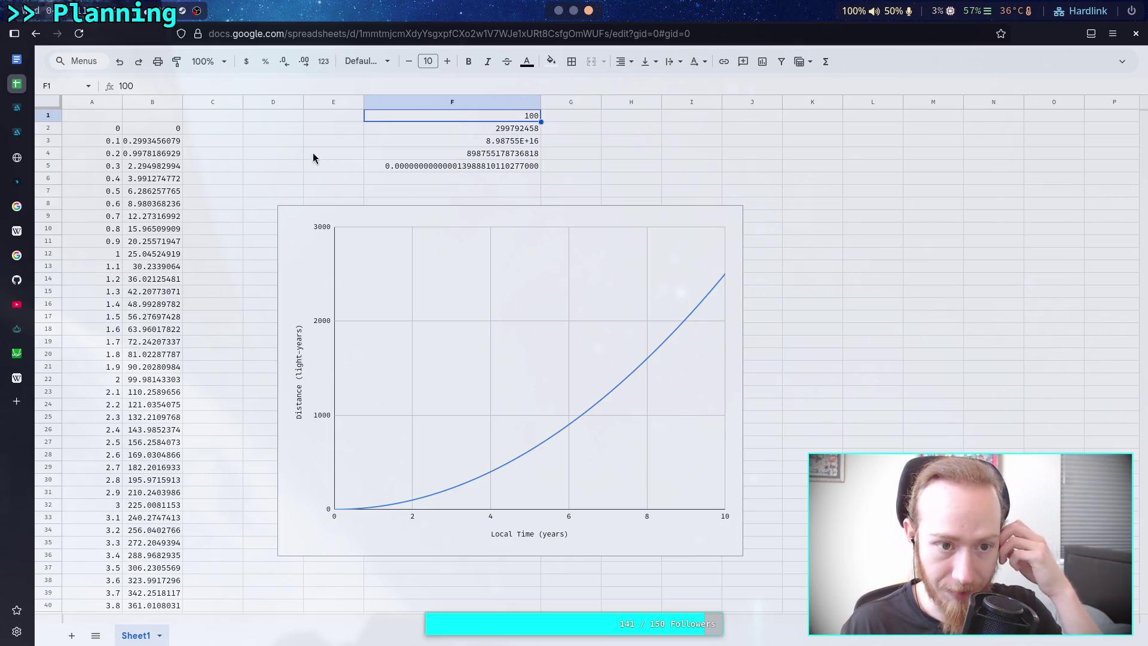
left_click(149, 133)
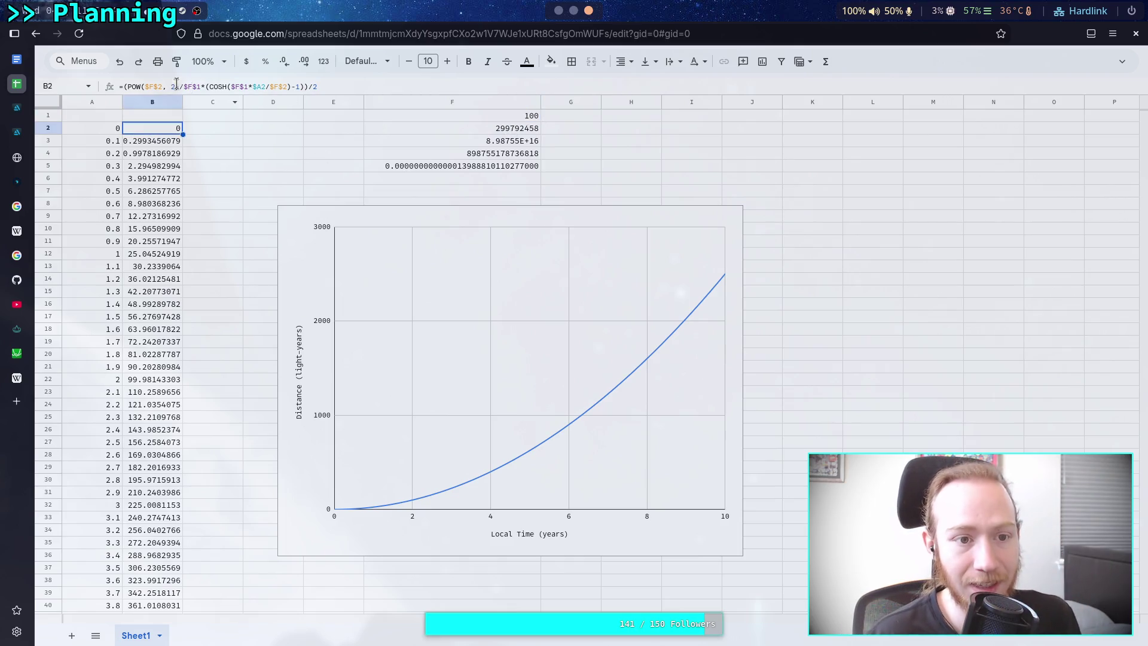
Reset the F1 acceleration to 9.81.
double_click(506, 114)
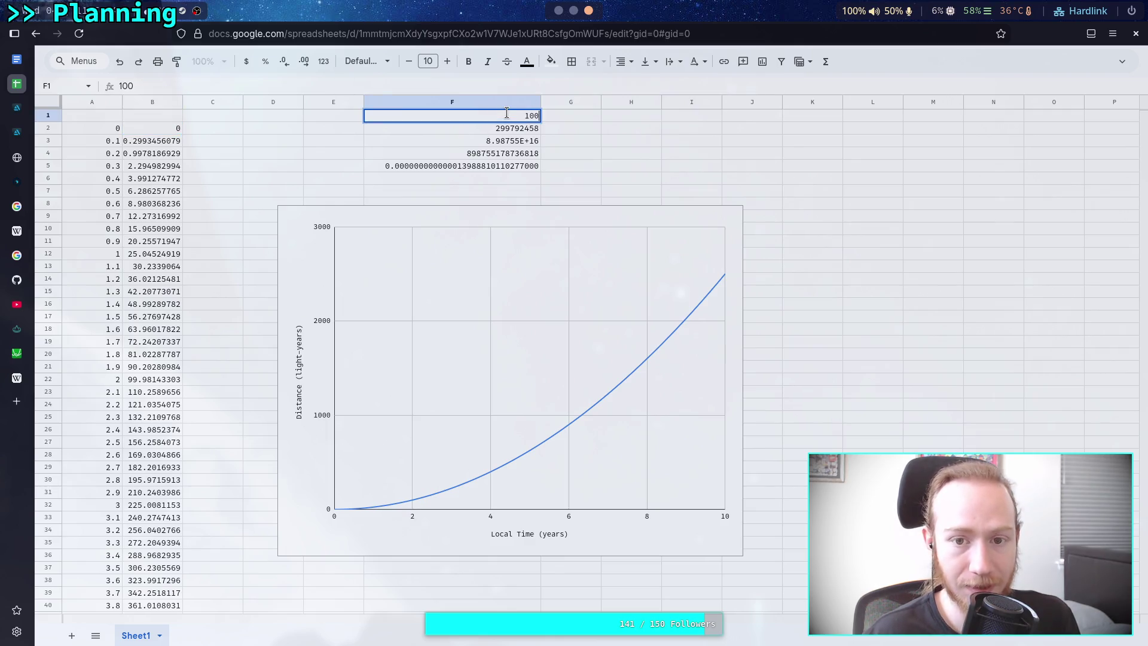
key("BackSpace")
key("BackSpace")
key("BackSpace")
type("9.")
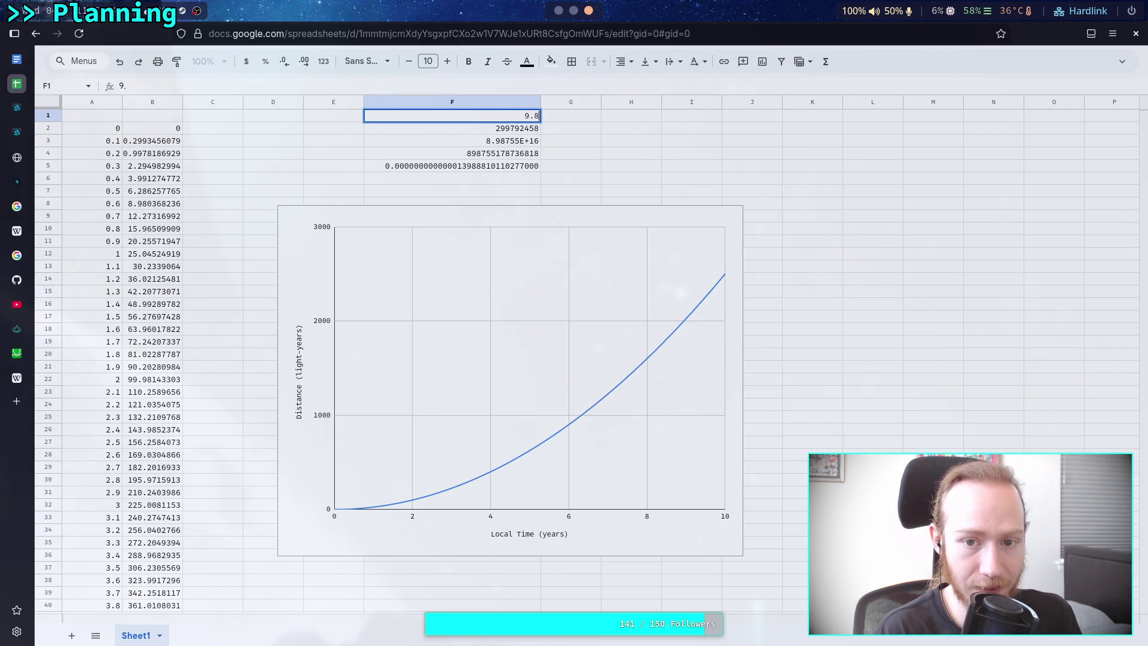
type("81")
key("Return")
In B2's formula, scale both $F$1 references to ($F$1*10000), including inside COSH.
left_click(166, 128)
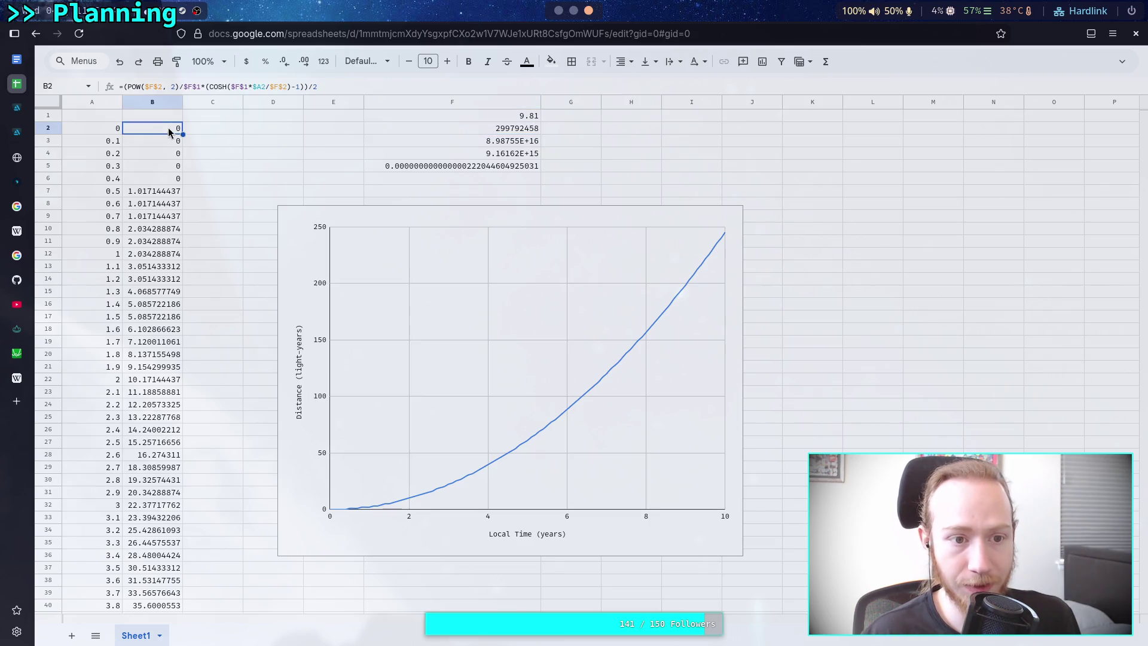
left_click(159, 87)
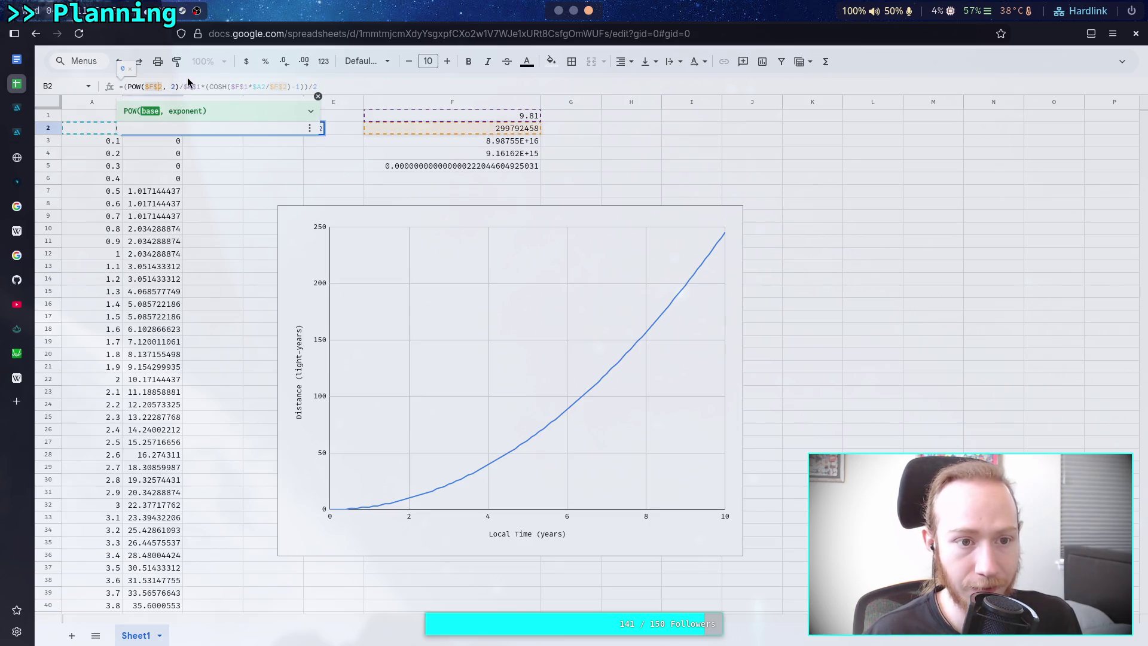
left_click_drag(185, 87, 202, 84)
key("Left")
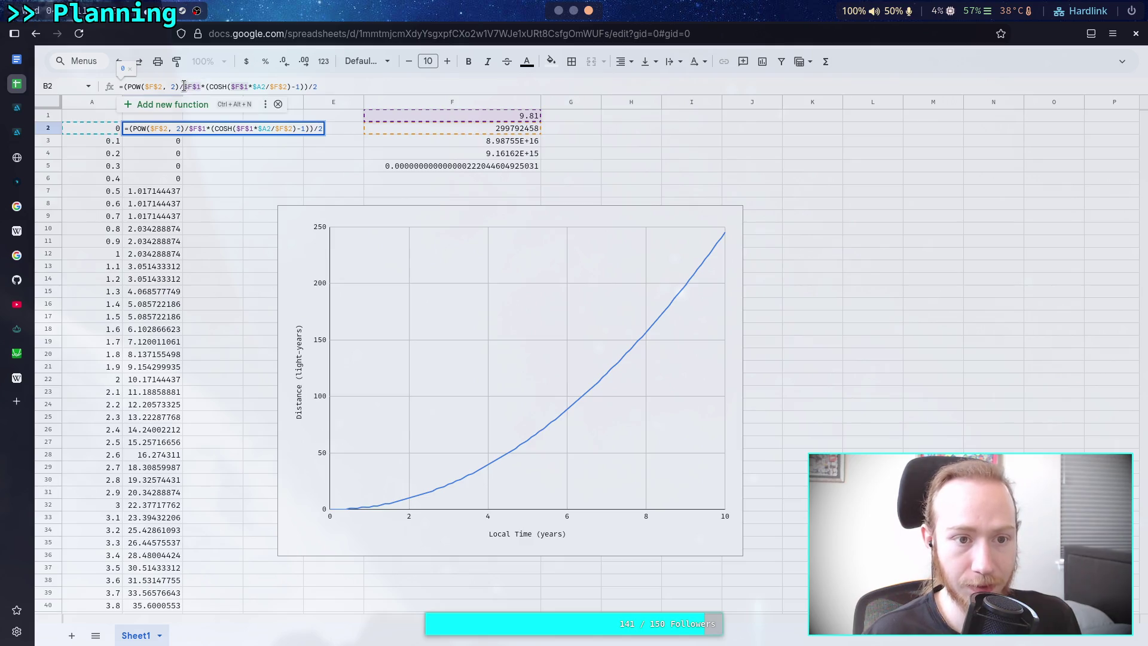
type("($F$1")
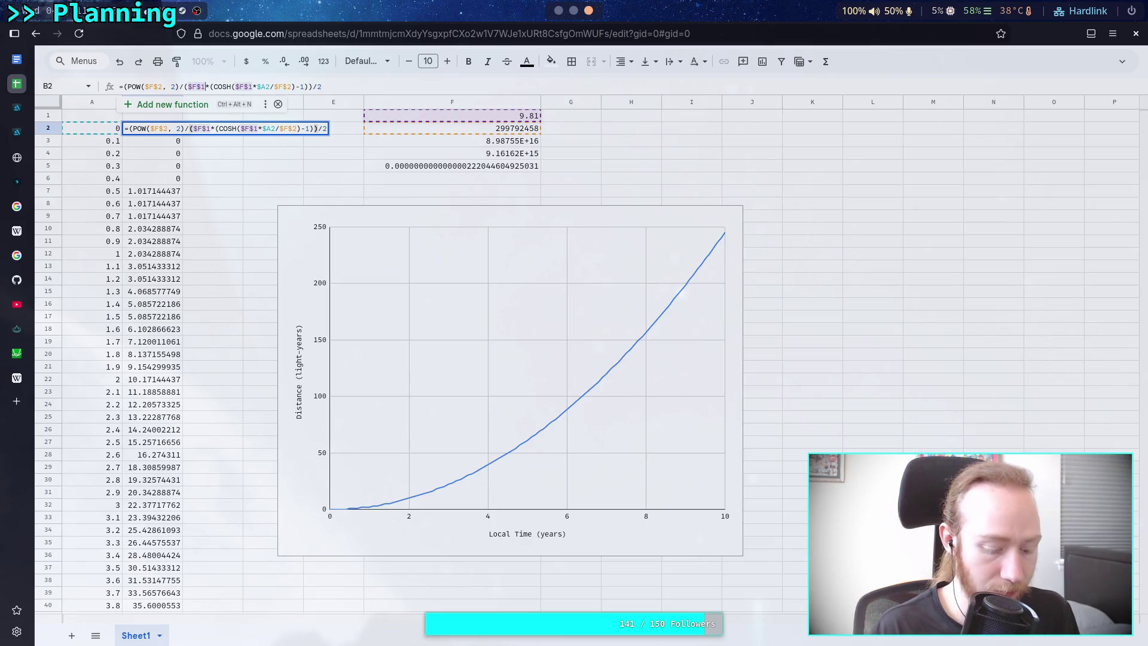
type(")")
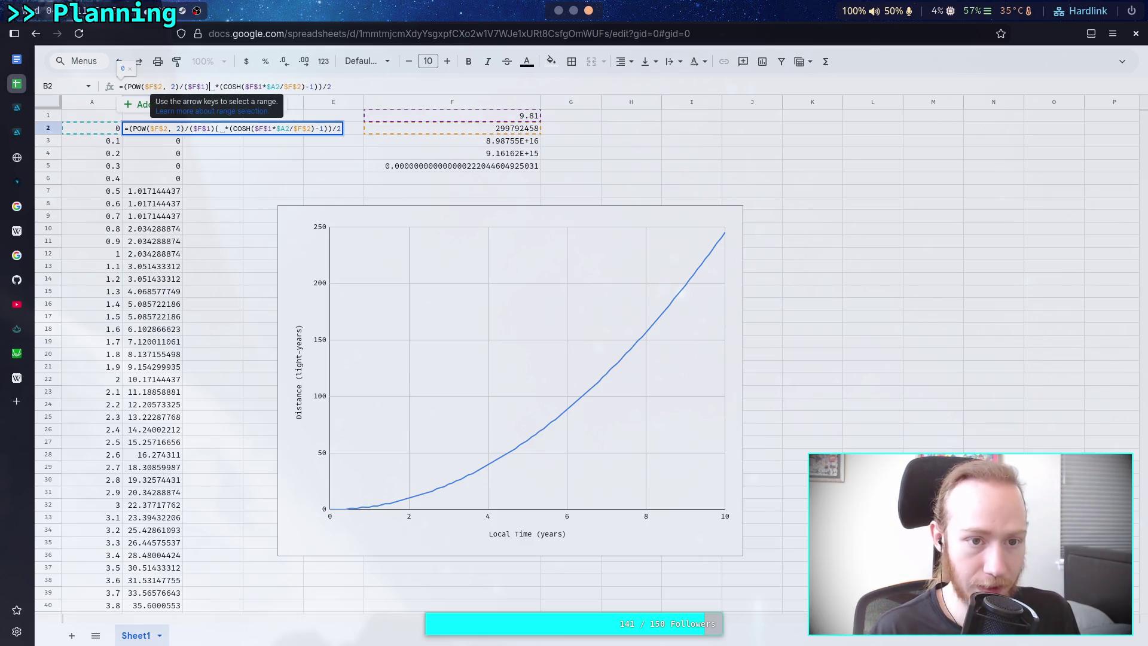
key("Left")
type("*10000")
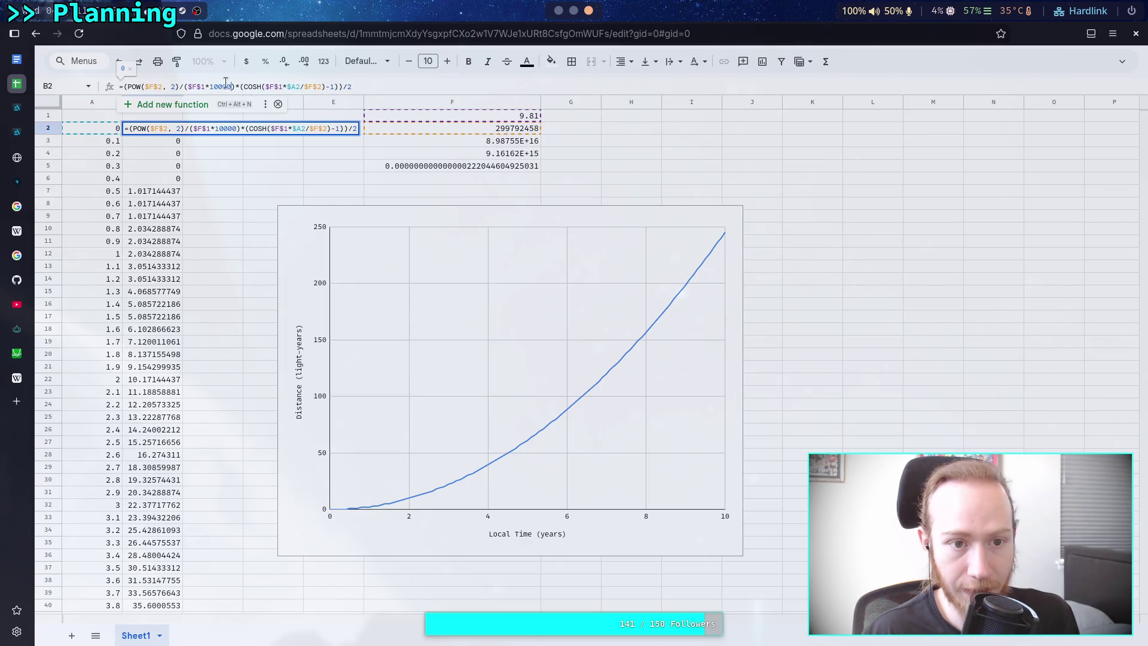
left_click(267, 87)
type("($F$1")
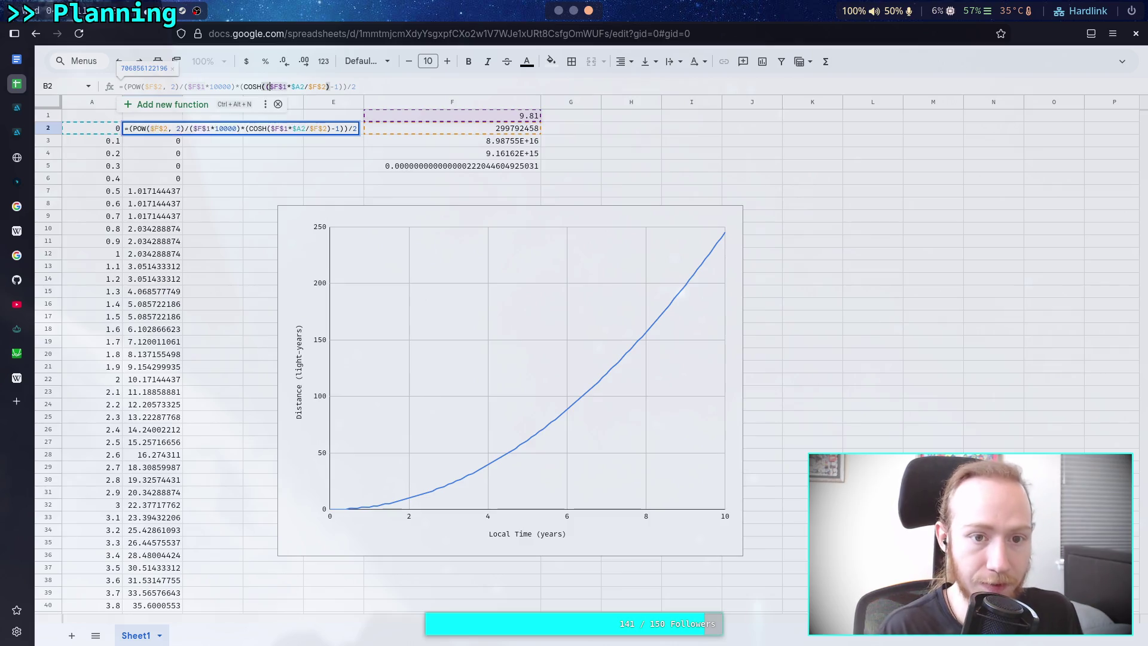
type(")")
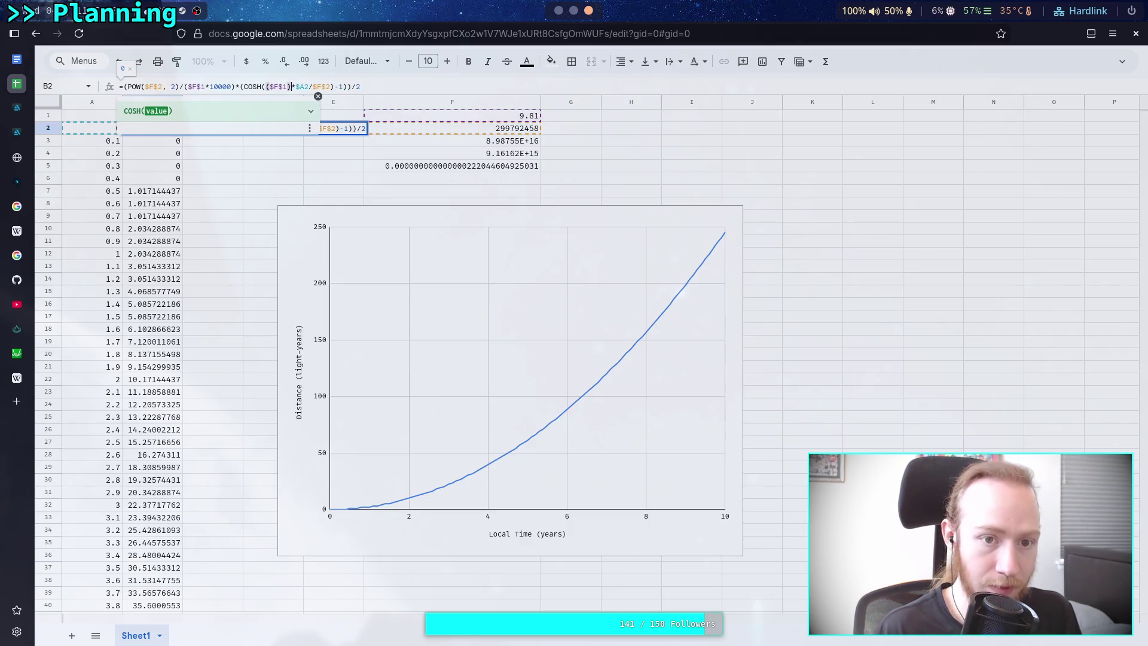
key("Left")
type("*1000")
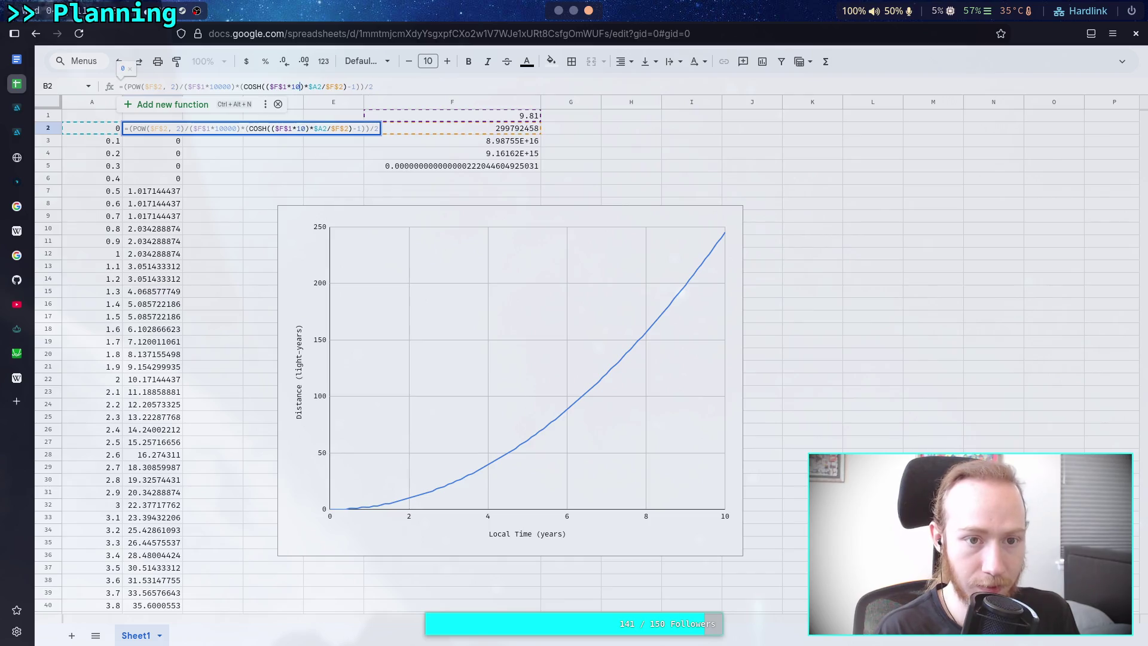
type("0")
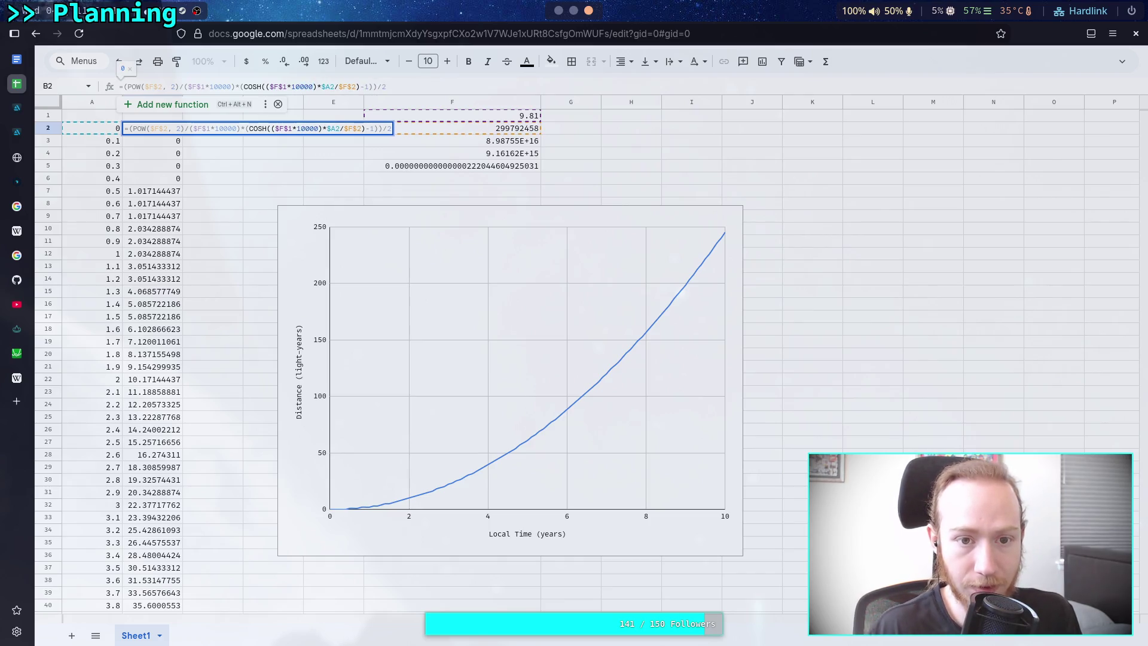
Replace the formula's final divisor 2 with (2*10000) and commit it.
left_click(416, 88)
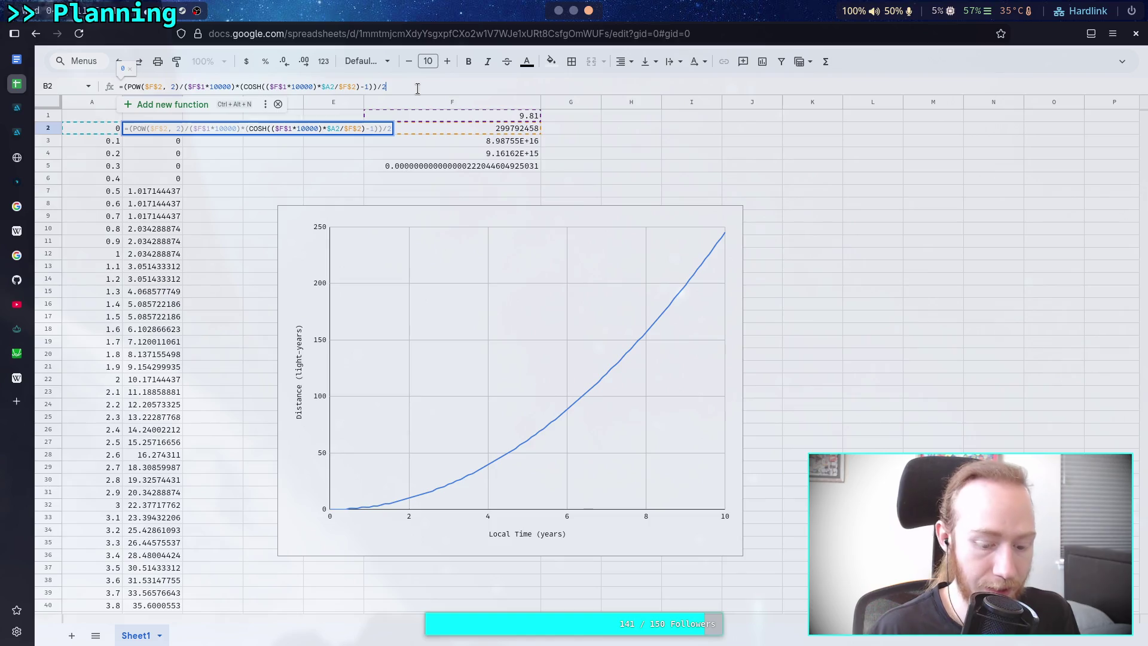
key("BackSpace")
type("(")
key("BackSpace")
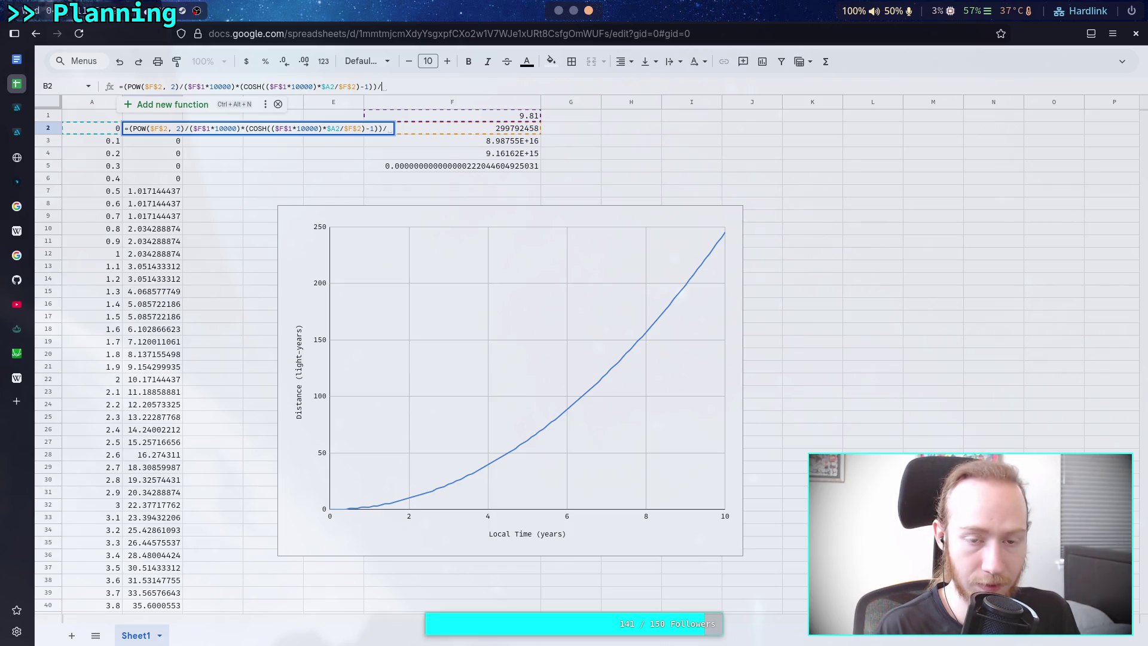
type("(2")
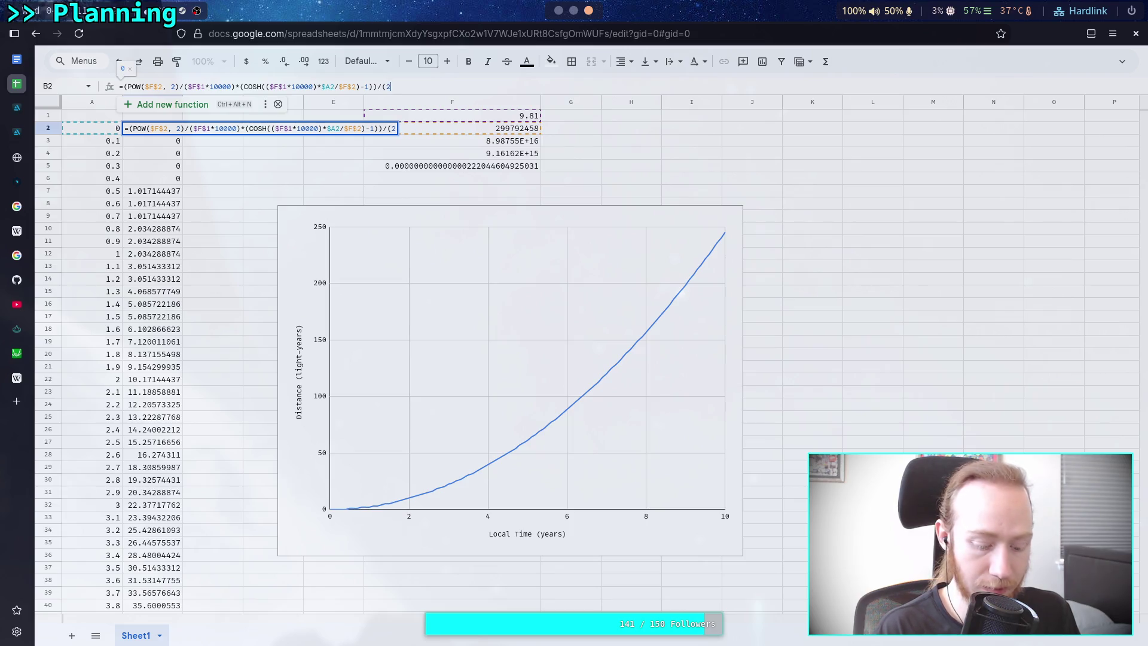
type("*10000")
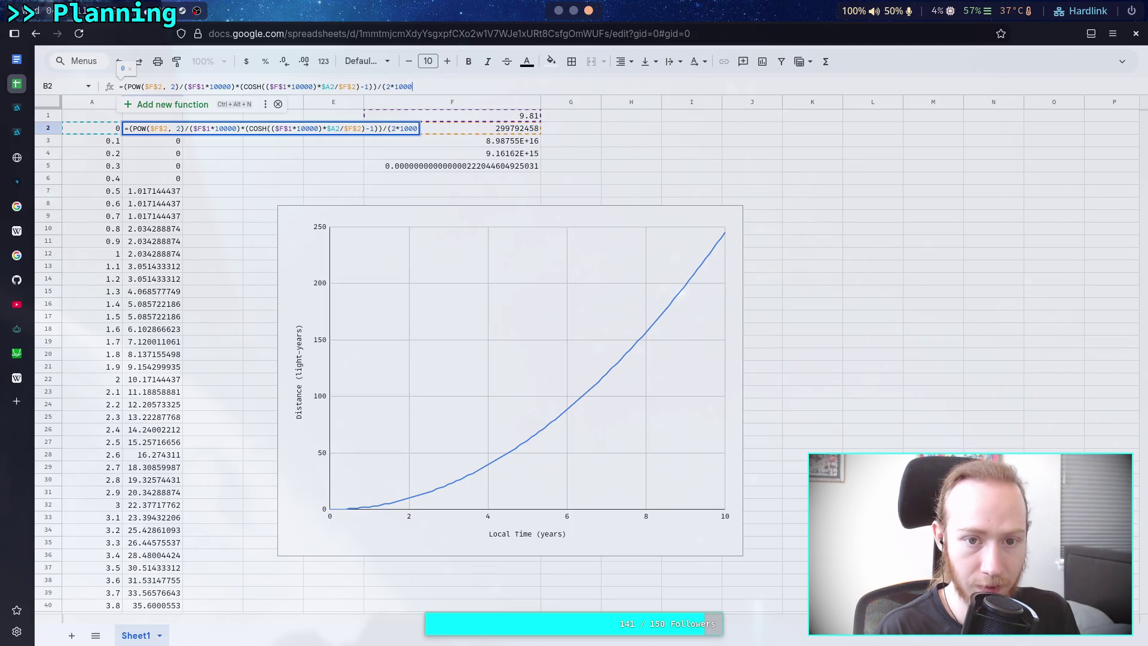
type(")")
key("Return")
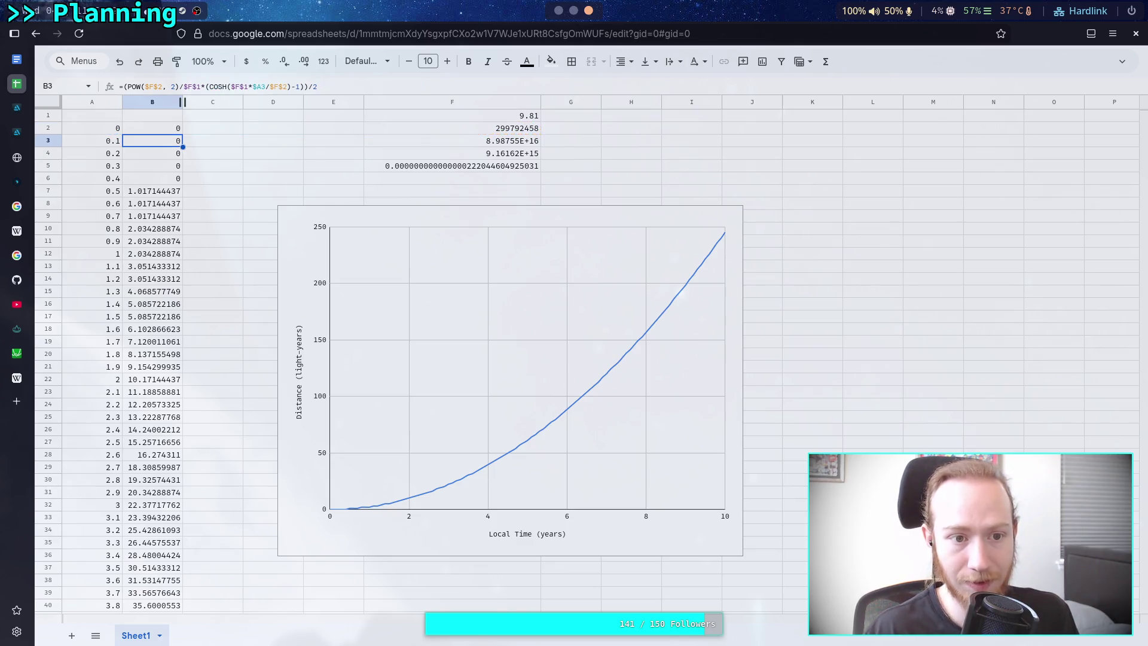
Test-fill the B2 formula down to row 9, then to row 20, and undo the longer fill.
left_click(174, 128)
left_click_drag(182, 134, 180, 222)
left_click(193, 195)
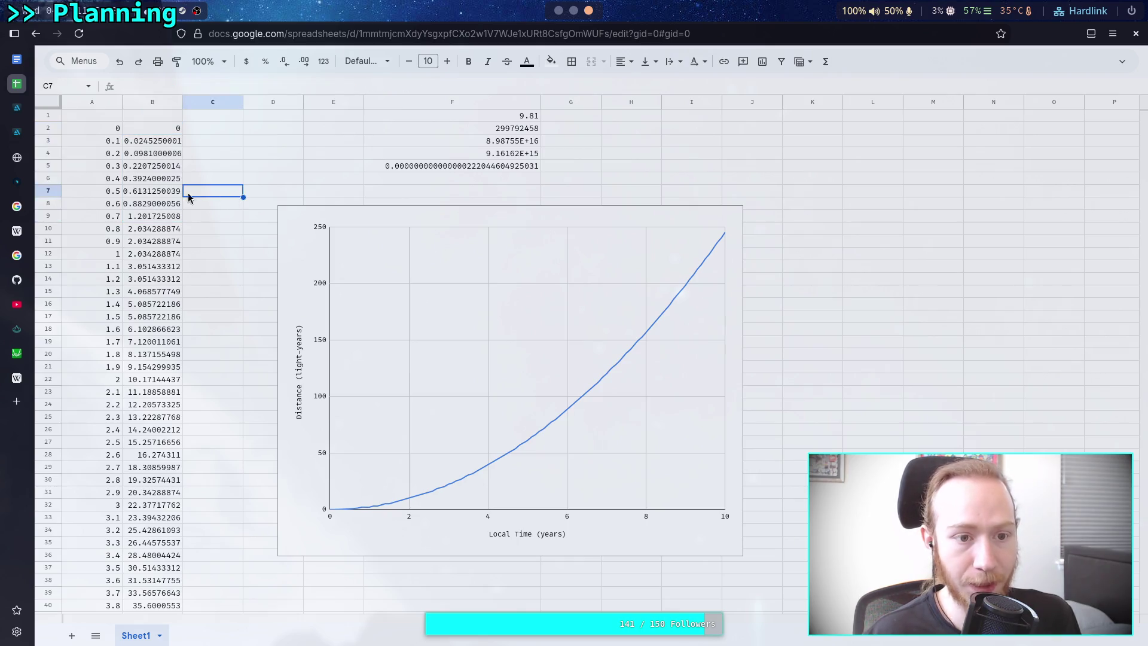
left_click(161, 128)
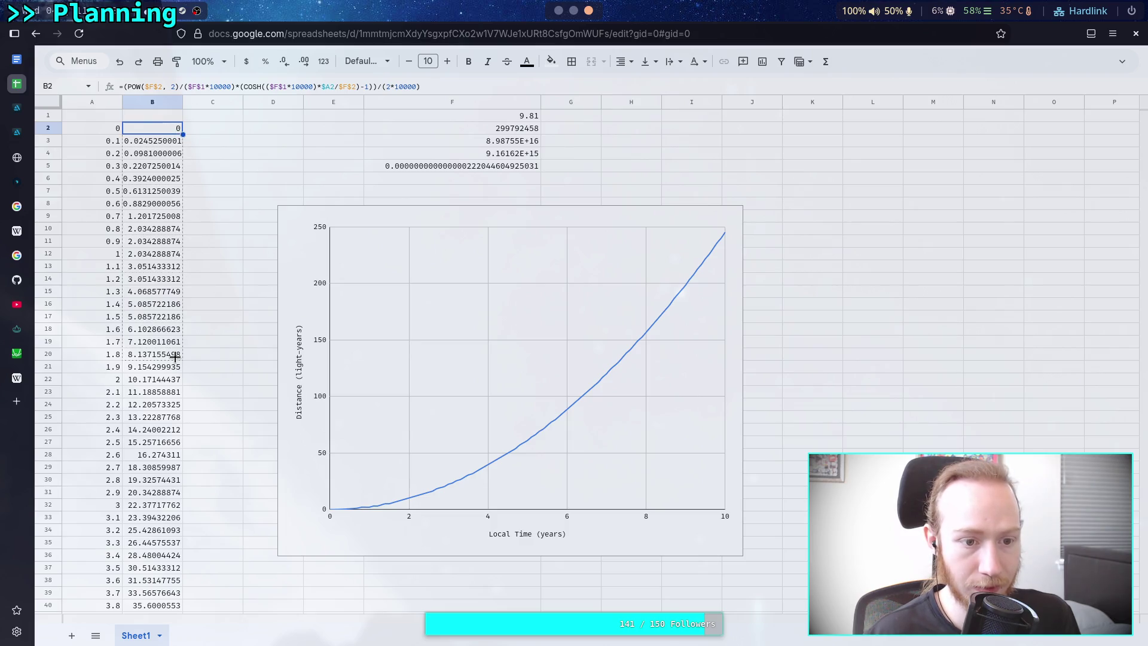
left_click_drag(174, 356, 174, 357)
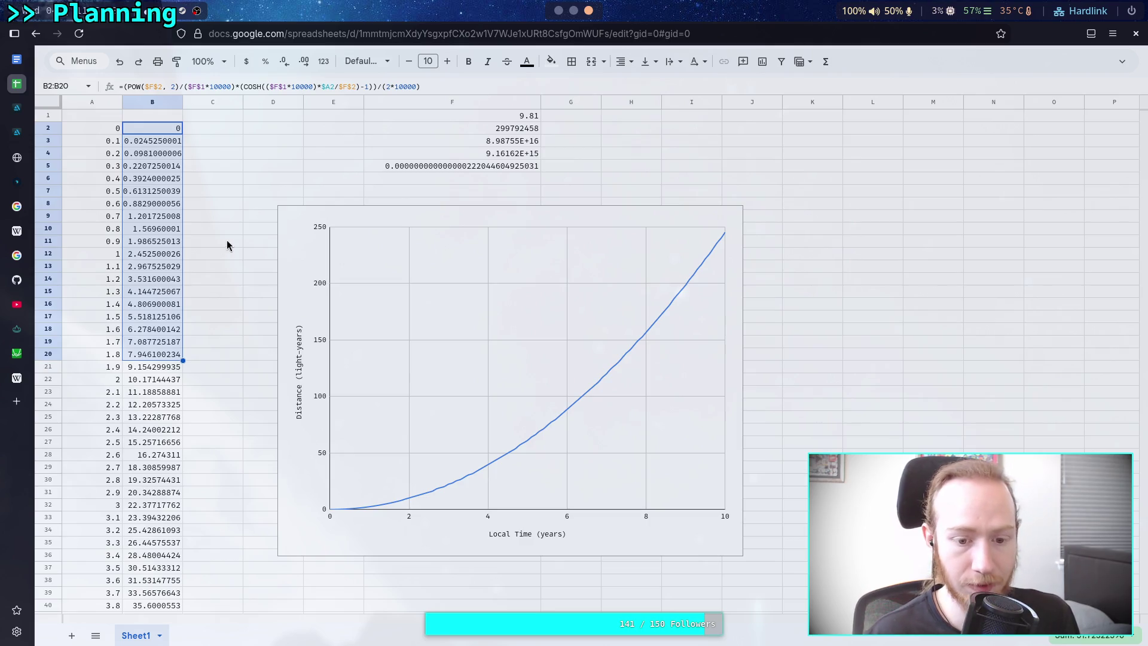
key("ctrl+z")
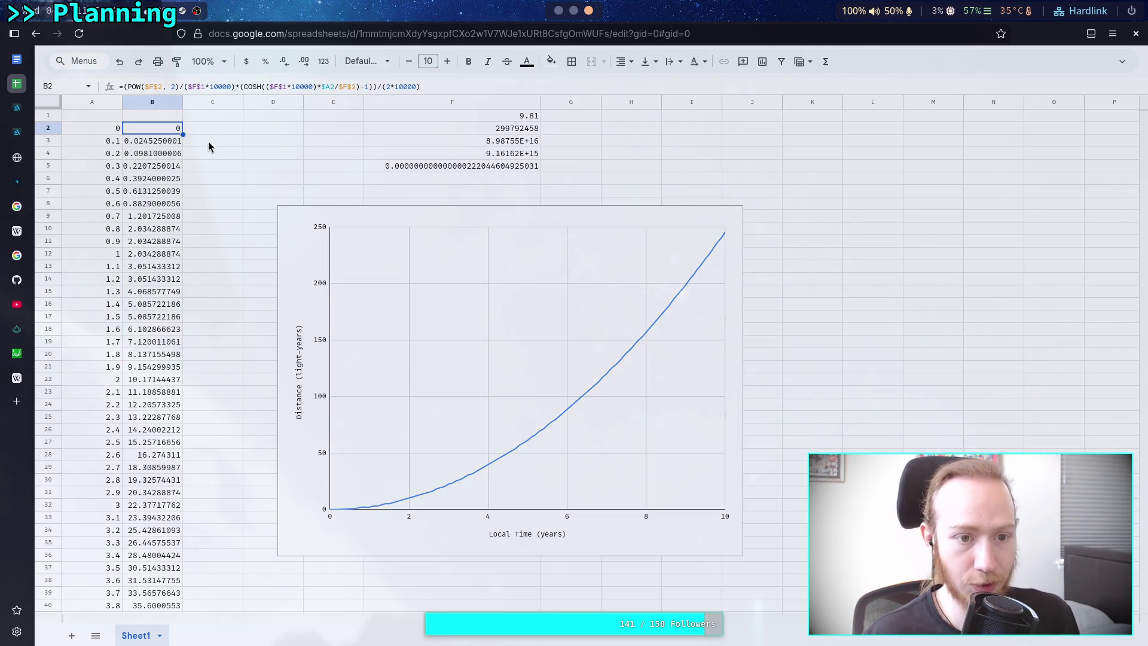
Paste the B2 formula through B202 and check the curve reads about 9.81 at 2 years.
scroll(211, 430, "down", 10)
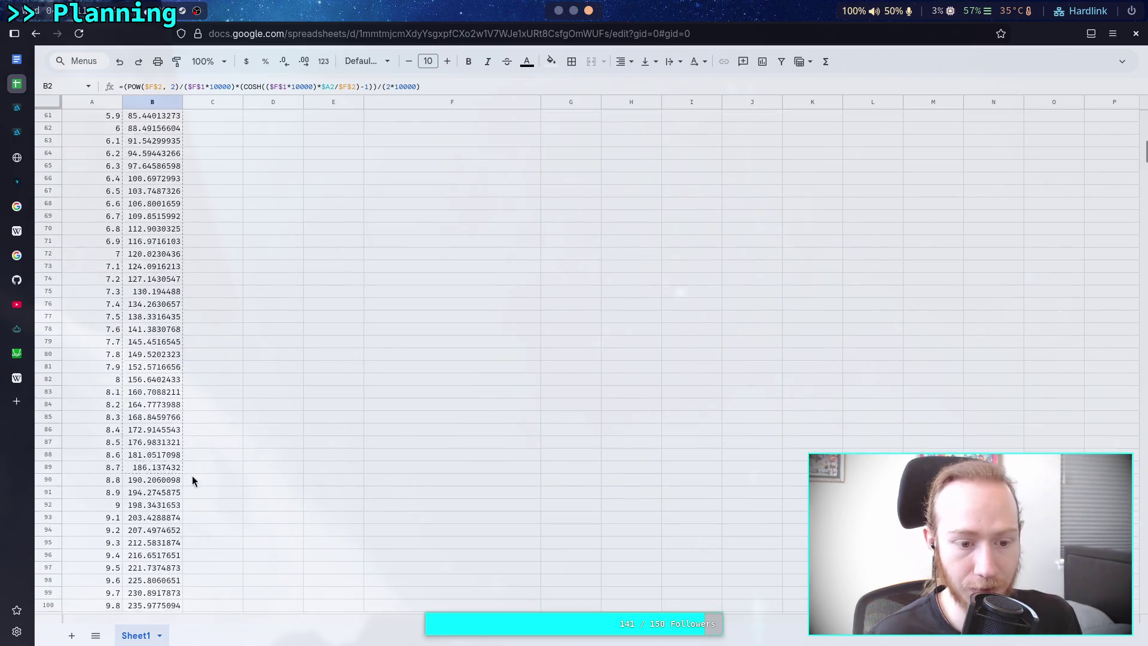
scroll(194, 477, "down", 20)
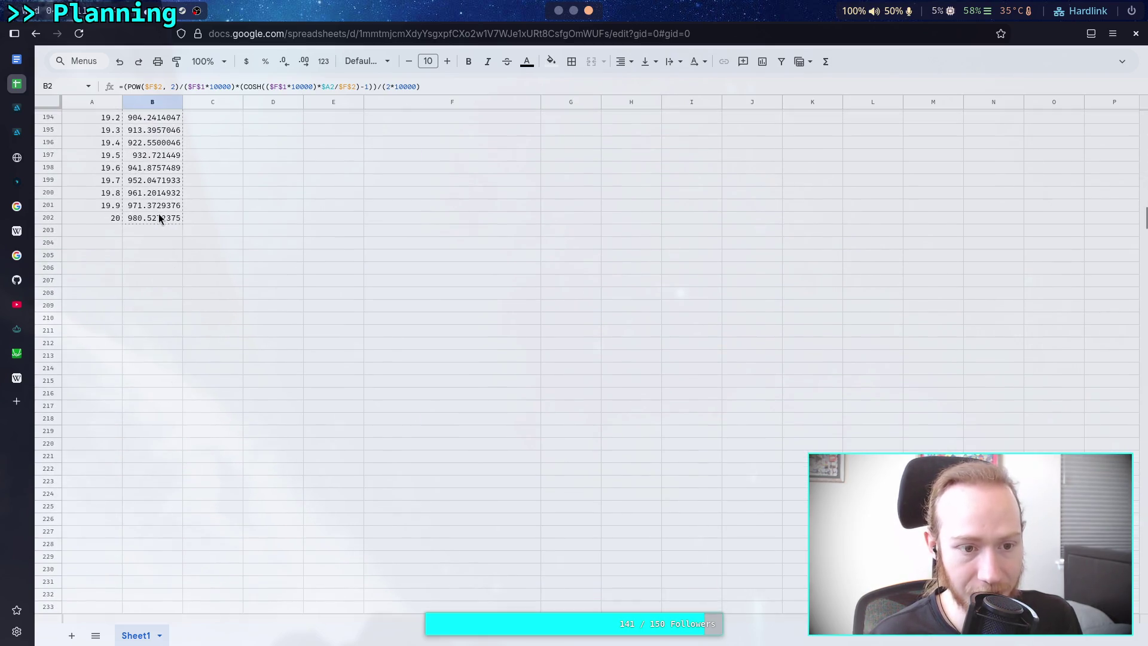
left_click(138, 220, "shift")
key("ctrl+v")
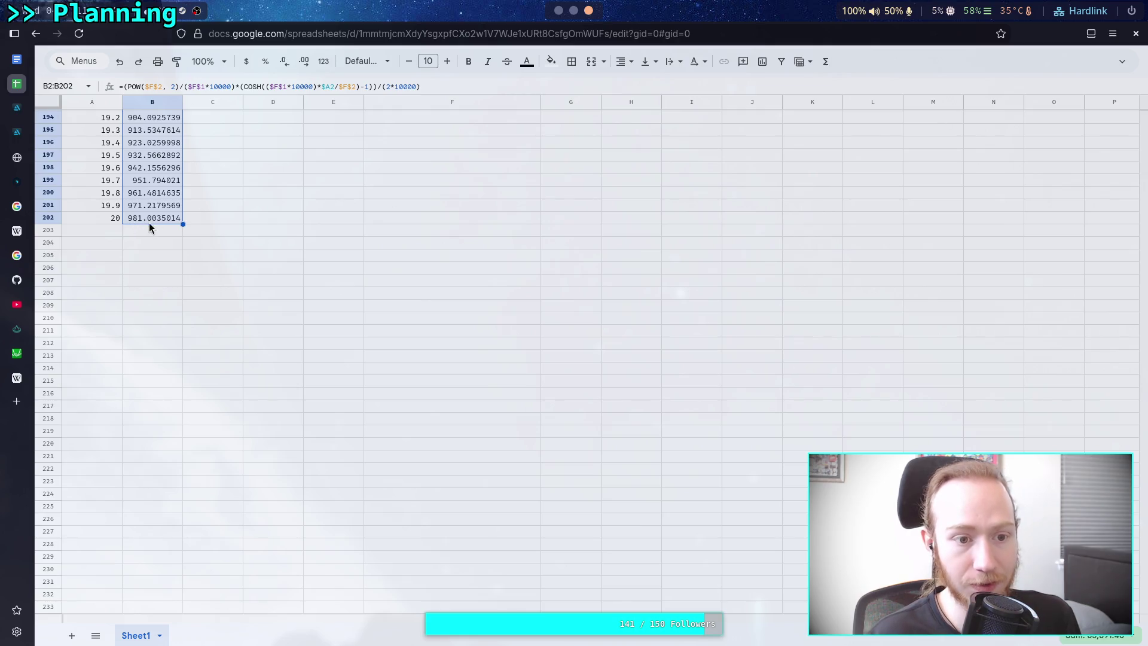
scroll(185, 266, "up", 20)
scroll(185, 264, "up", 11)
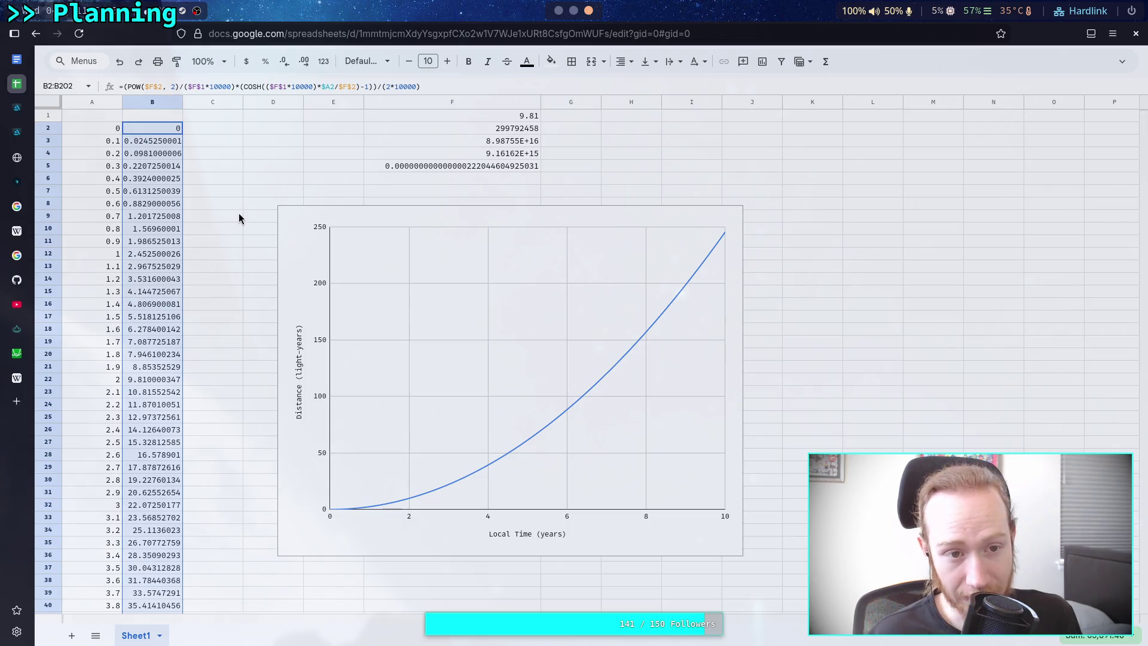
left_click(238, 216)
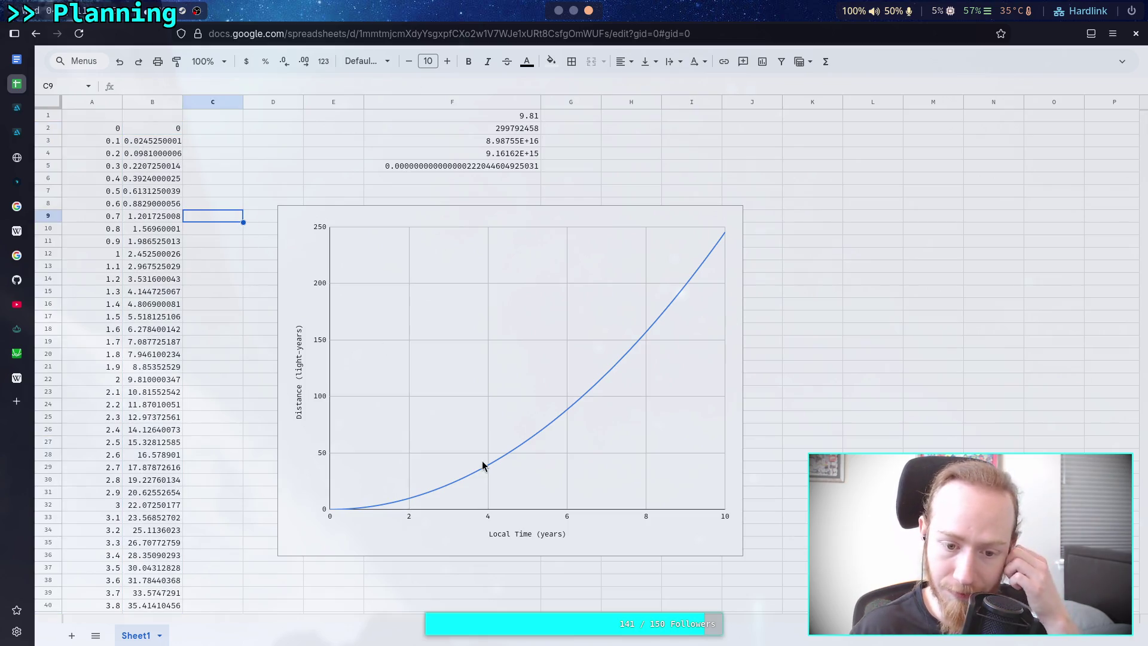
left_click(416, 501)
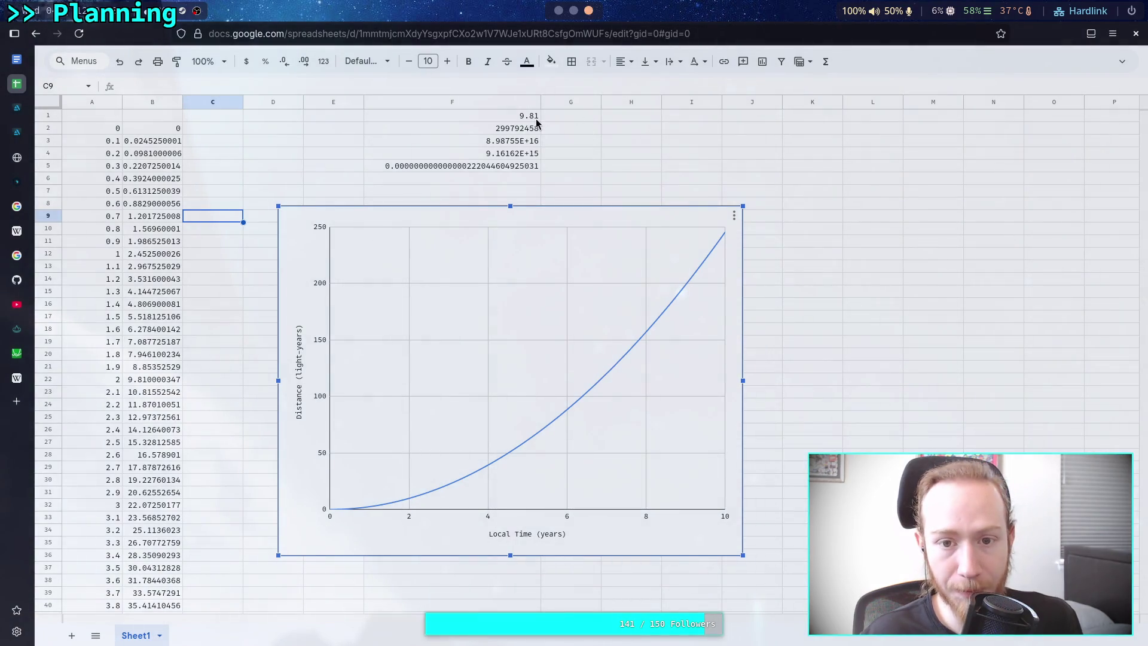
Try accelerations of 10 and then 11 in F1.
left_click(530, 118)
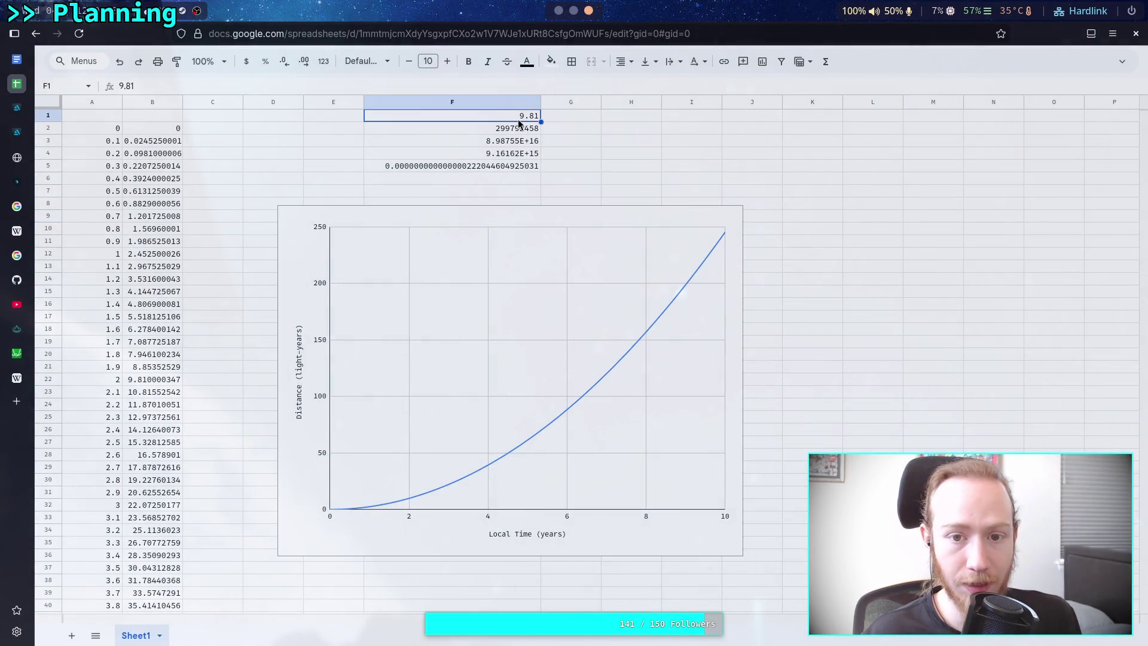
double_click(529, 117)
key("BackSpace")
key("BackSpace")
key("BackSpace")
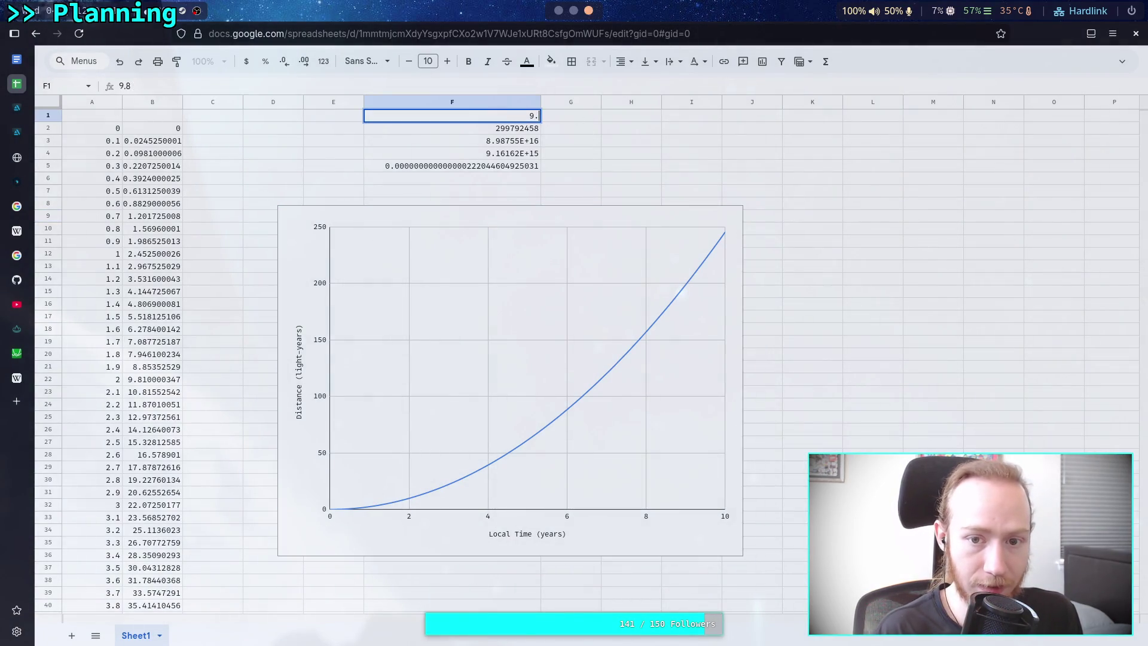
type("10")
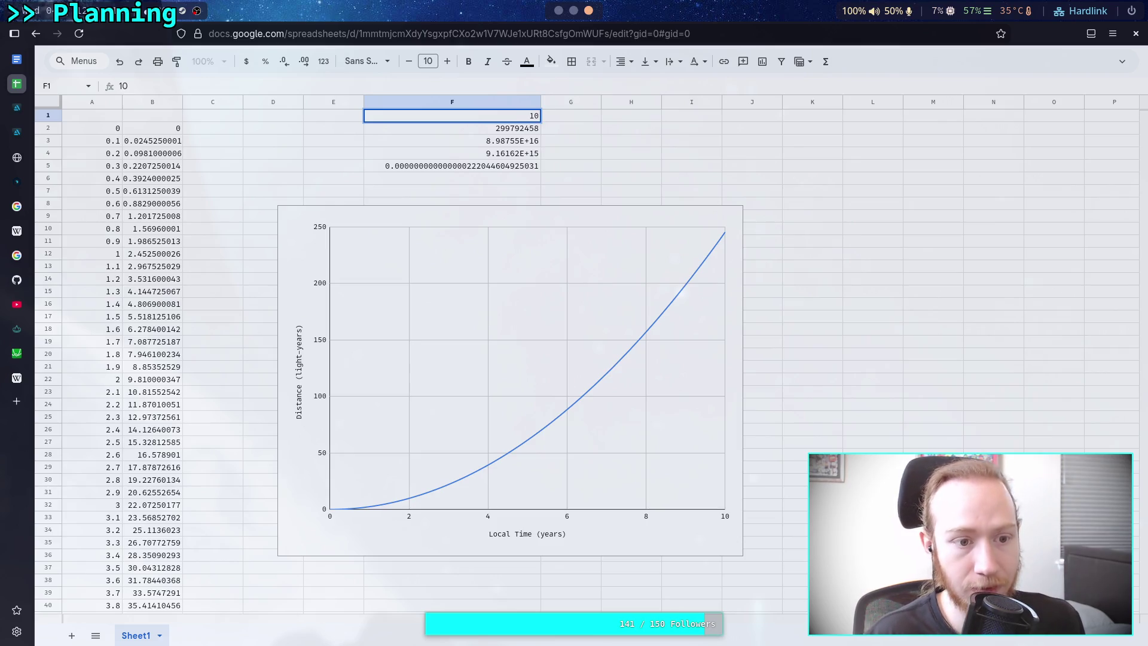
key("Return")
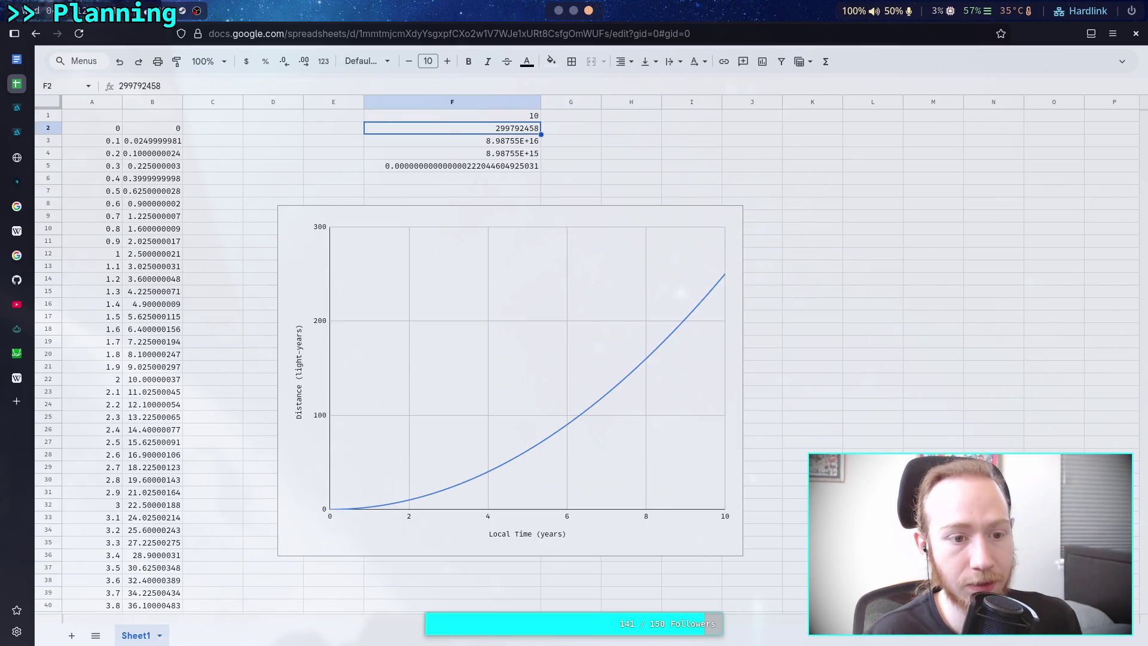
left_click(452, 116)
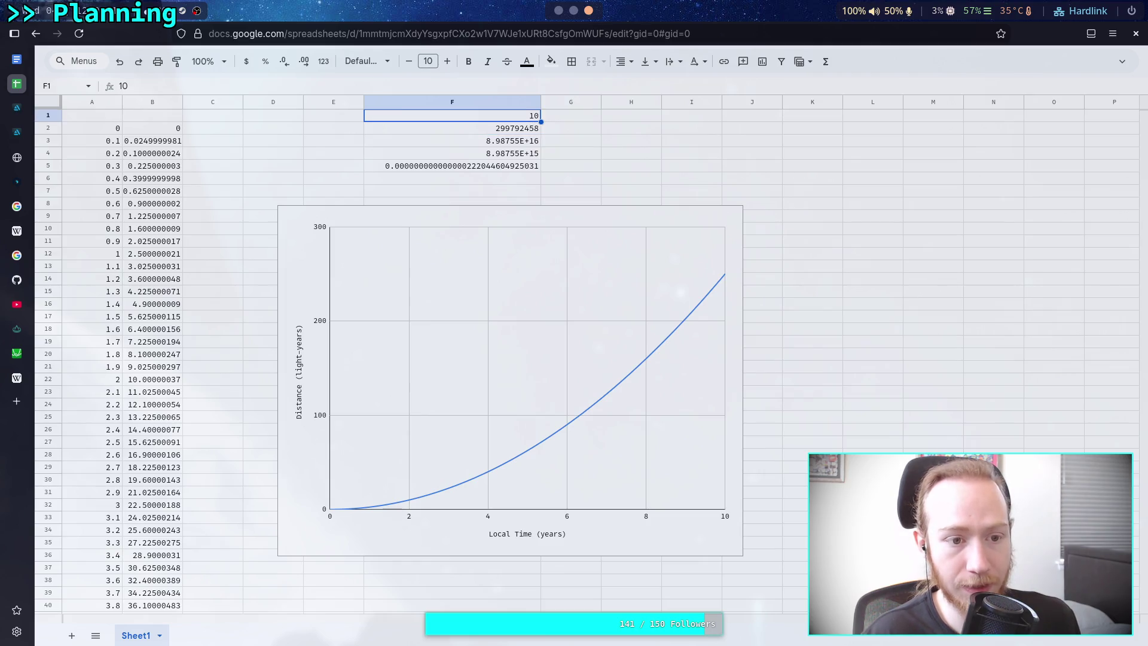
key("Return")
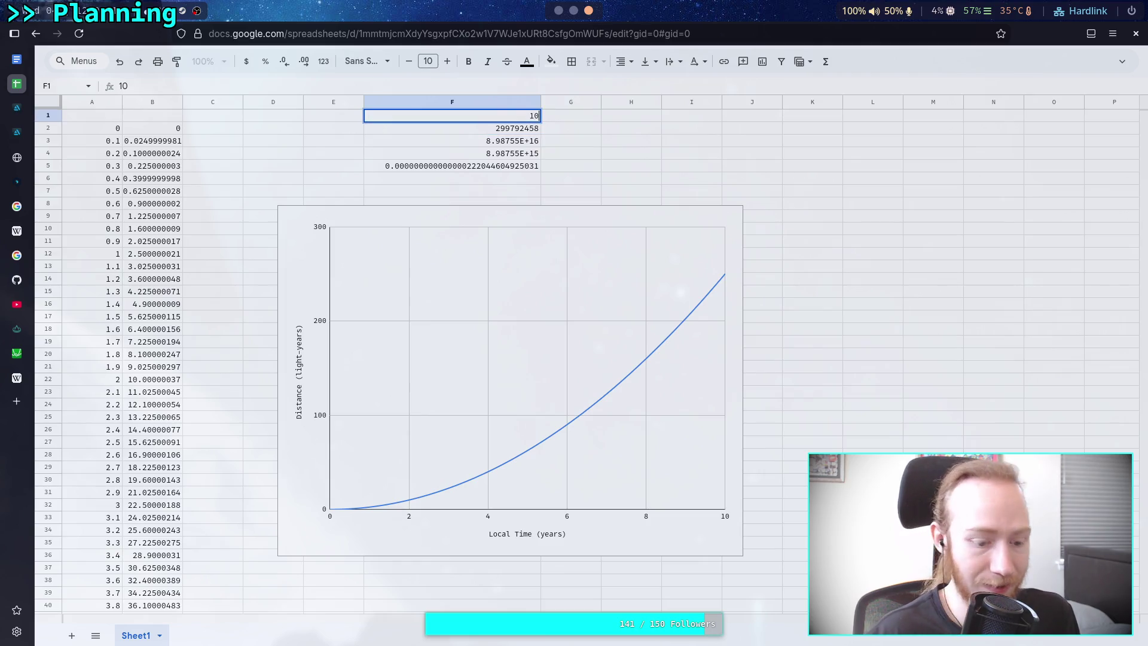
key("BackSpace")
key("BackSpace")
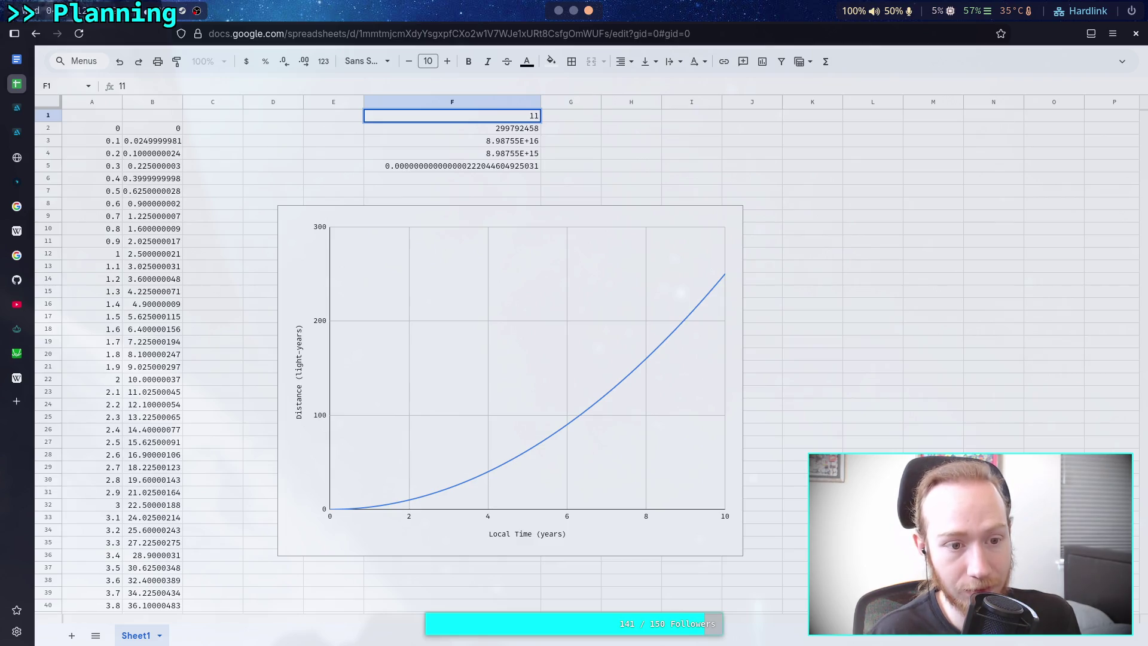
key("Return")
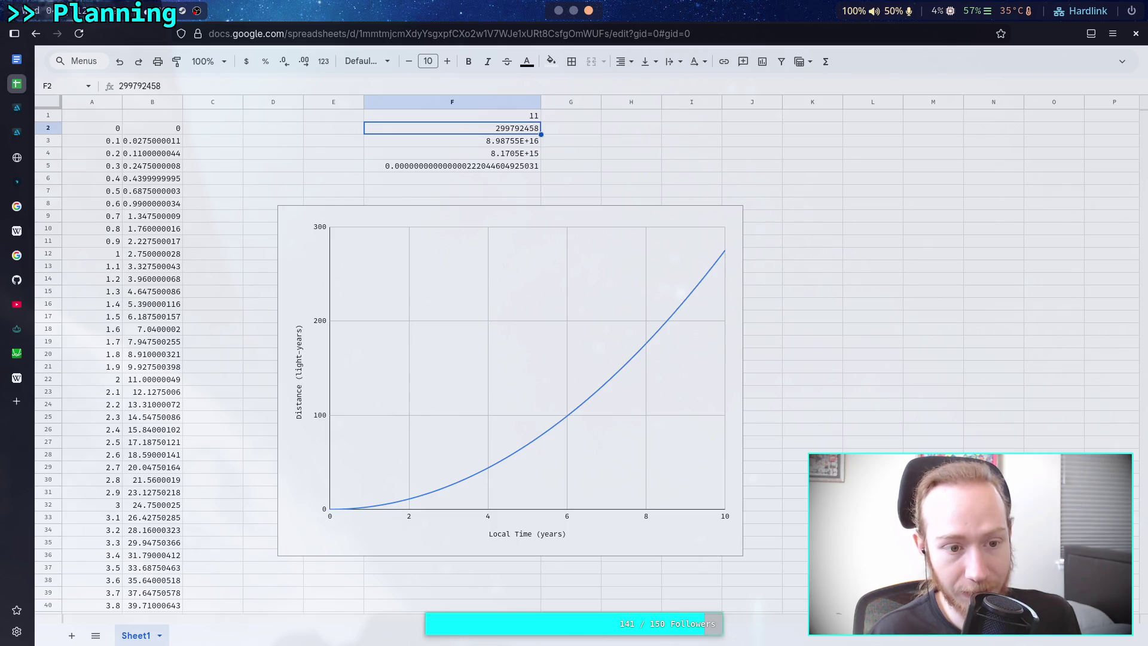
Try accelerations of 9.81 and then 9.9 in F1.
left_click(452, 115)
type("9.81")
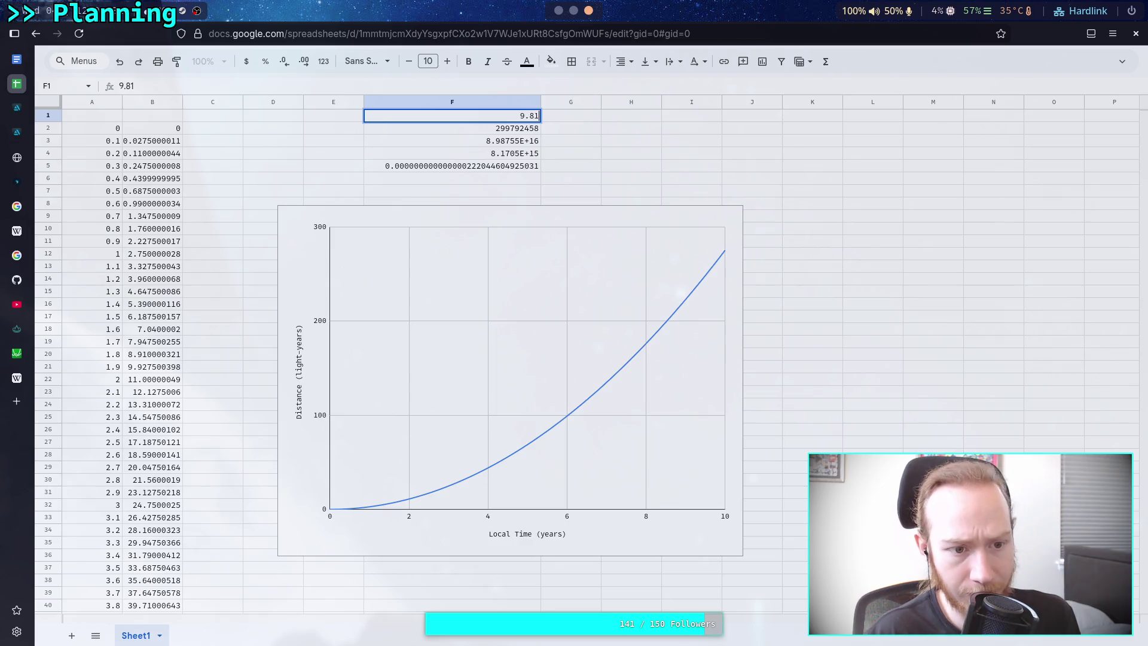
key("Return")
key("Up")
key("Return")
type("3")
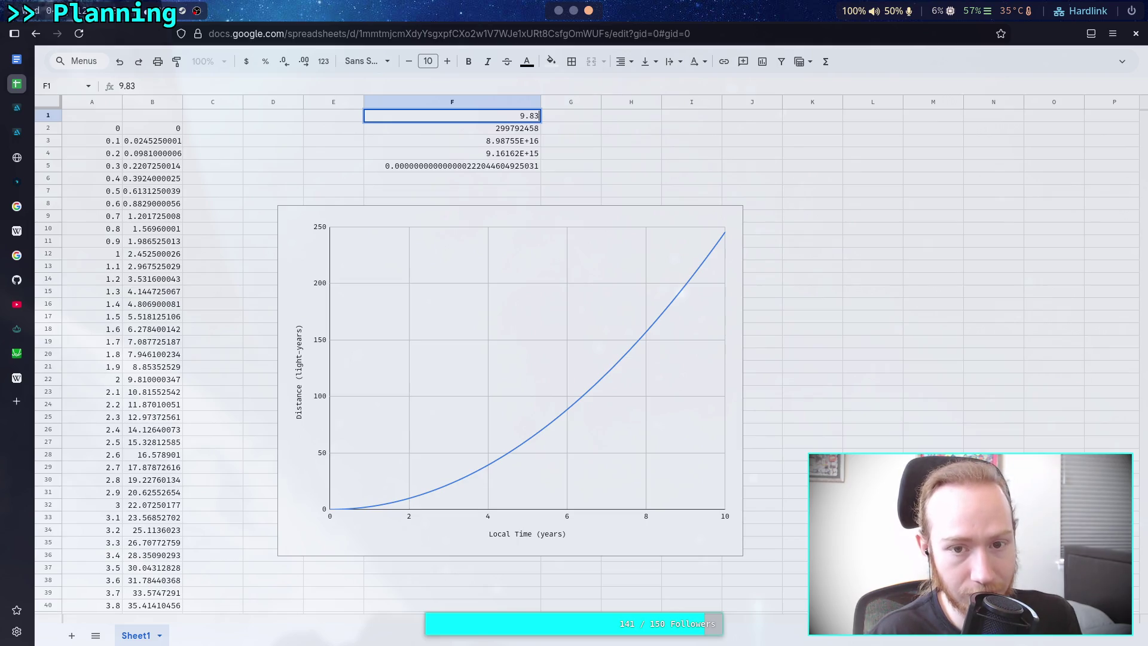
key("BackSpace")
key("BackSpace")
type("9")
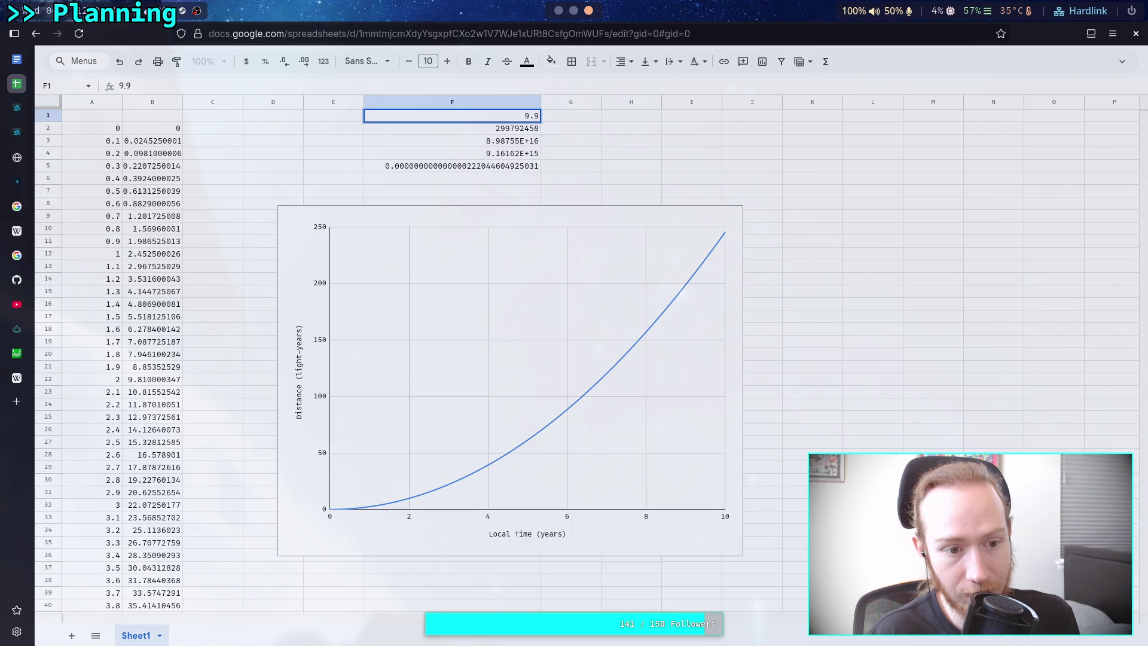
key("Return")
Enter 9.83 as the acceleration in F1.
left_click(452, 115)
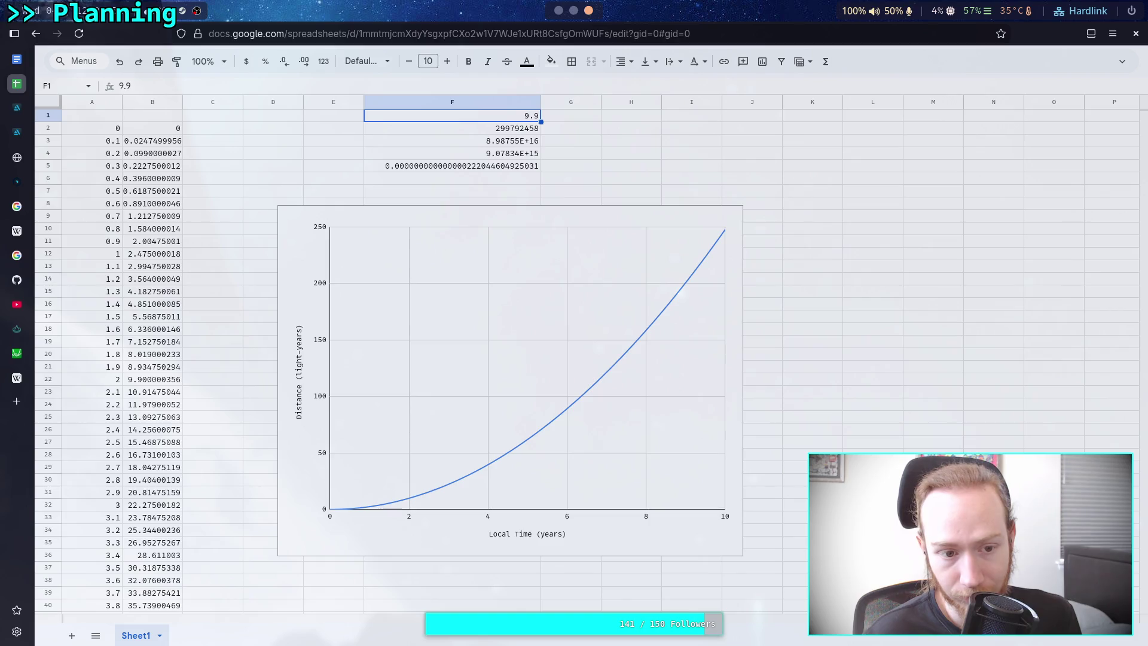
key("F2")
key("BackSpace")
type("9.83")
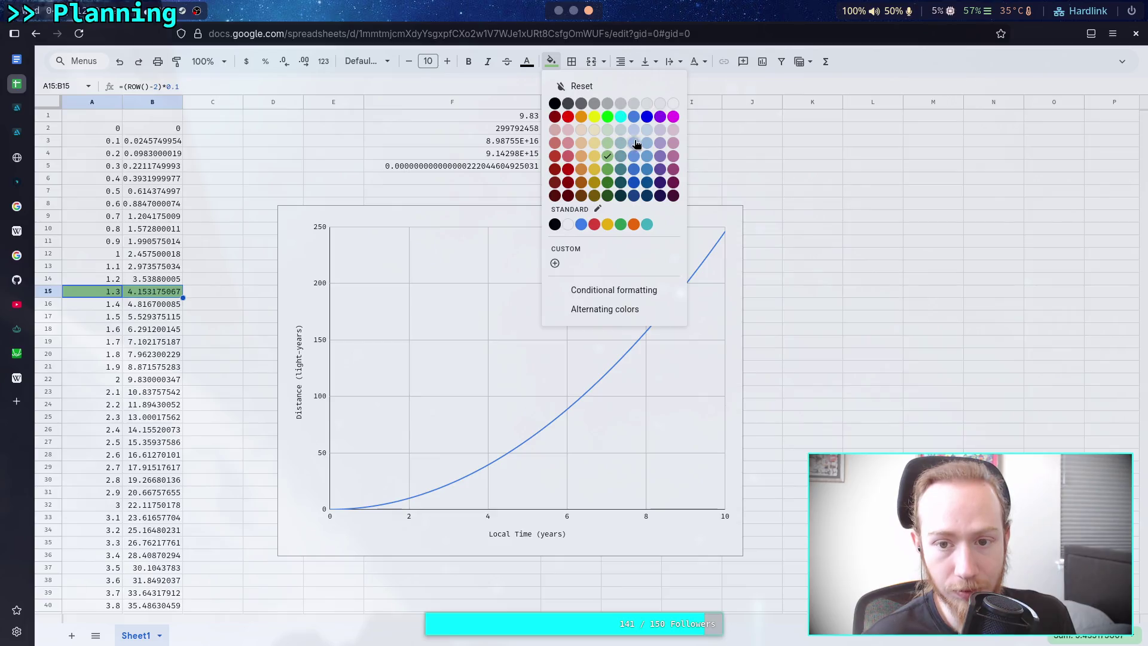
Fill cells A15:B15 with light blue.
left_click(623, 146)
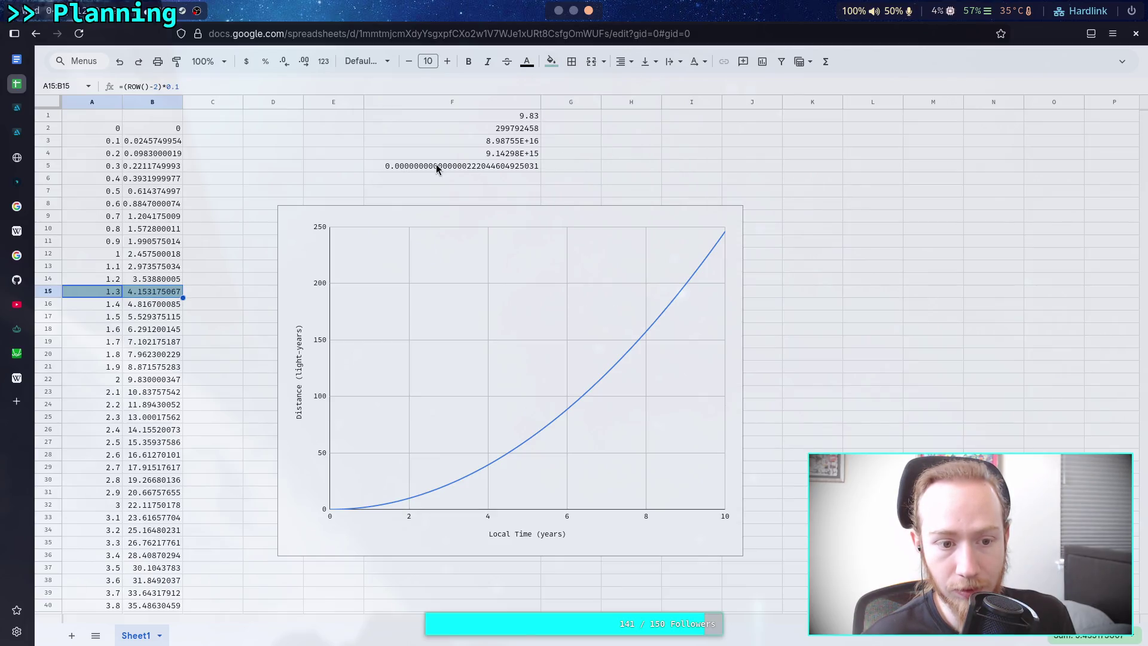
left_click(551, 61)
left_click(625, 140)
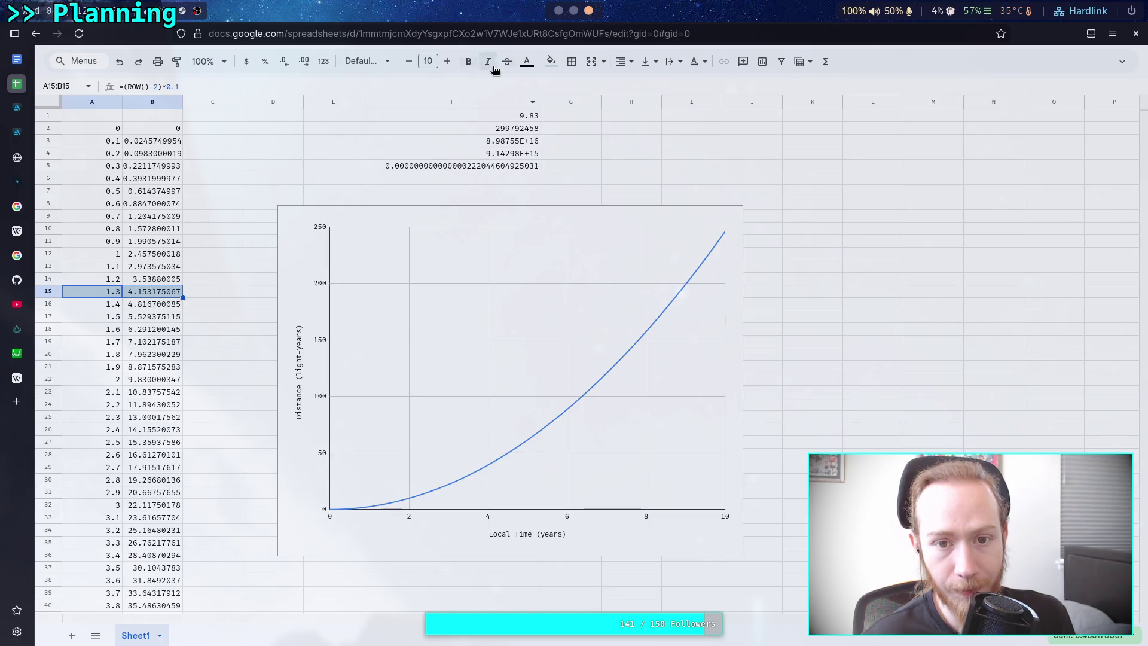
left_click(552, 61)
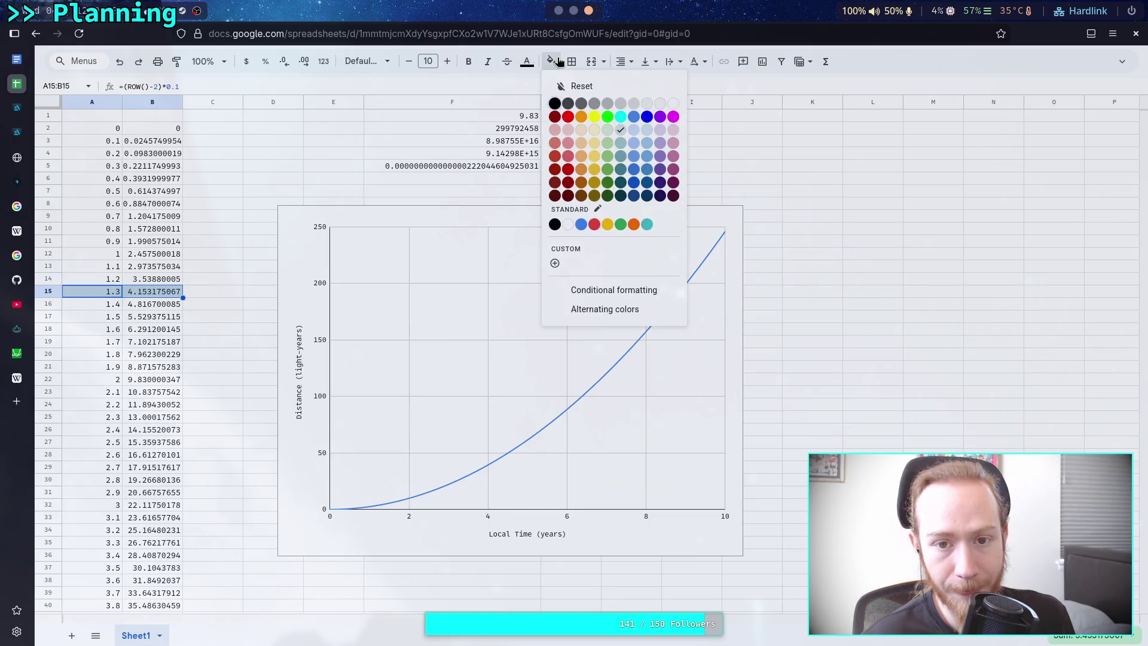
left_click(651, 132)
left_click(333, 165)
Change the F1 acceleration to 9.9 and review the recalculated column B.
left_click(502, 117)
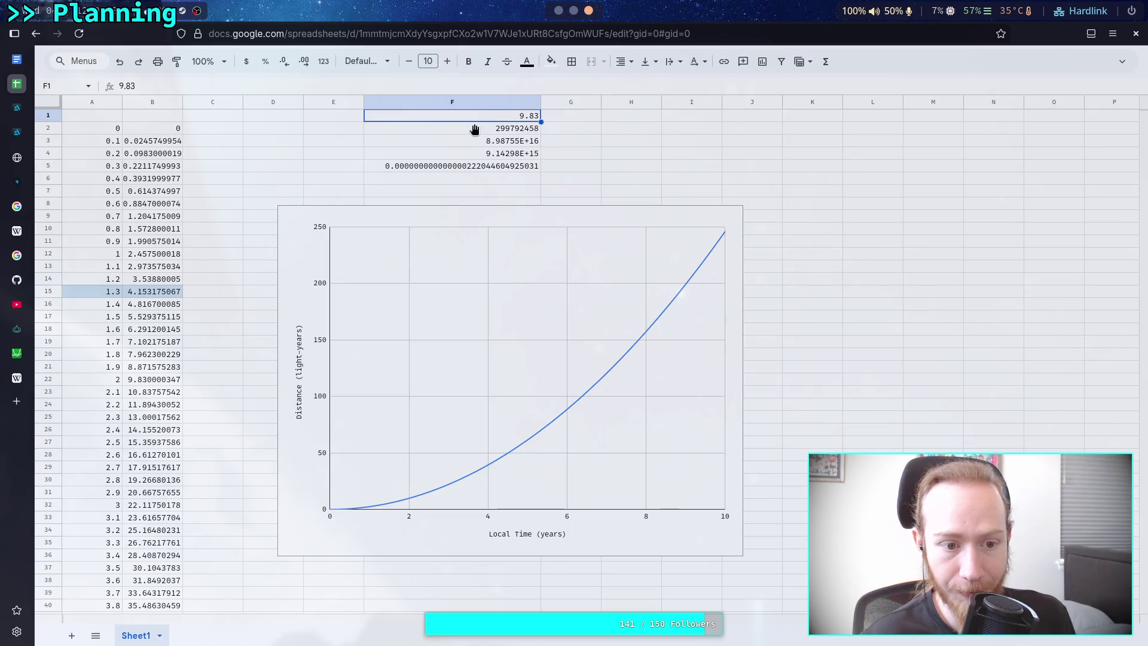
key("Return")
key("BackSpace")
type("9")
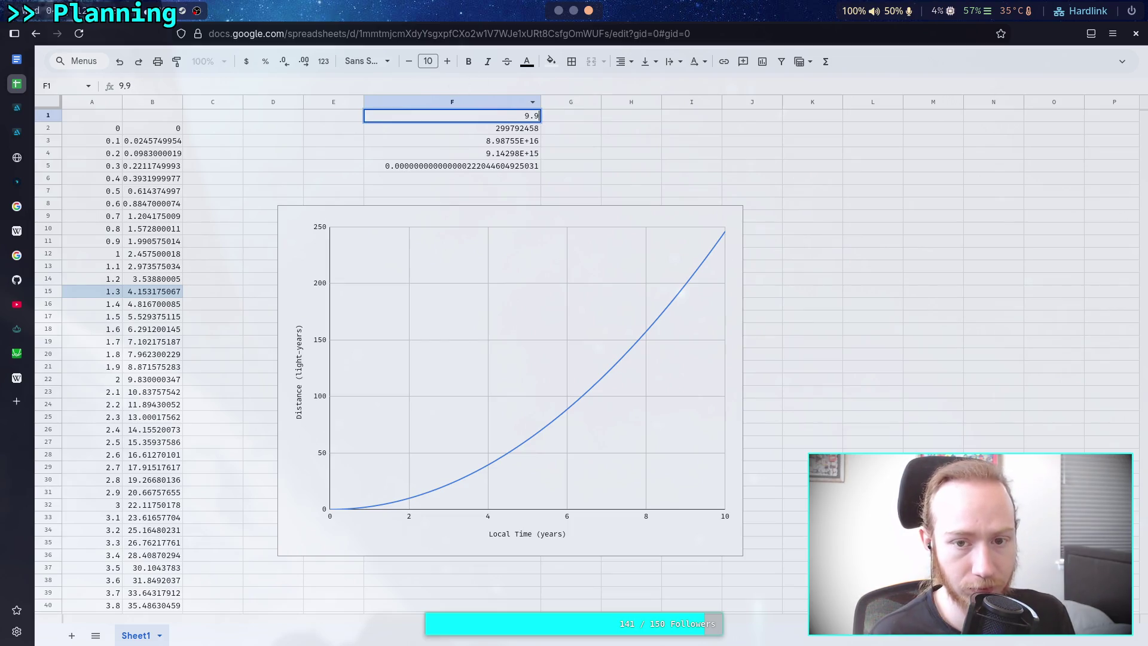
key("Return")
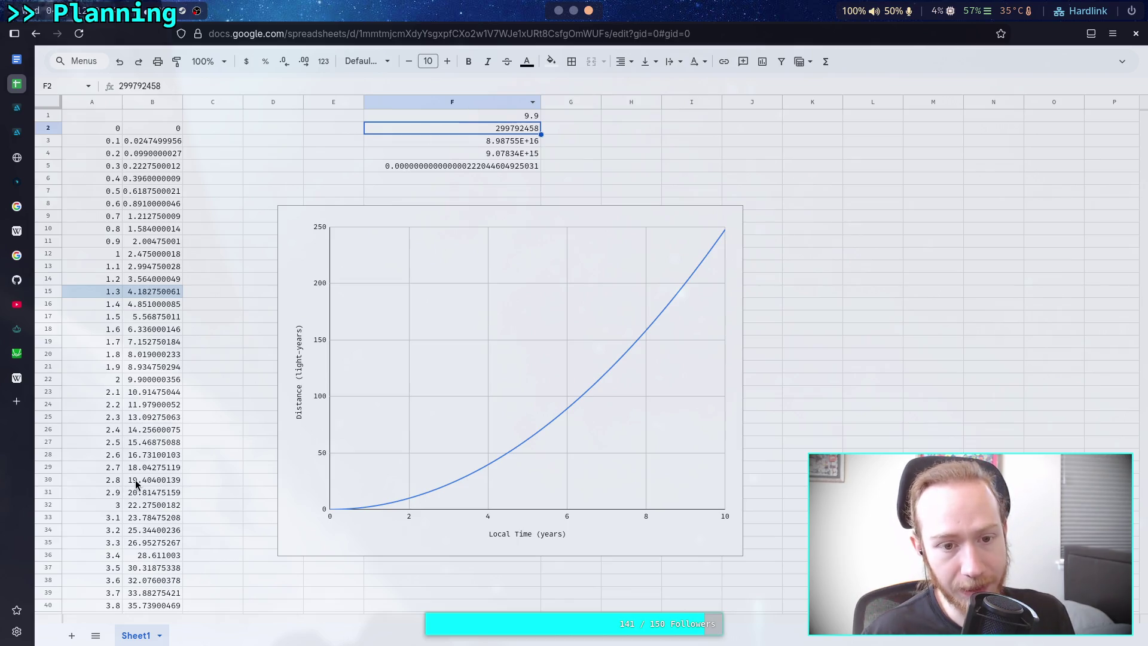
scroll(203, 510, "down", 3)
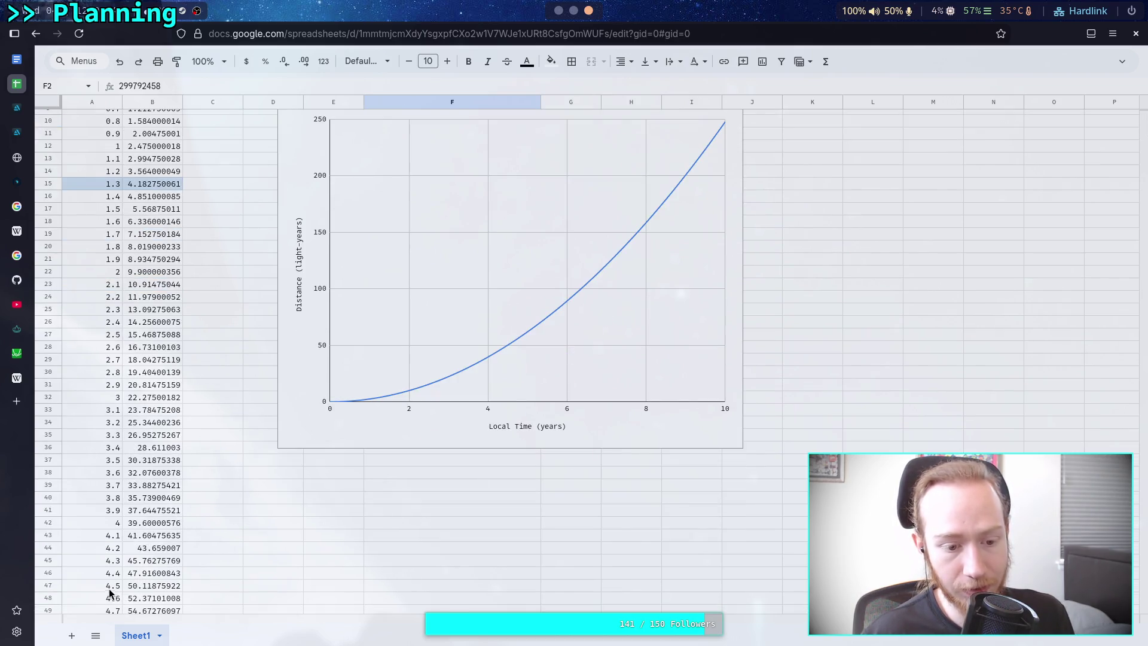
scroll(263, 430, "up", 3)
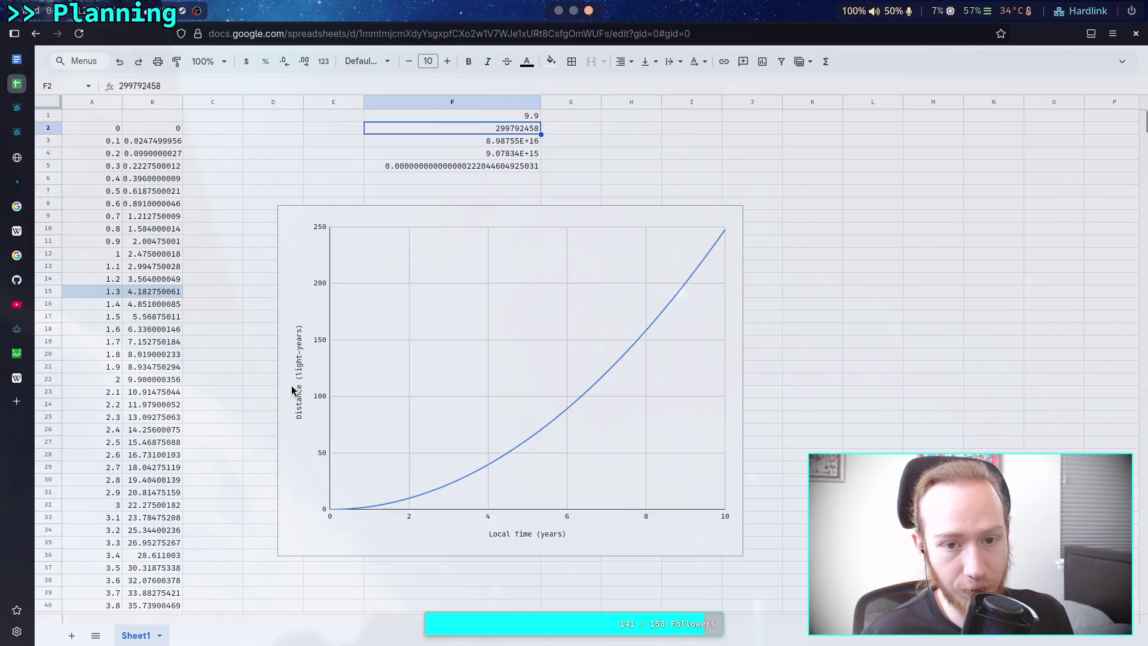
Set the F1 acceleration back to 9.83 and review column B again.
left_click(513, 117)
type("9.83")
key("Return")
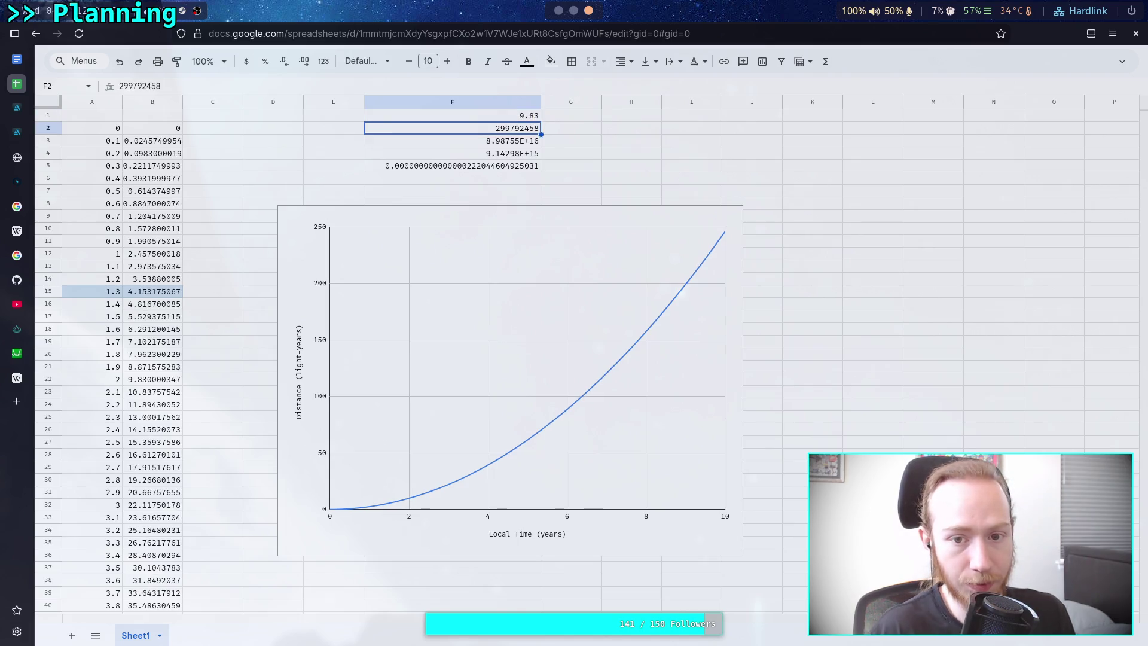
scroll(148, 393, "down", 5)
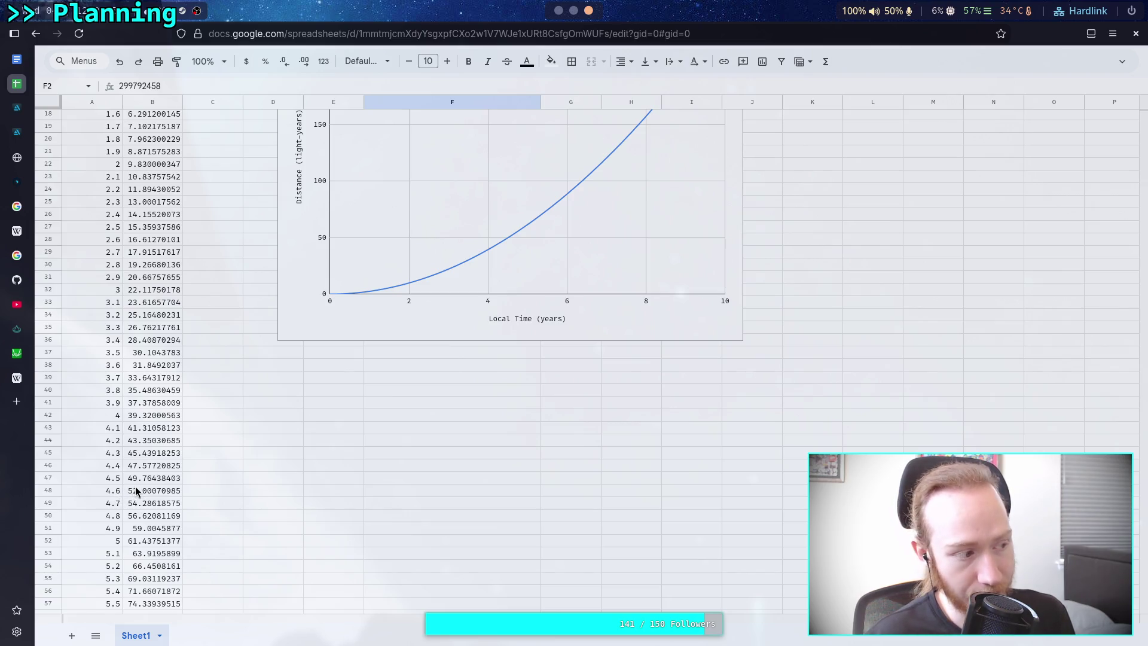
scroll(137, 491, "up", 5)
left_click(520, 118)
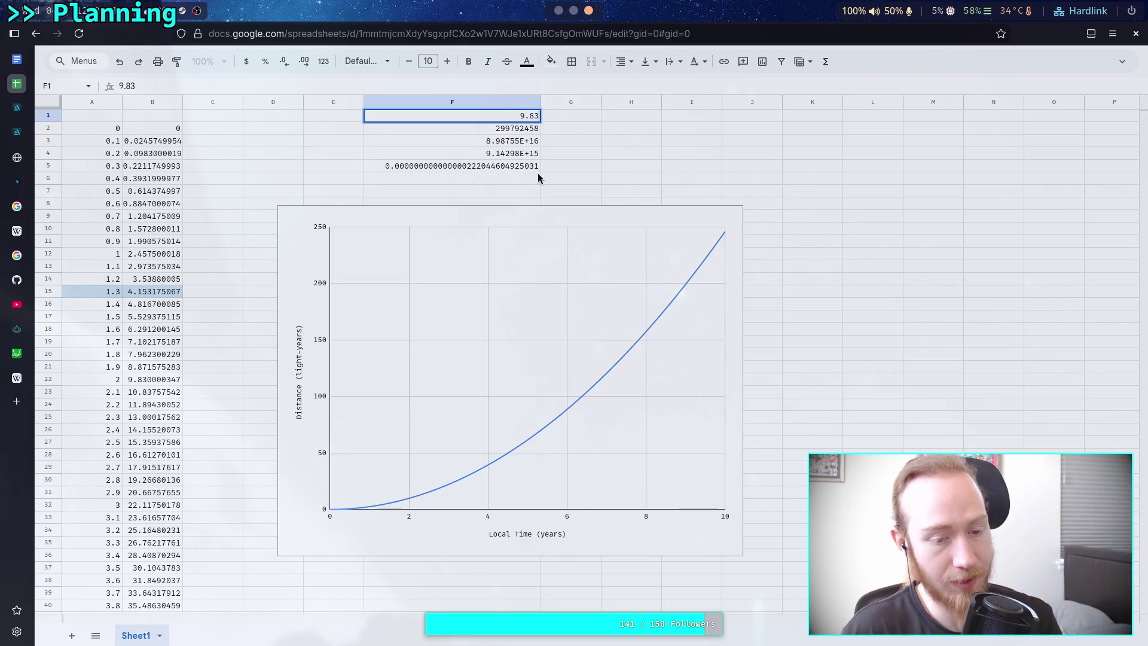
key("Return")
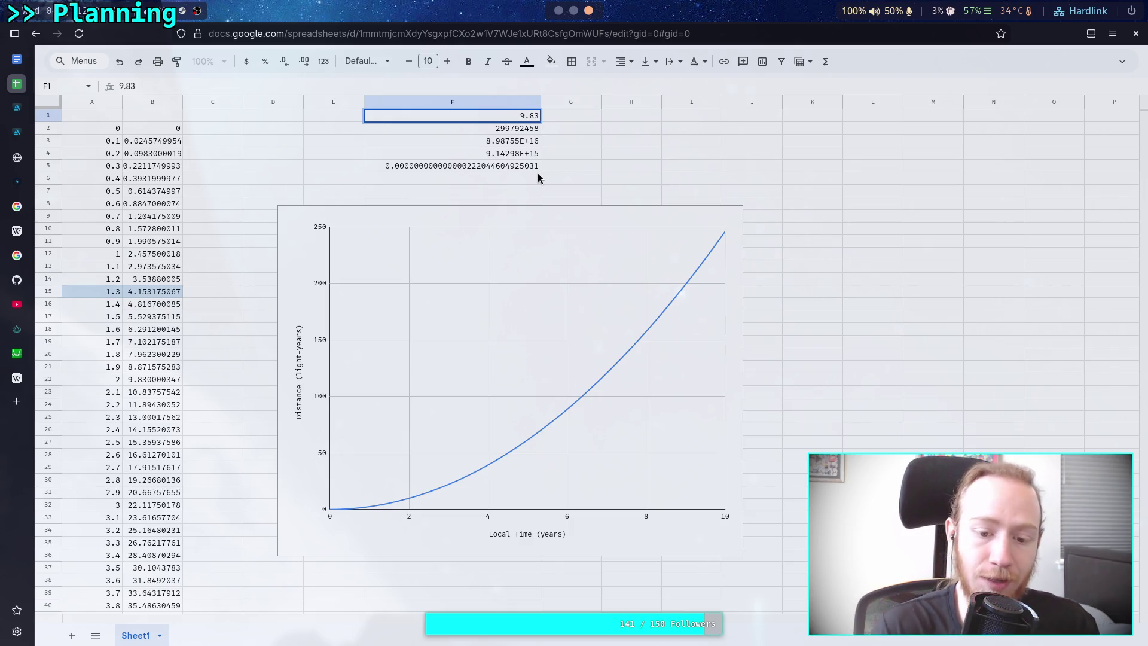
Select the distance chart and read point values, such as 173.4013096 light-years at 8.4 years.
left_click(508, 456)
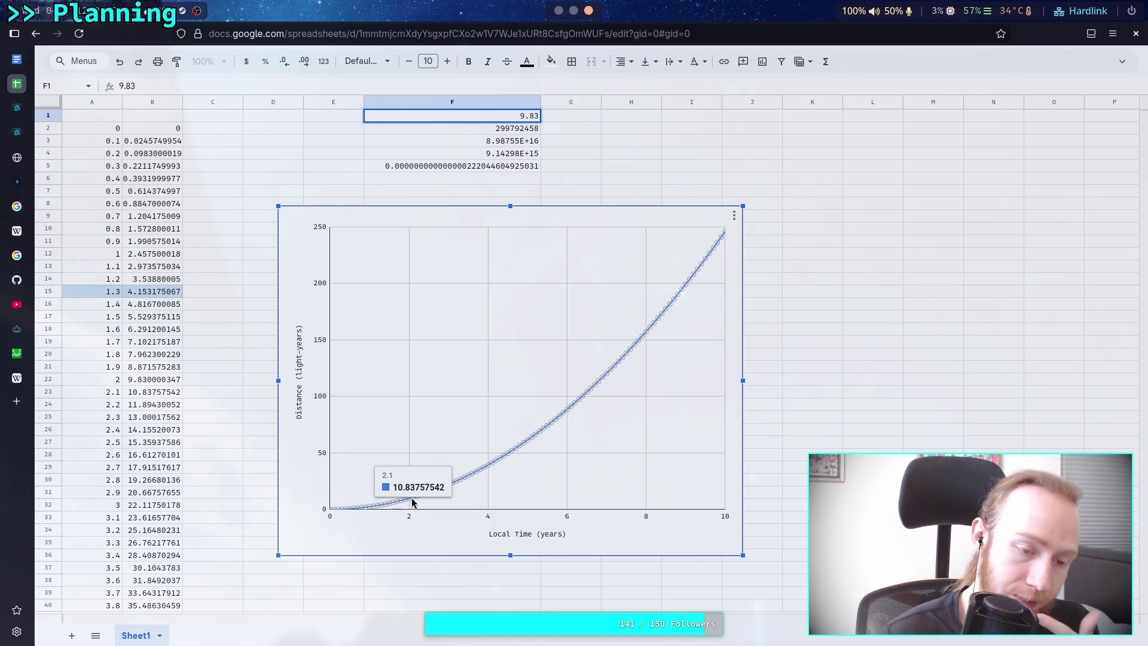
mouse_move(716, 250)
mouse_move(673, 308)
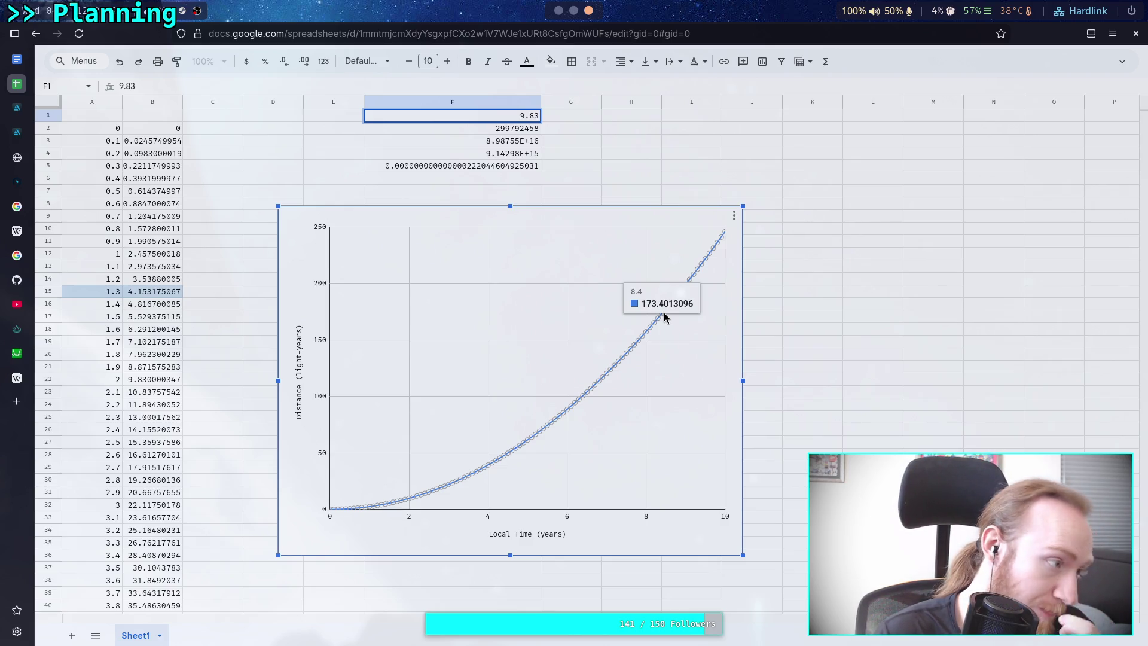
Look over the finished distance vs. local time chart, then switch to the terminal workspace.
mouse_move(599, 384)
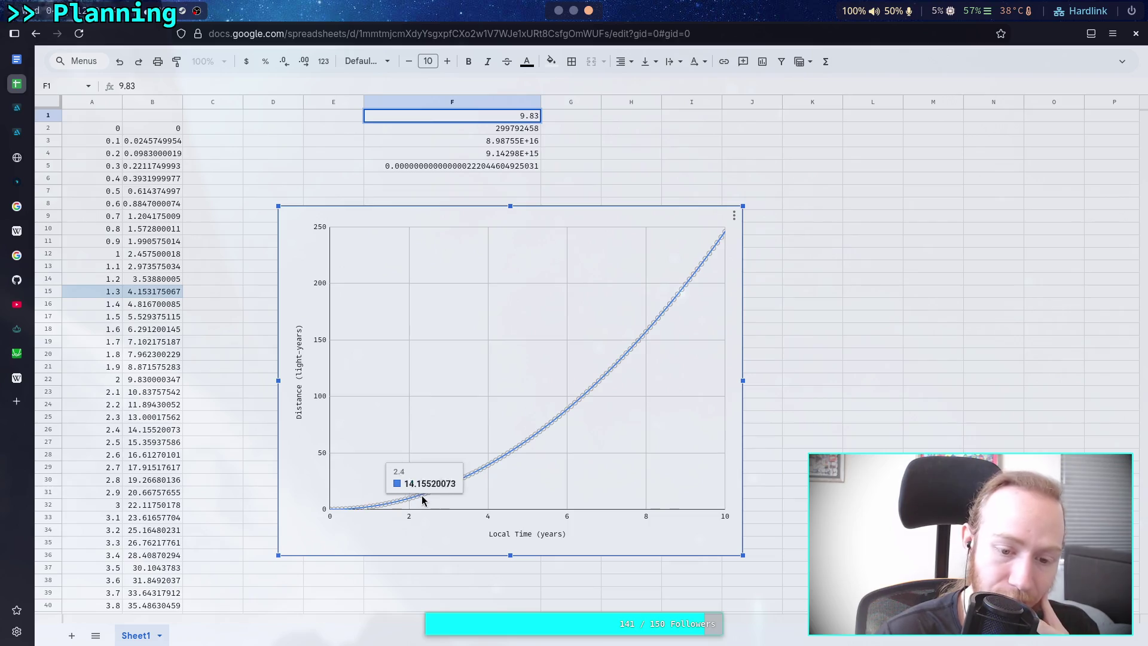
mouse_move(411, 501)
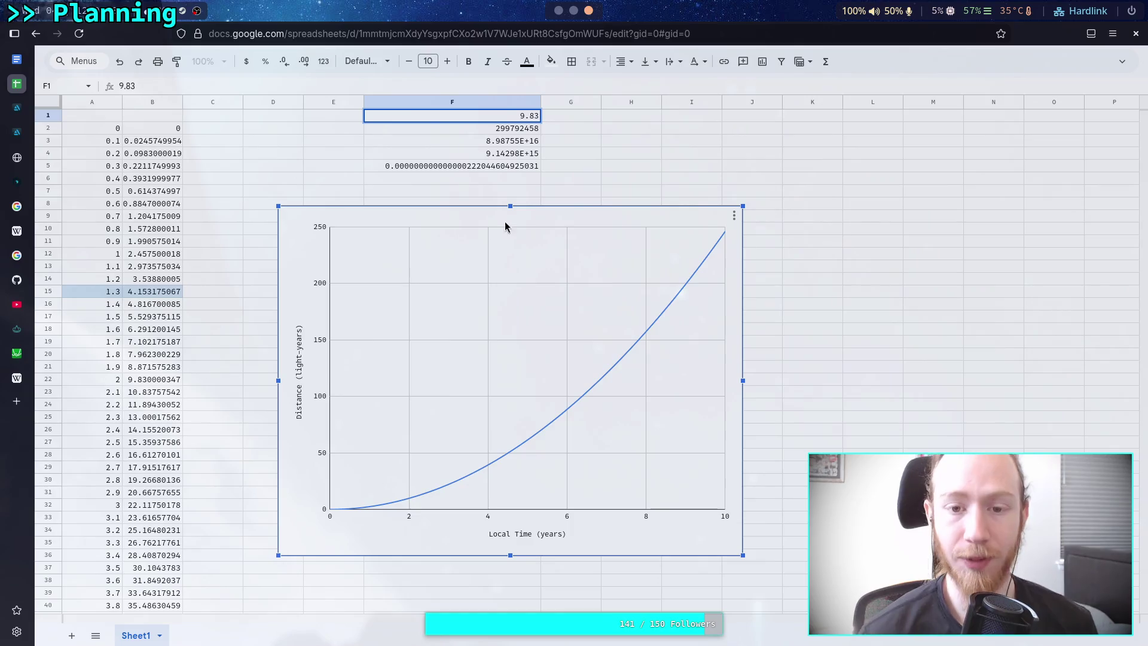
left_click(572, 10)
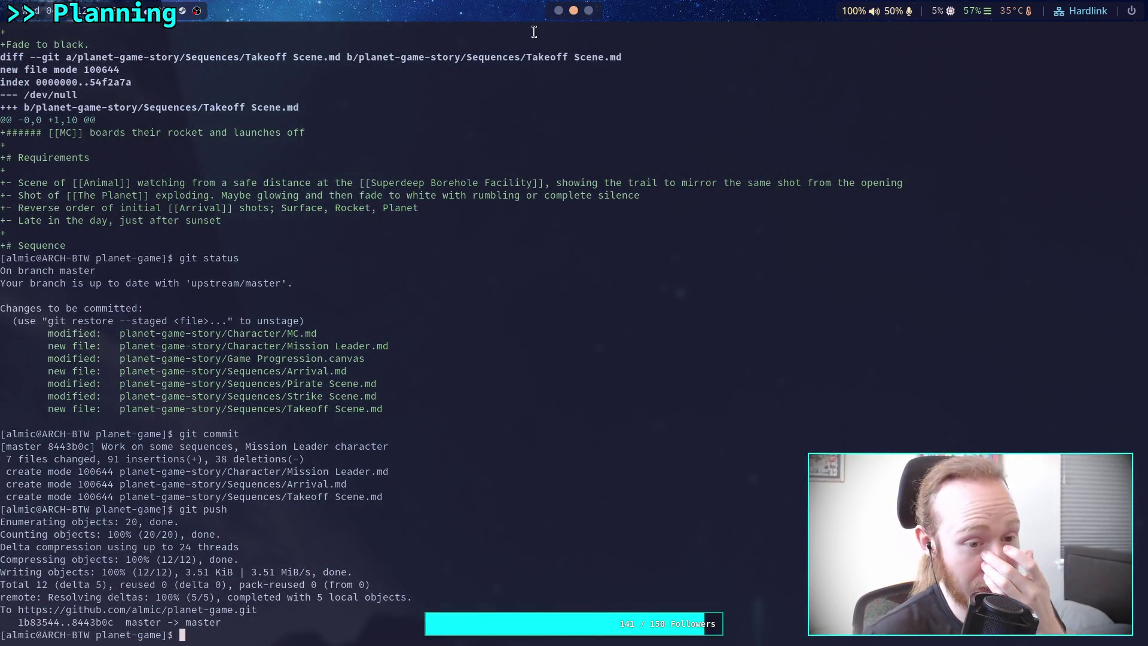
In the FUTURE note, append "'s gravity acceleration" after the word Earth.
left_click(558, 10)
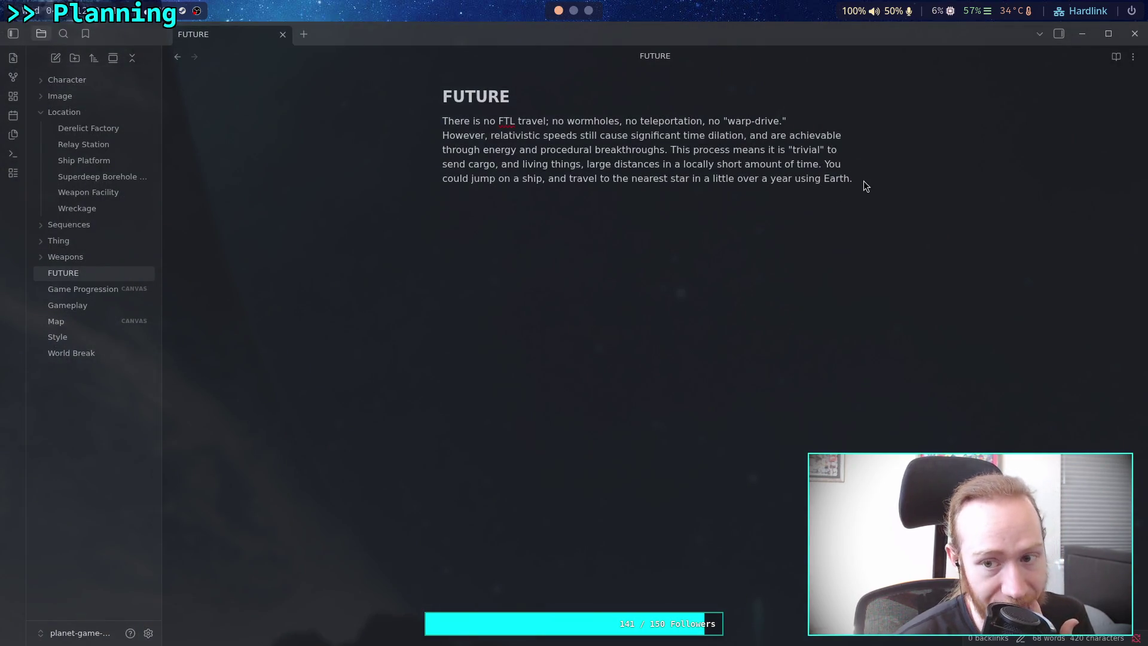
left_click(829, 206)
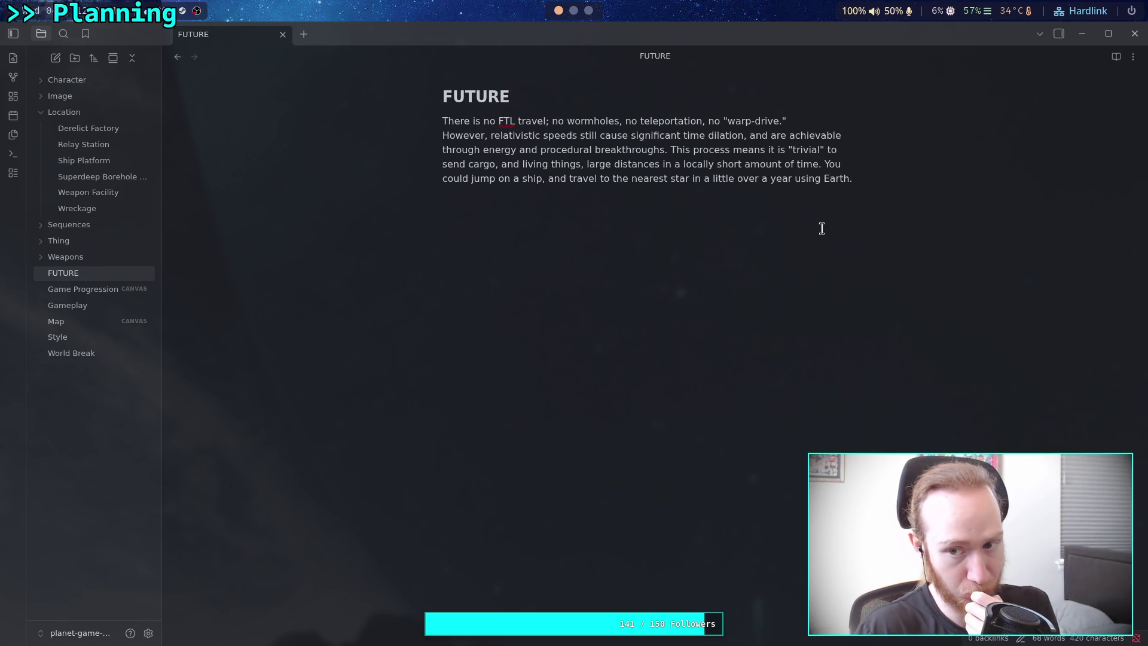
left_click(862, 182)
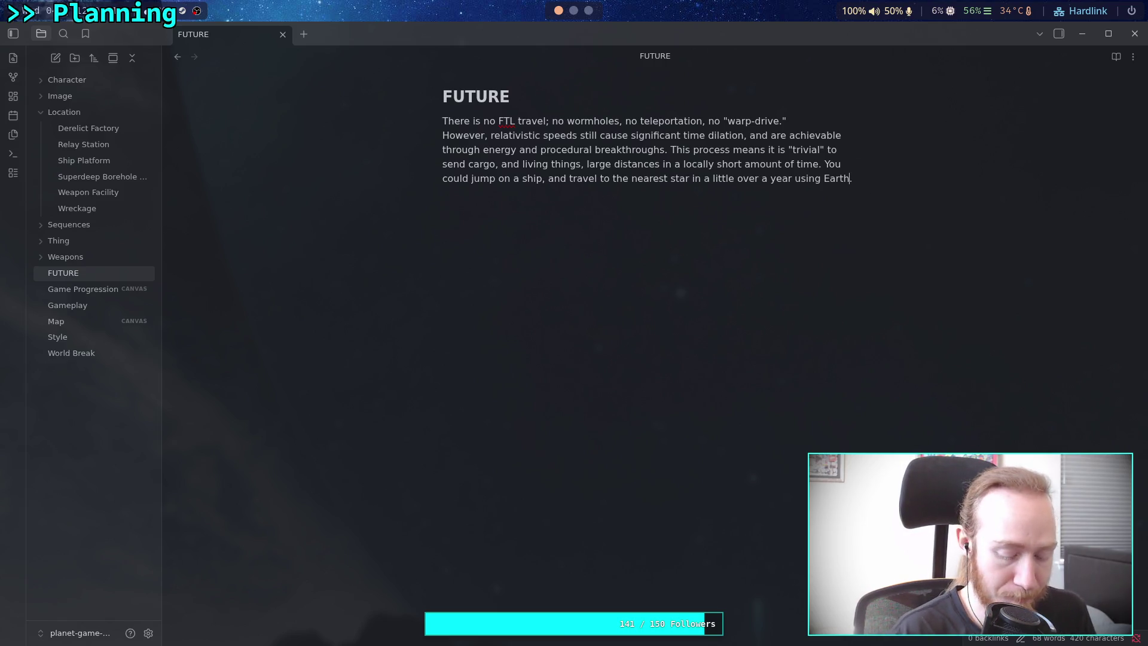
type("'- ")
type("s ")
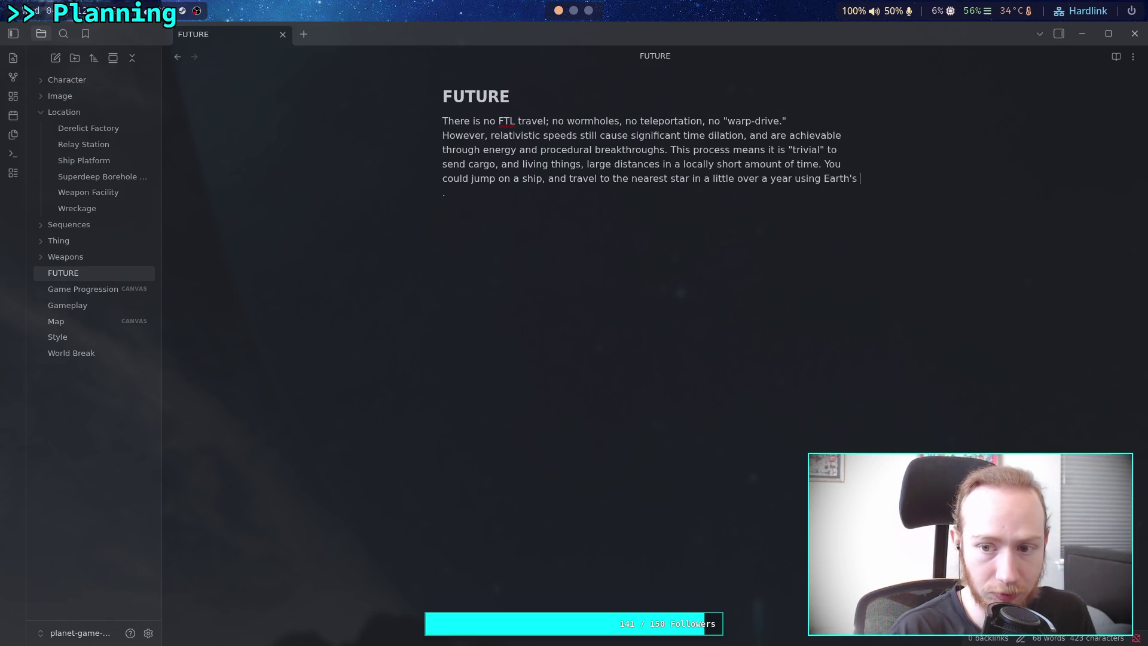
type("gravity")
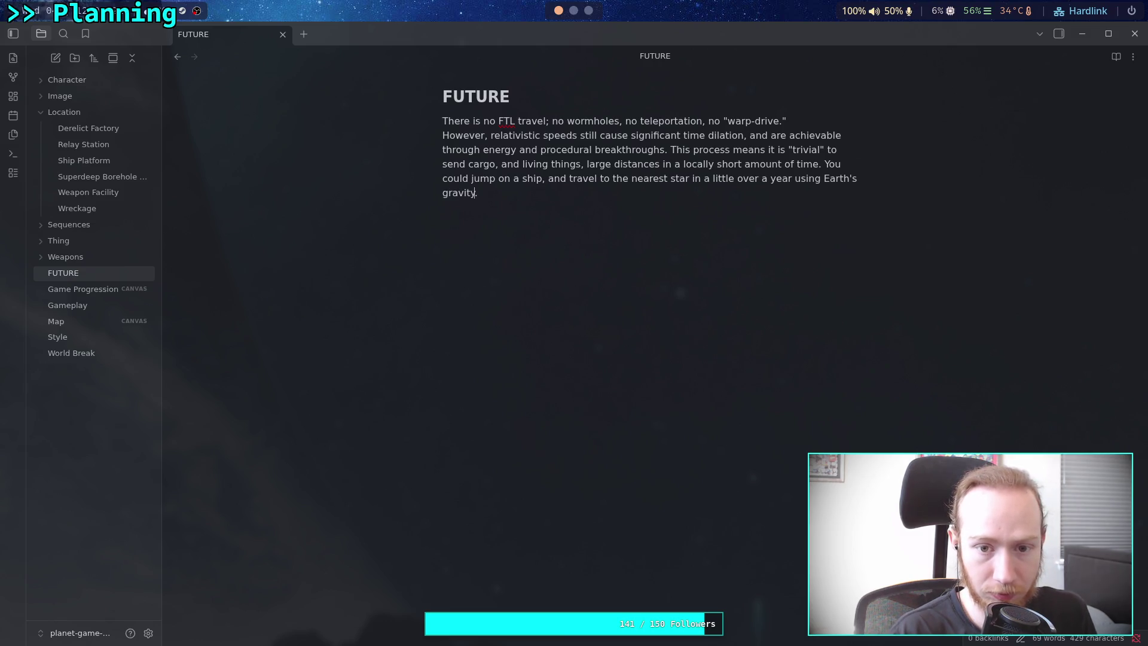
type(" accel")
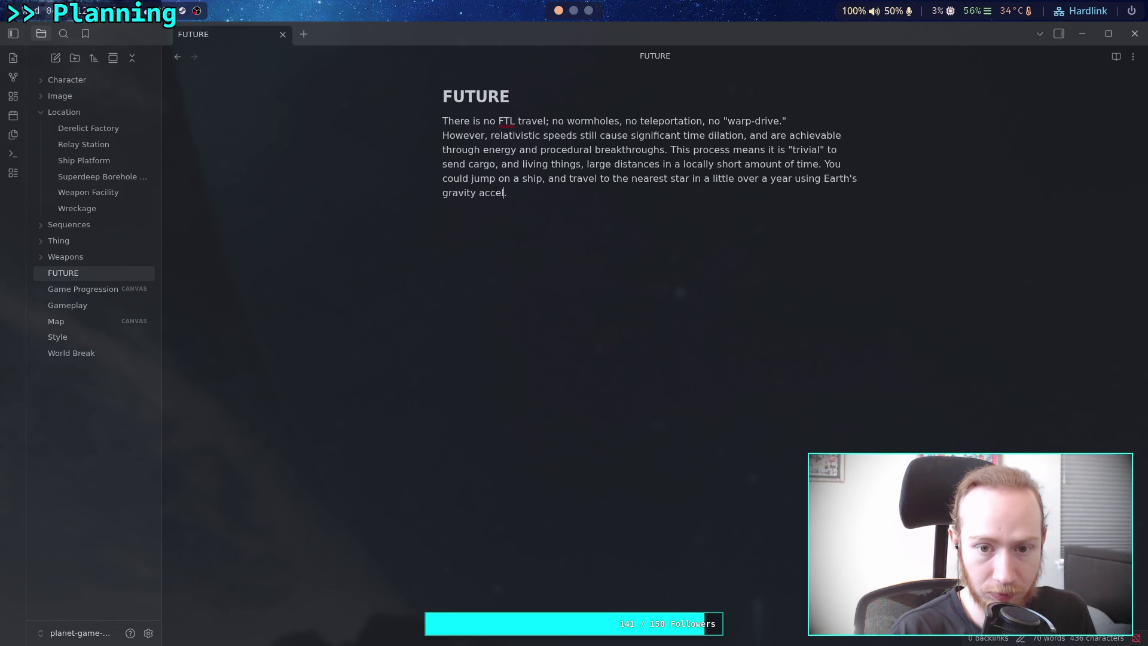
type("eration")
key("End")
Add a "# Some Numbers" heading on a new paragraph below.
key("Return")
key("Return")
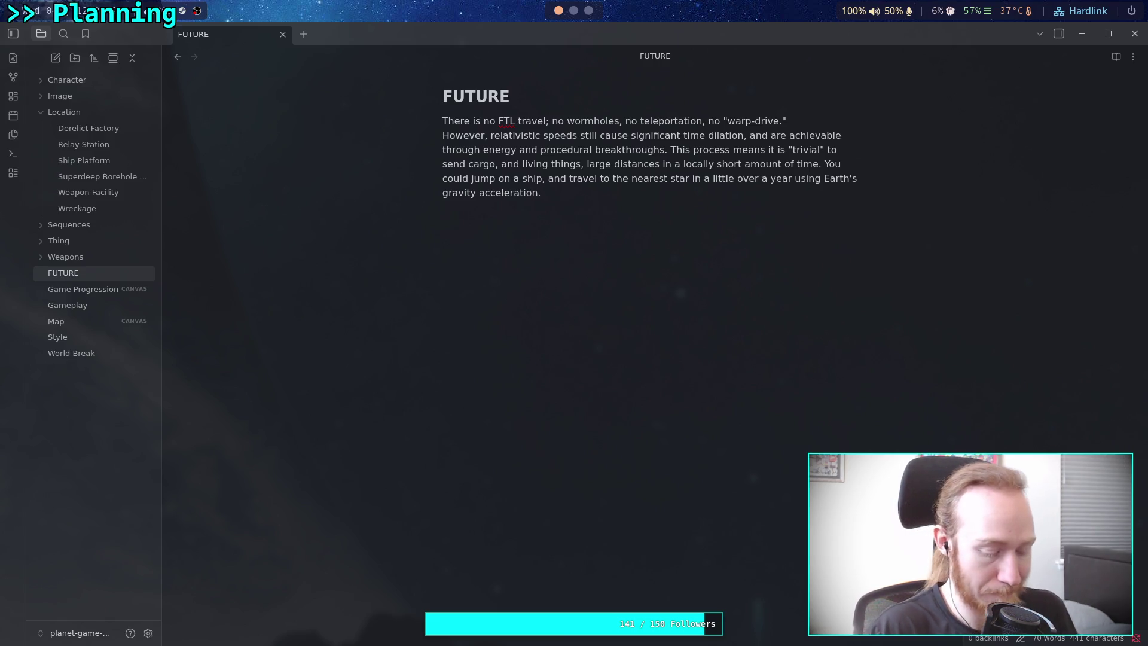
type("# ")
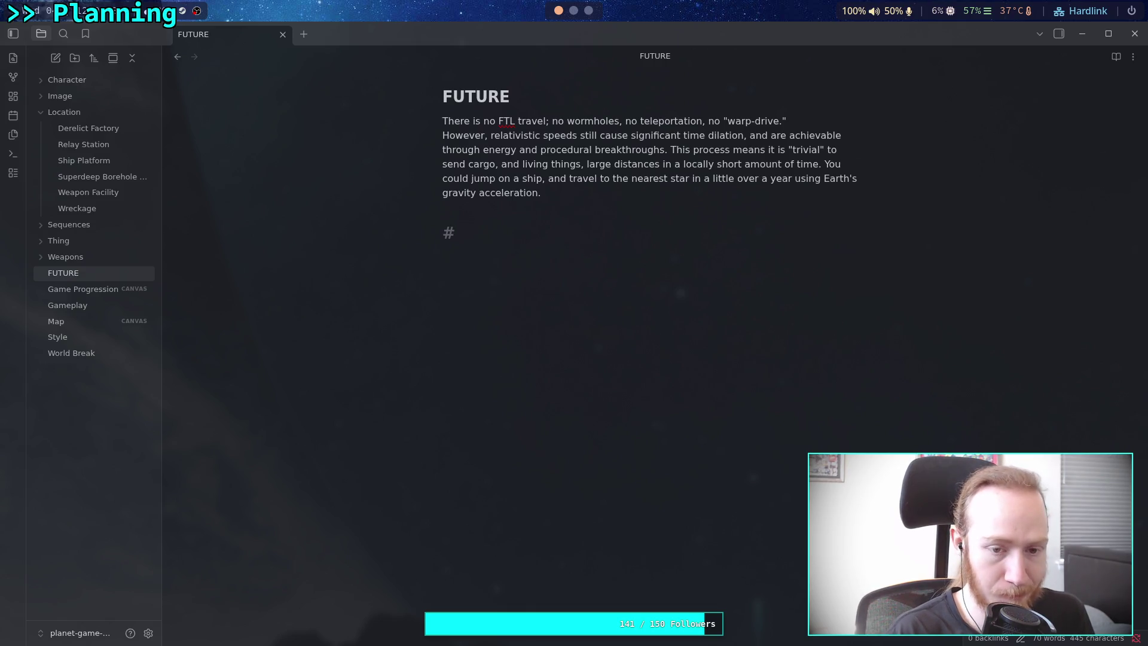
type("Som")
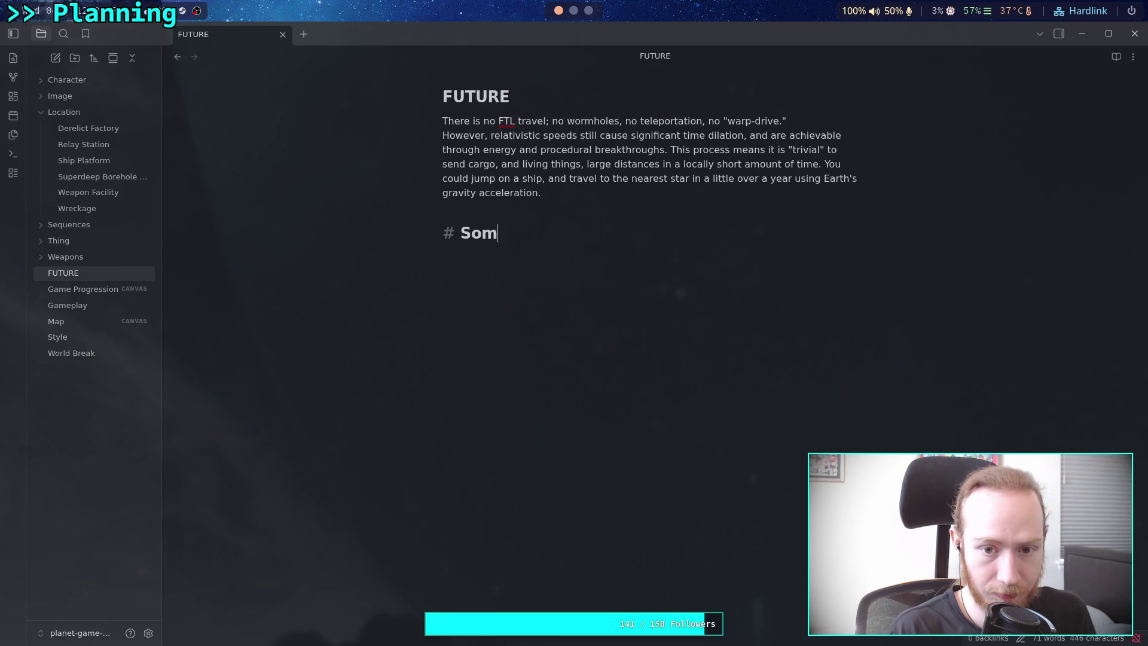
type("e Numbers")
key("Return")
Return to the distance chart and read its value at 4 years: 39.32000563 light-years.
left_click(588, 11)
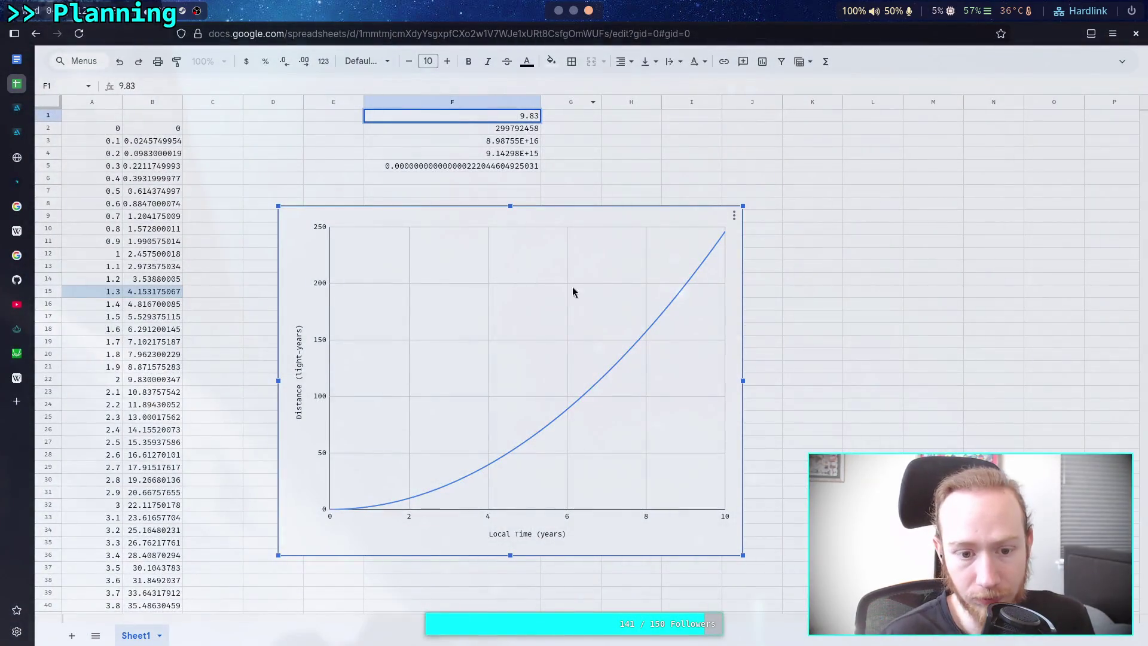
mouse_move(414, 500)
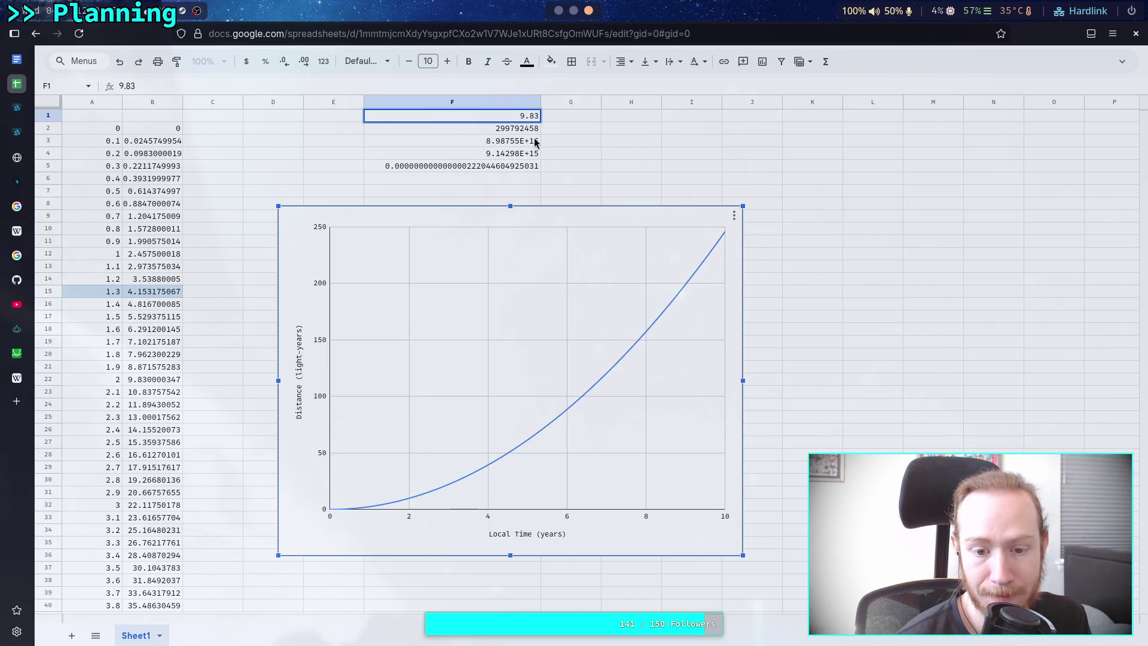
mouse_move(489, 470)
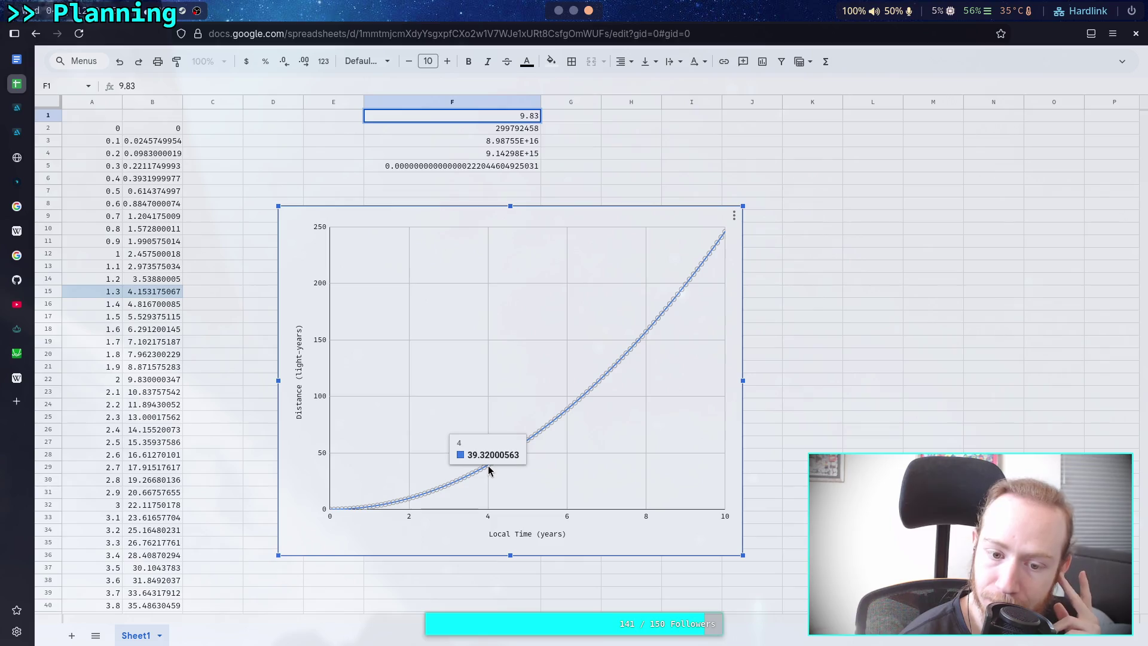
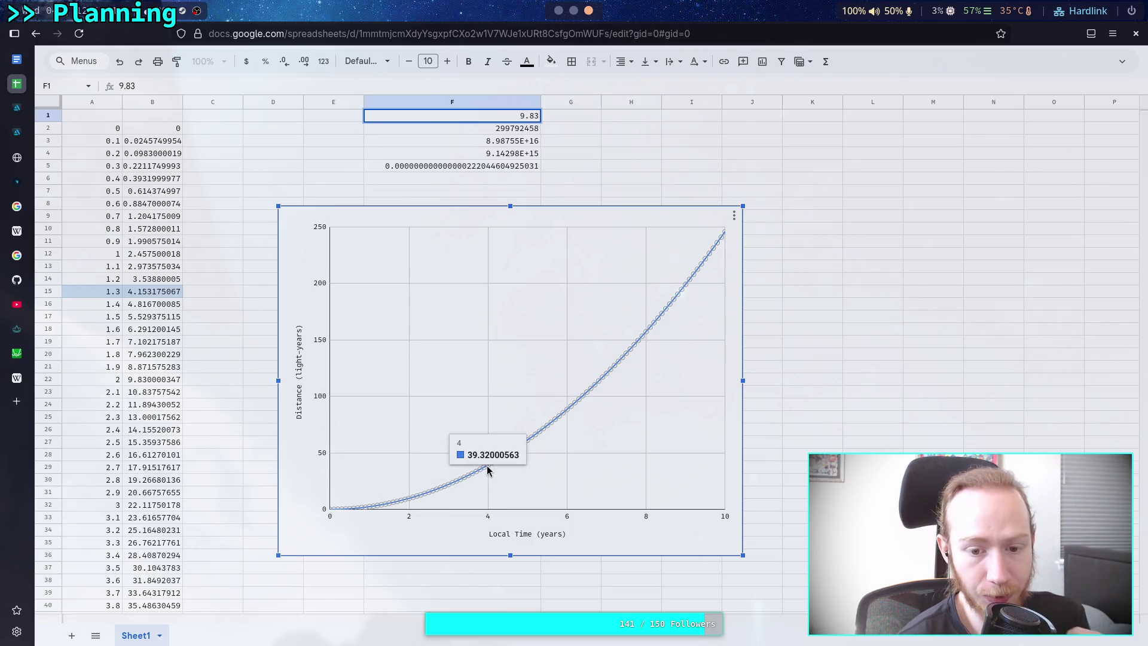
Leave the Google Sheets distance chart for the Python terminal workspace.
left_click(579, 18)
Start Python, compute 39.32/9.83 to get 4.0, and return to the spreadsheet chart.
type("python")
key("Return")
type("3")
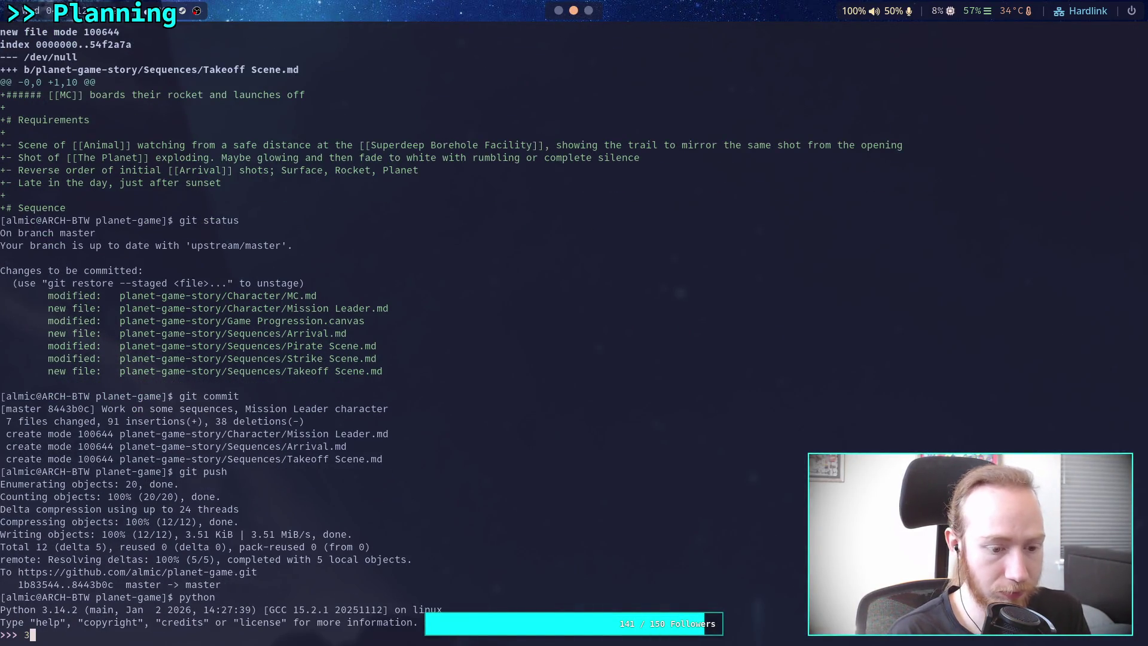
type("9.32/9")
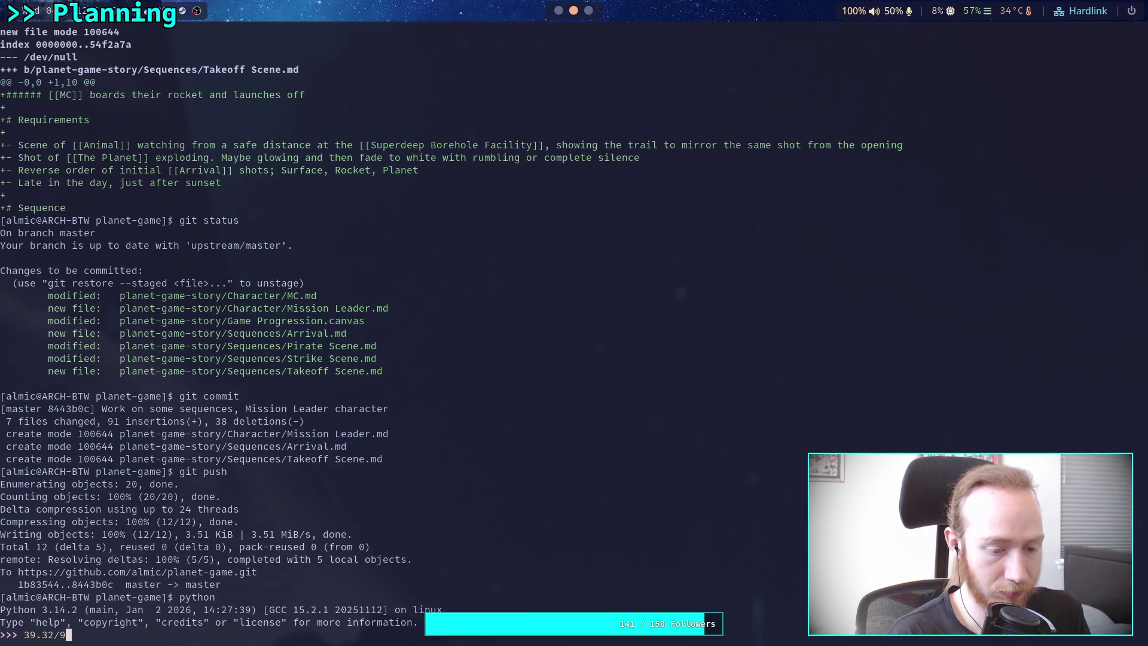
type(".83")
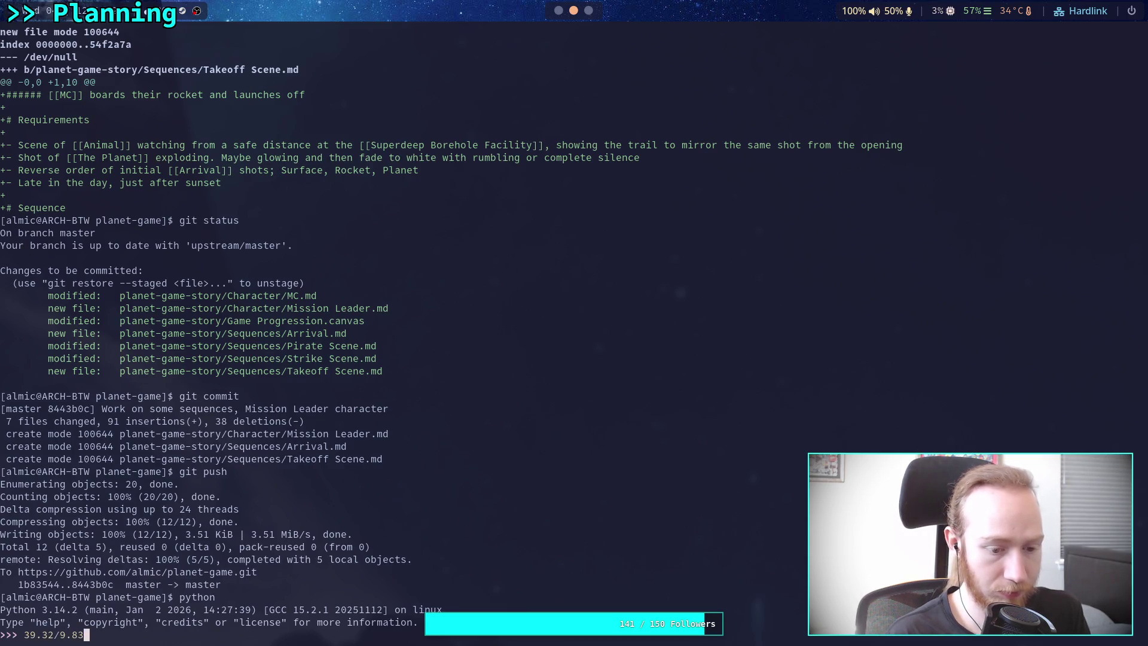
key("Return")
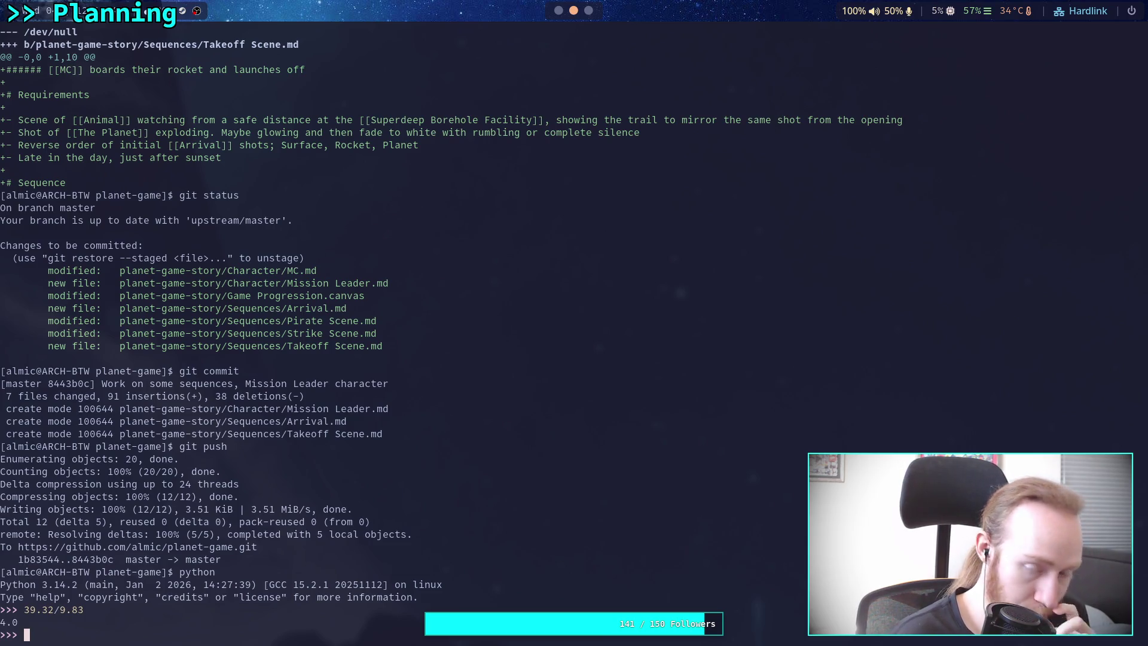
key("super+1")
key("super+3")
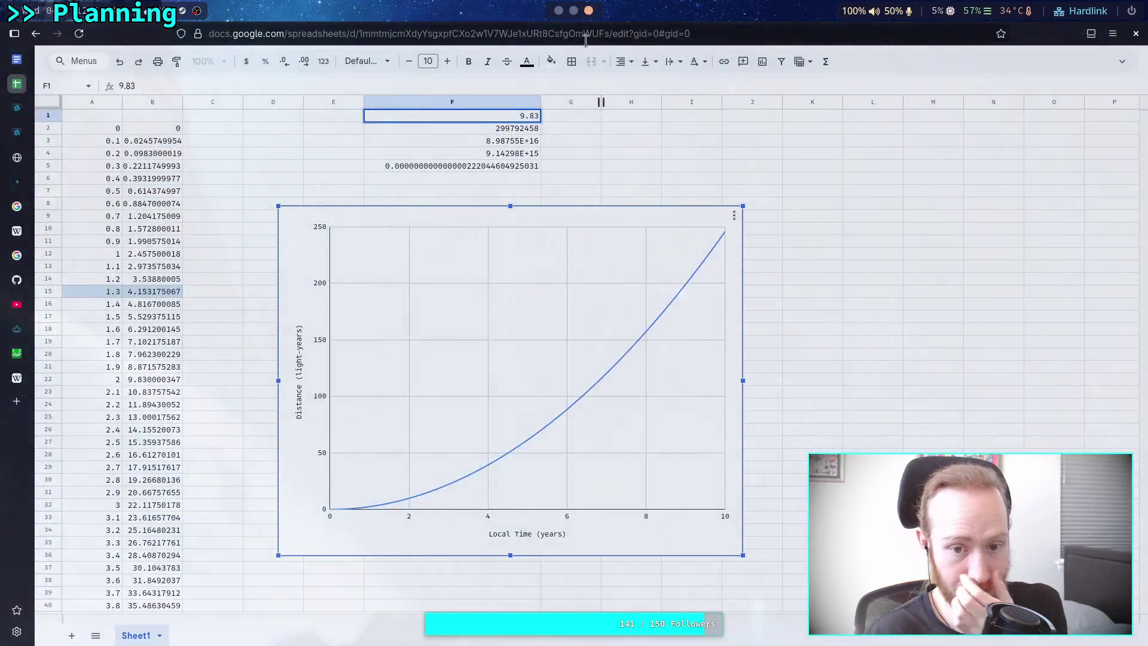
Read about 157.28 light-years at 8 years local time, then go back to the terminal.
mouse_move(646, 337)
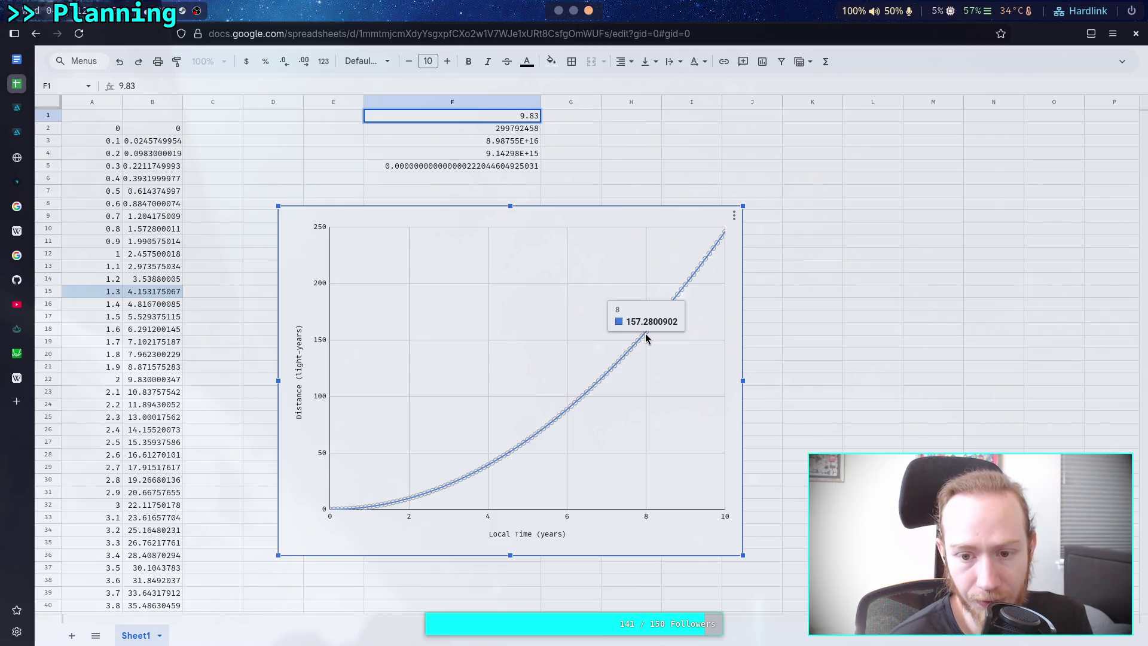
left_click(571, 12)
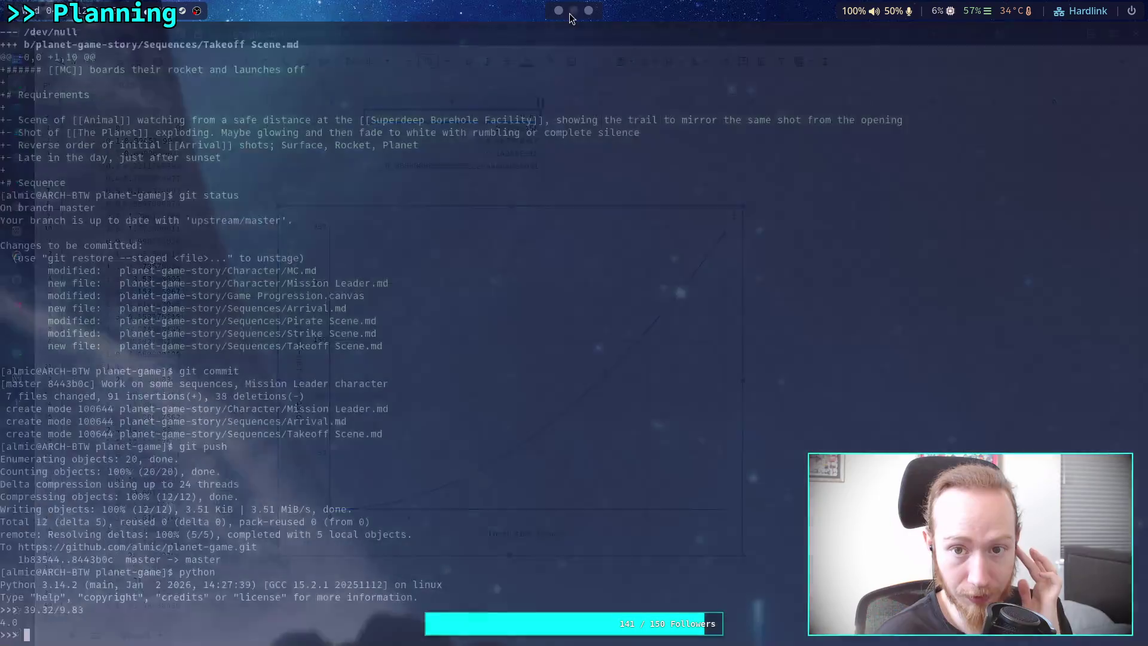
Evaluate 157.28/39.32 in Python, confirming a ratio of 4.0, then switch to the FUTURE note.
type("15")
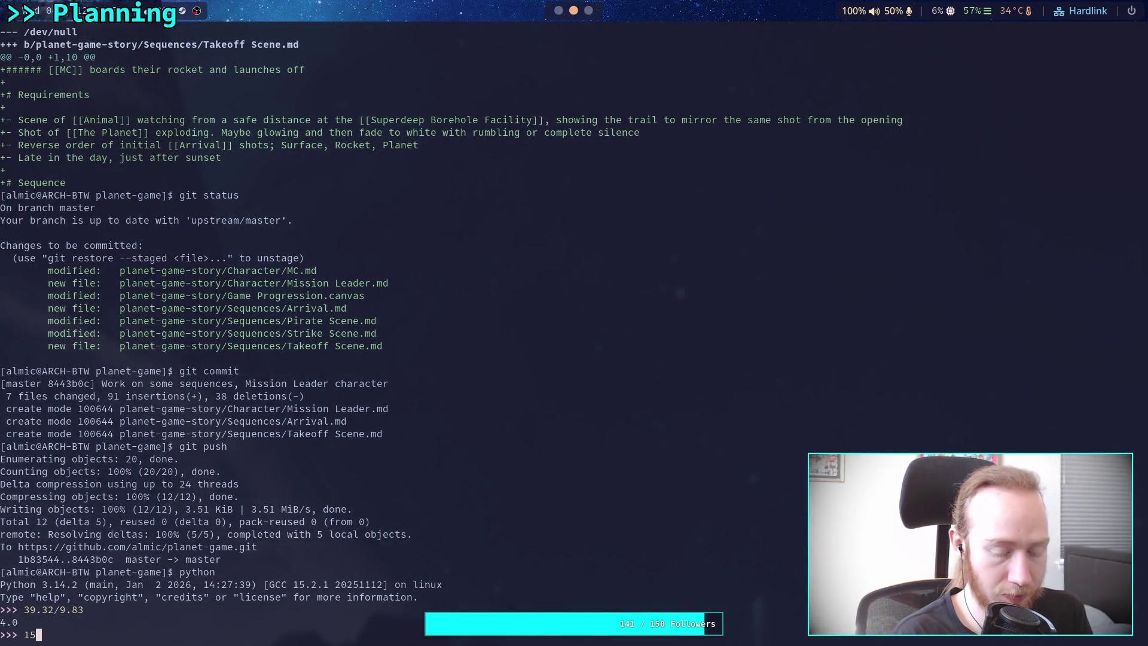
type("7,28/")
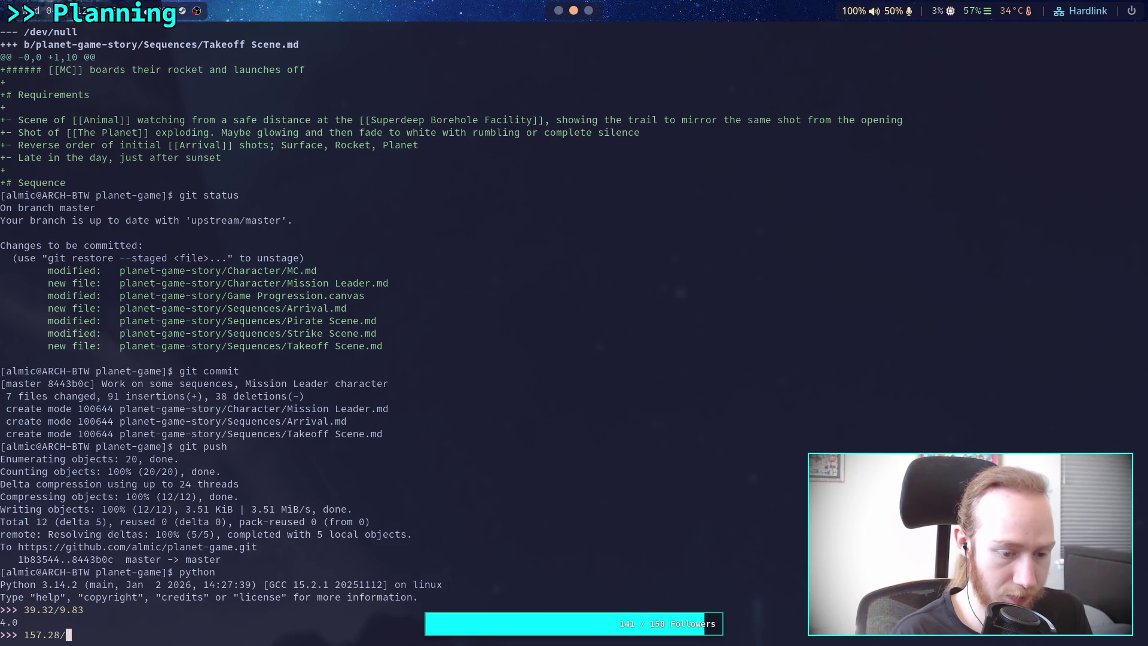
type("39")
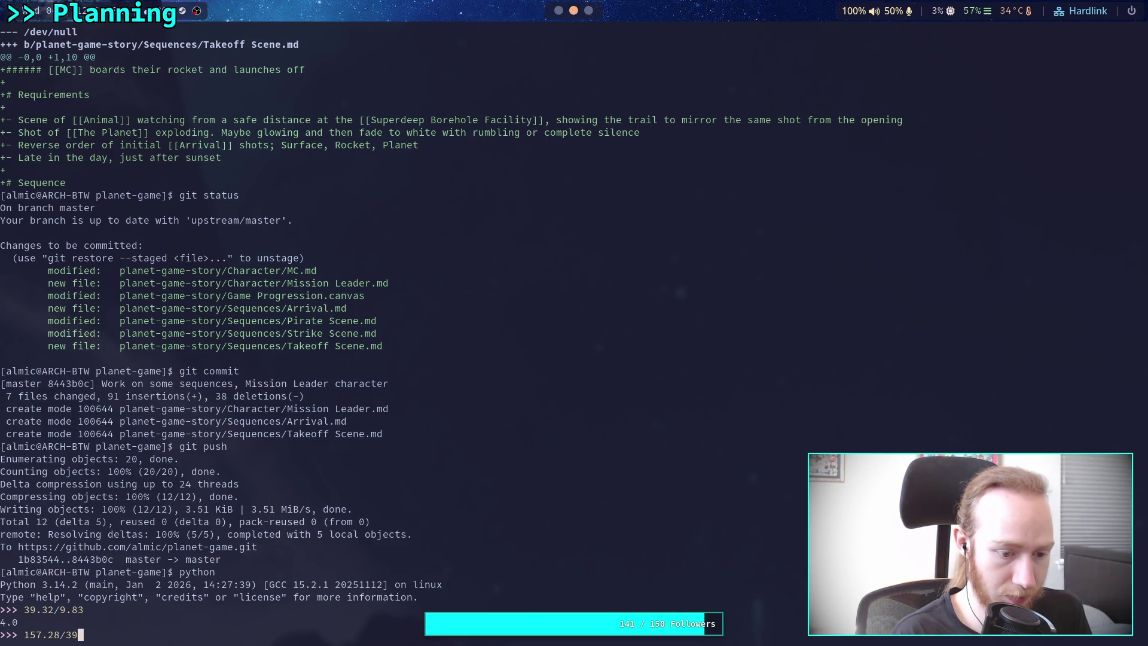
type(".32")
key("Return")
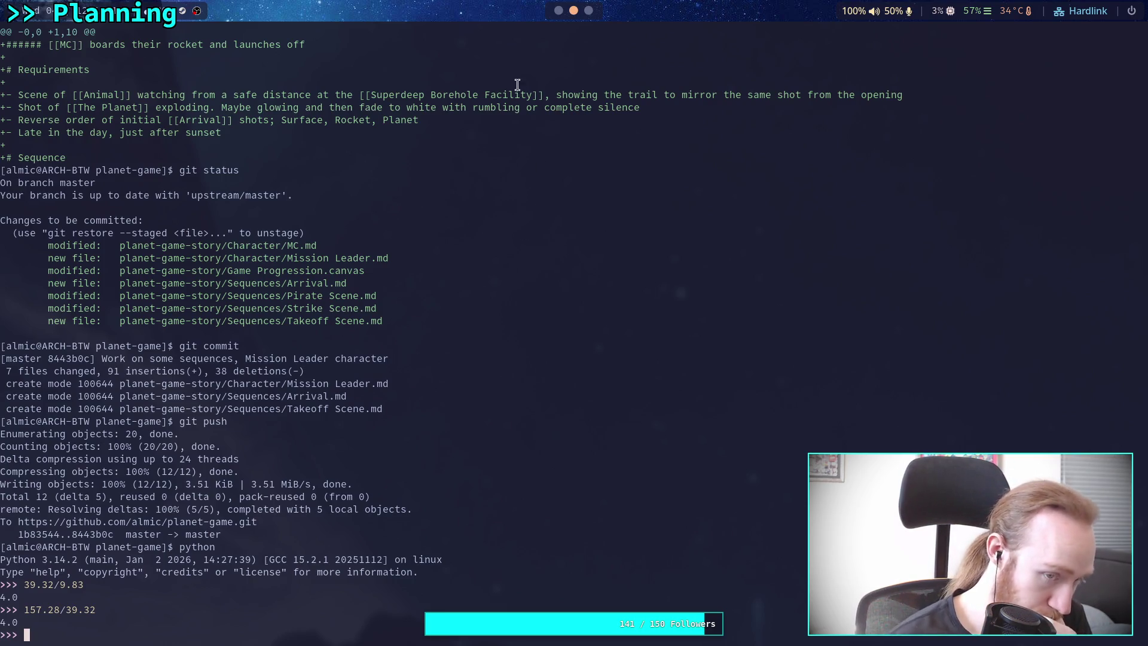
left_click(559, 11)
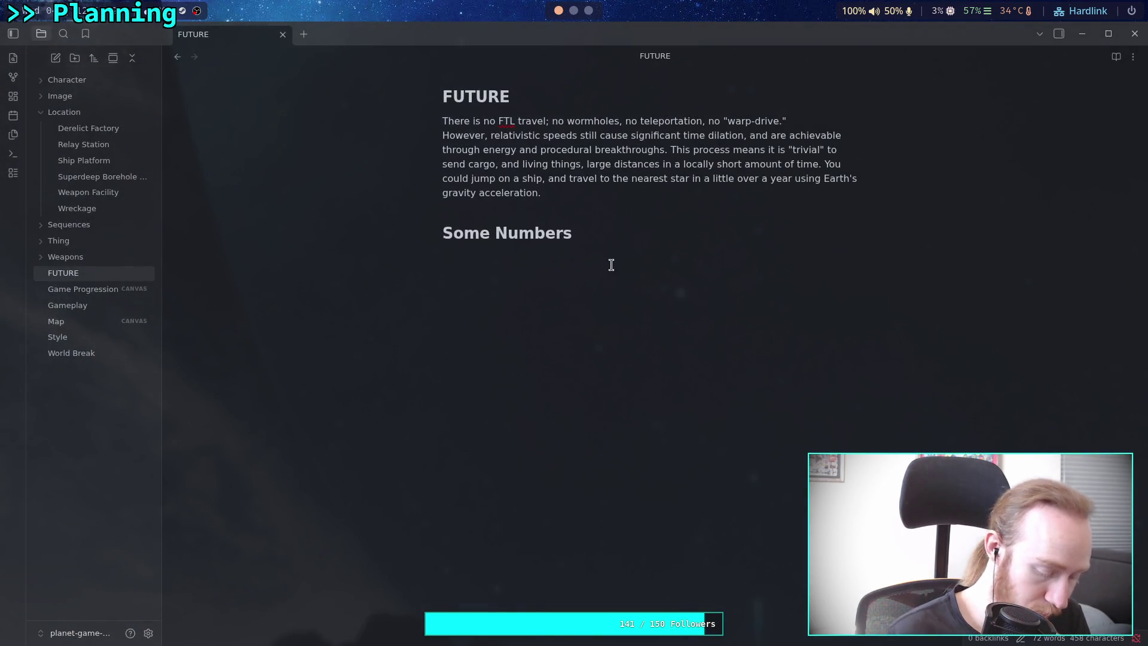
Replace the Some Numbers heading and trial 'Roughly speaking' line with a '# Procedure' heading.
type("Red")
key("BackSpace")
key("BackSpace")
type("oughly ")
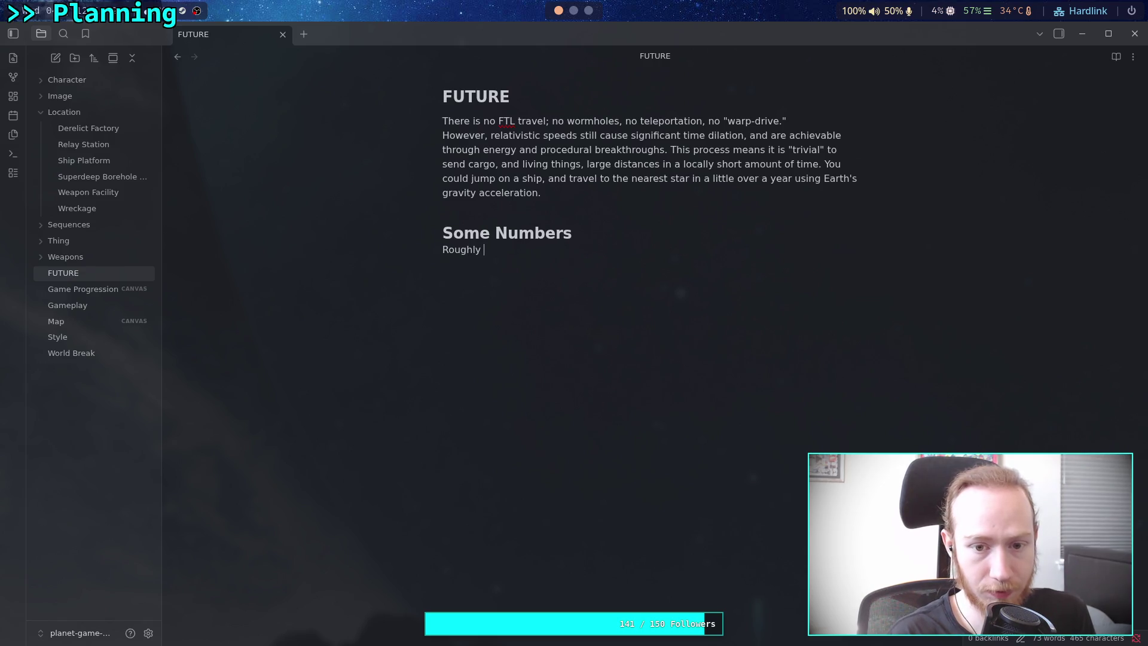
type("speakin")
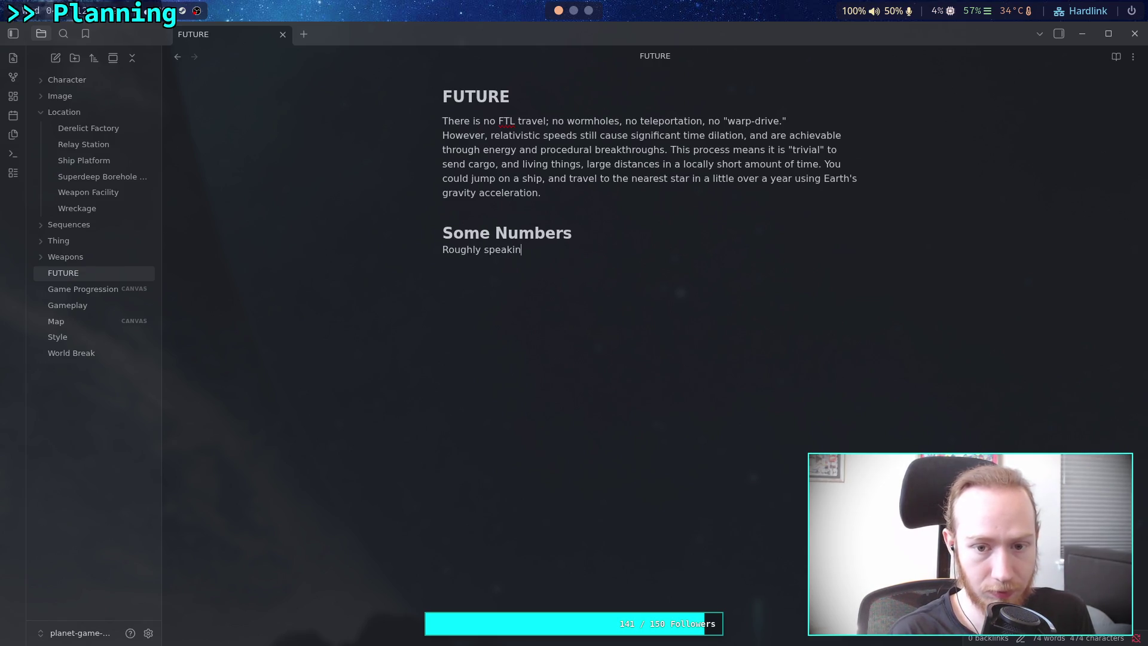
type("g, every time you")
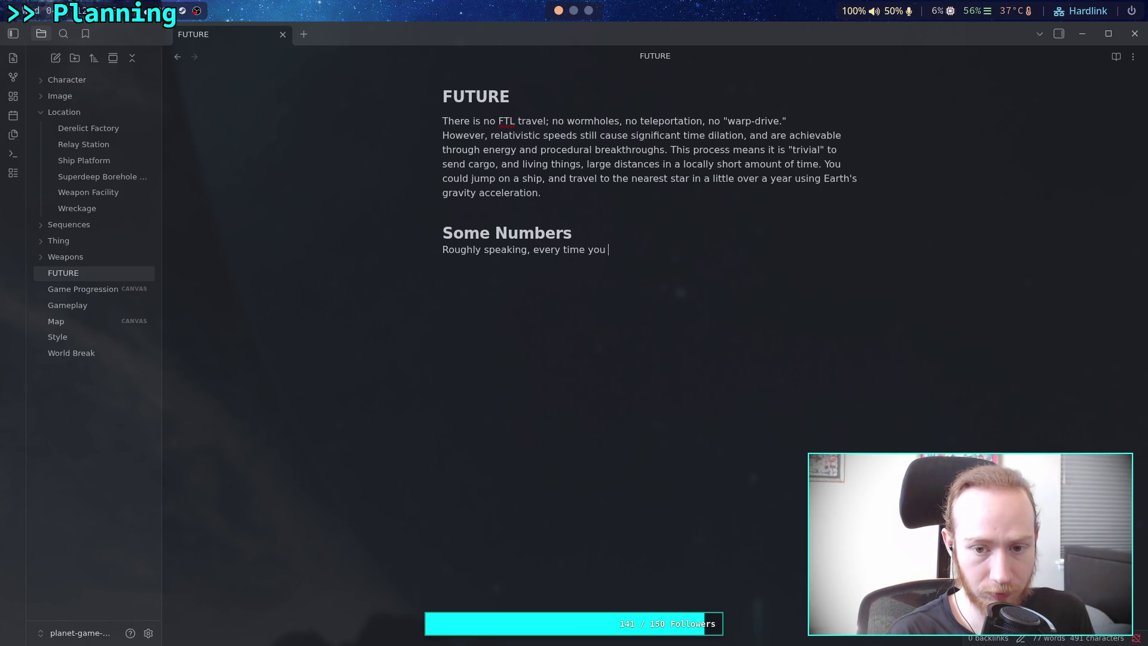
key("BackSpace")
key("BackSpace")
key("BackSpace")
type("h")
key("BackSpace")
key("BackSpace")
key("BackSpace")
key("BackSpace")
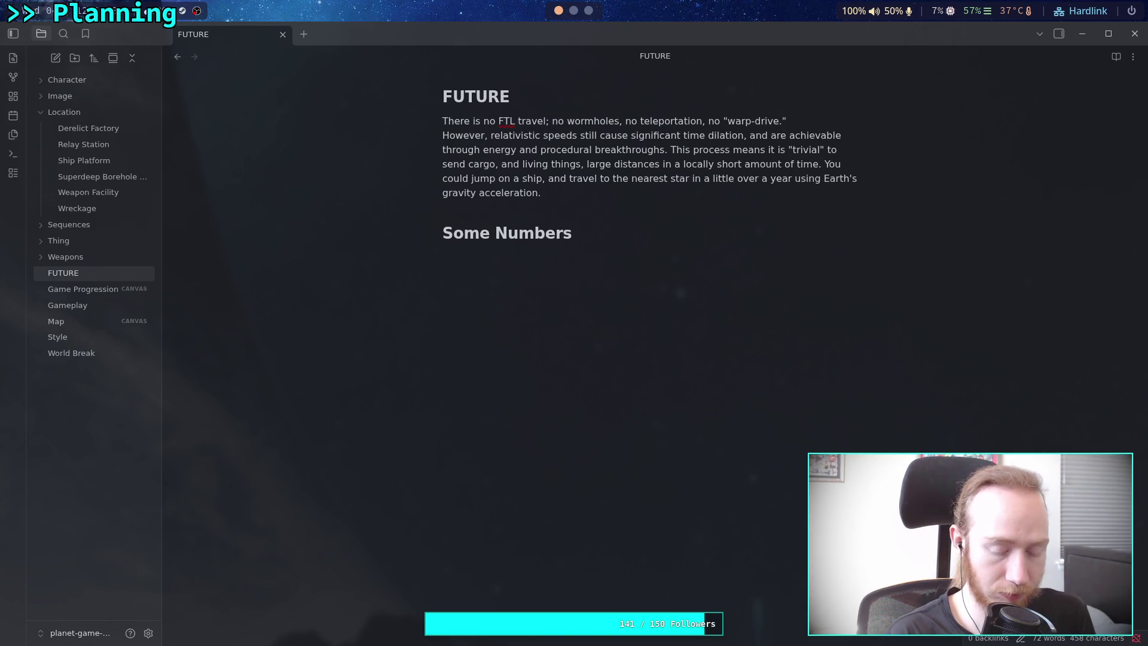
key("BackSpace")
key("BackSpace")
key("BackSpace")
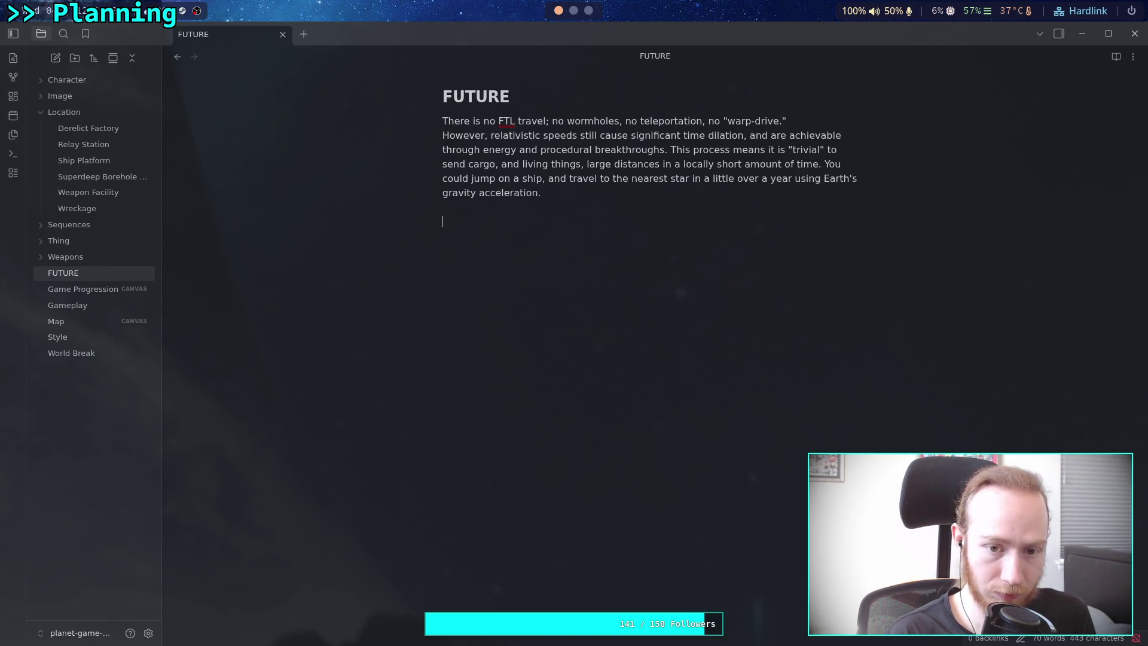
type("#")
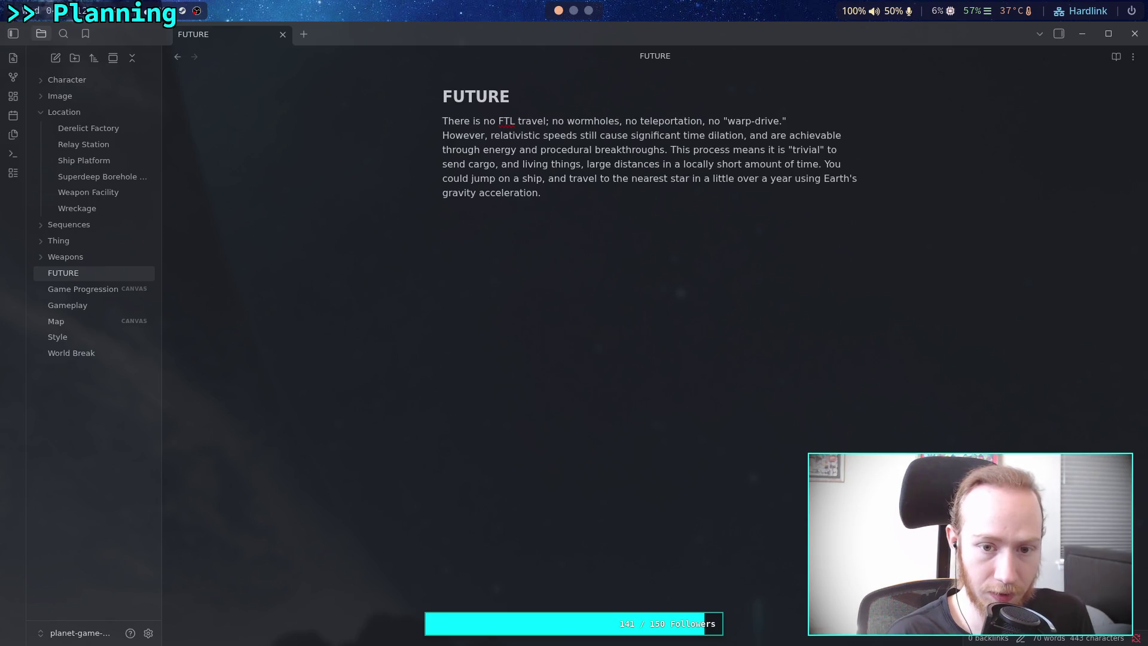
type(" Proce")
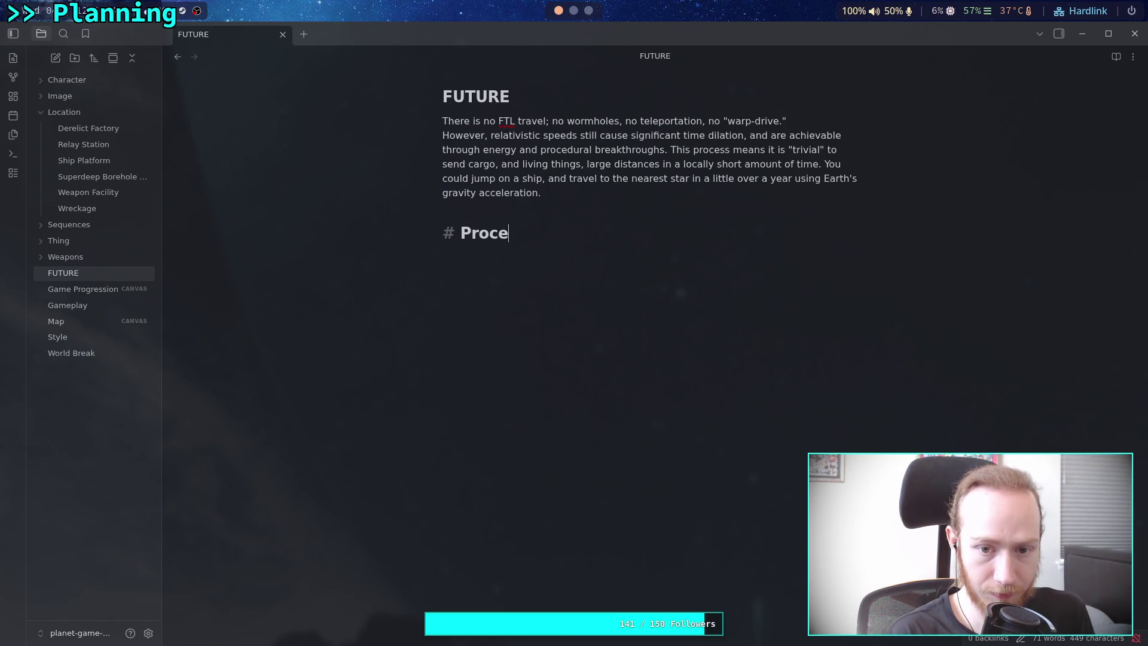
type("dure")
Add Procedure step 1: 'Construct a ship which consists of majority of cargo'.
key("Return")
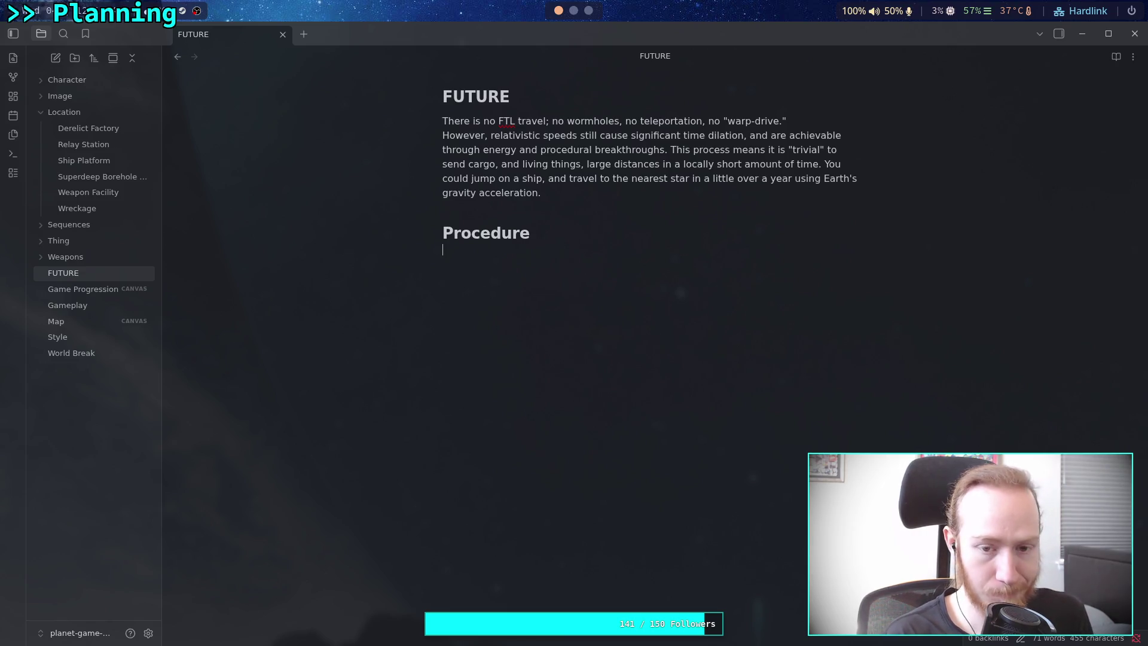
type("1.")
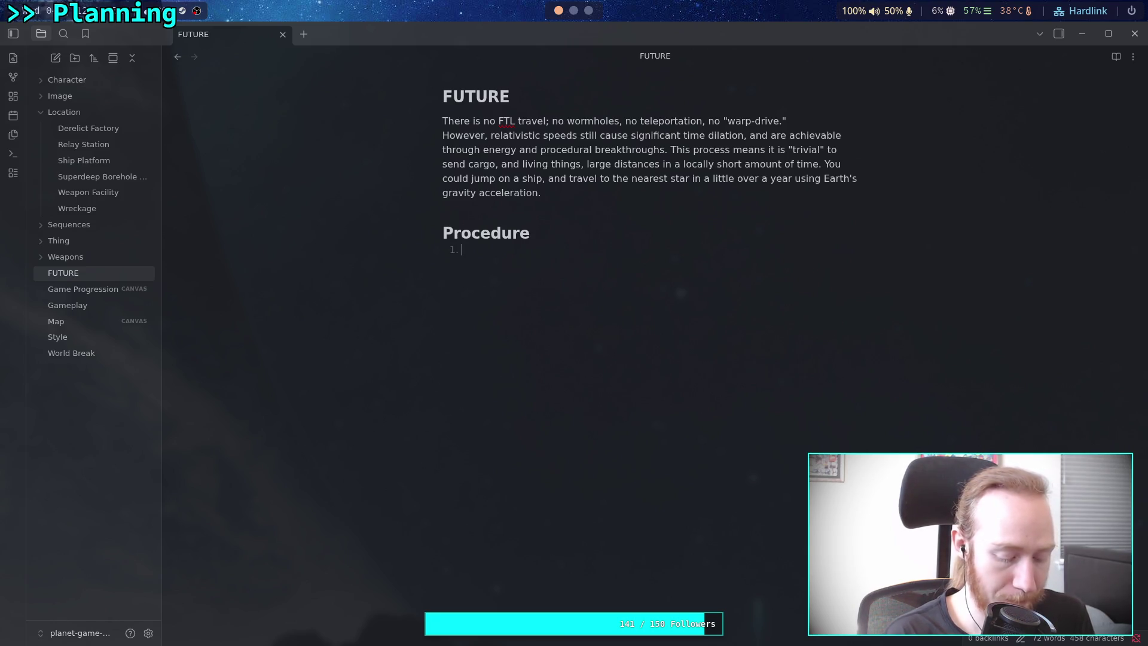
type(" Constr")
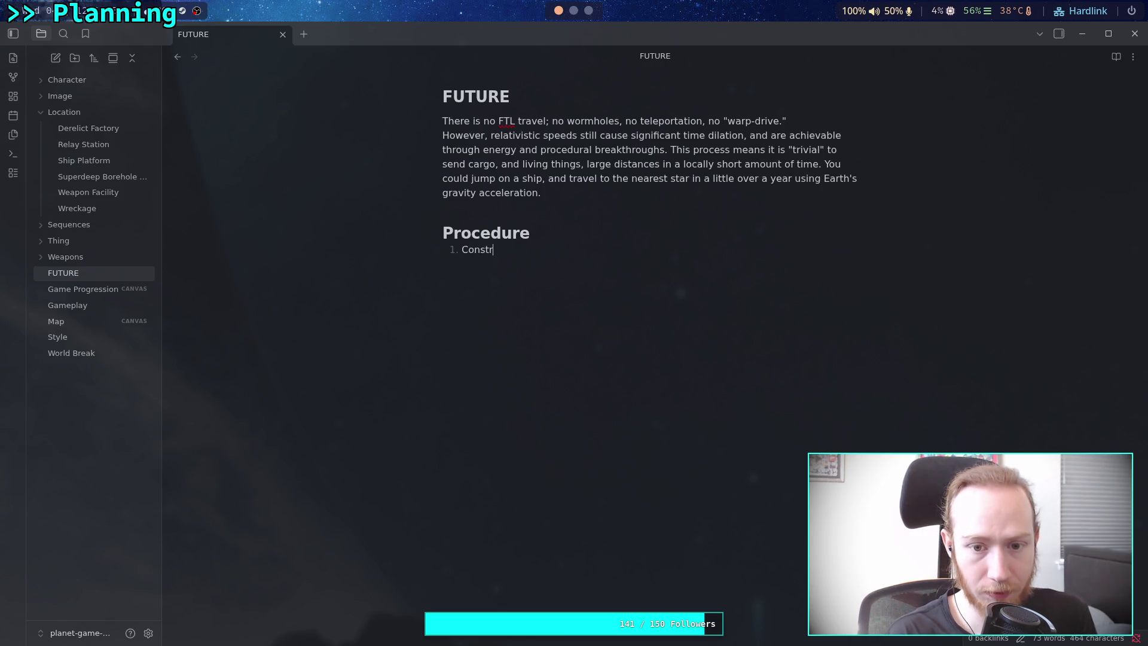
type("uct a ship ")
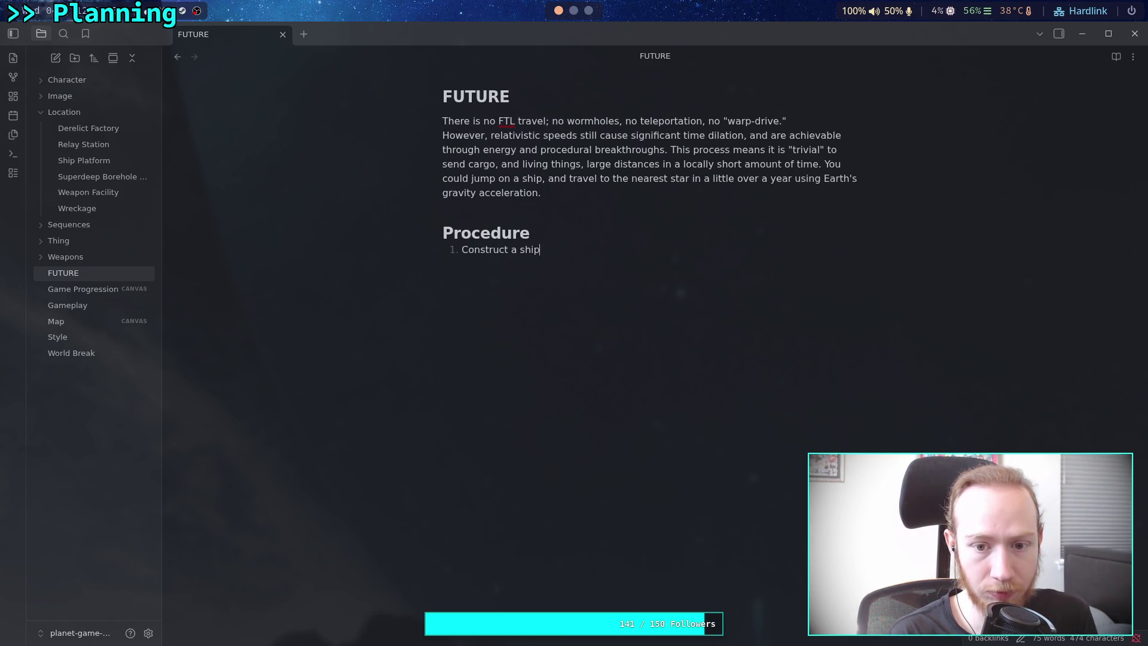
type("which holds ")
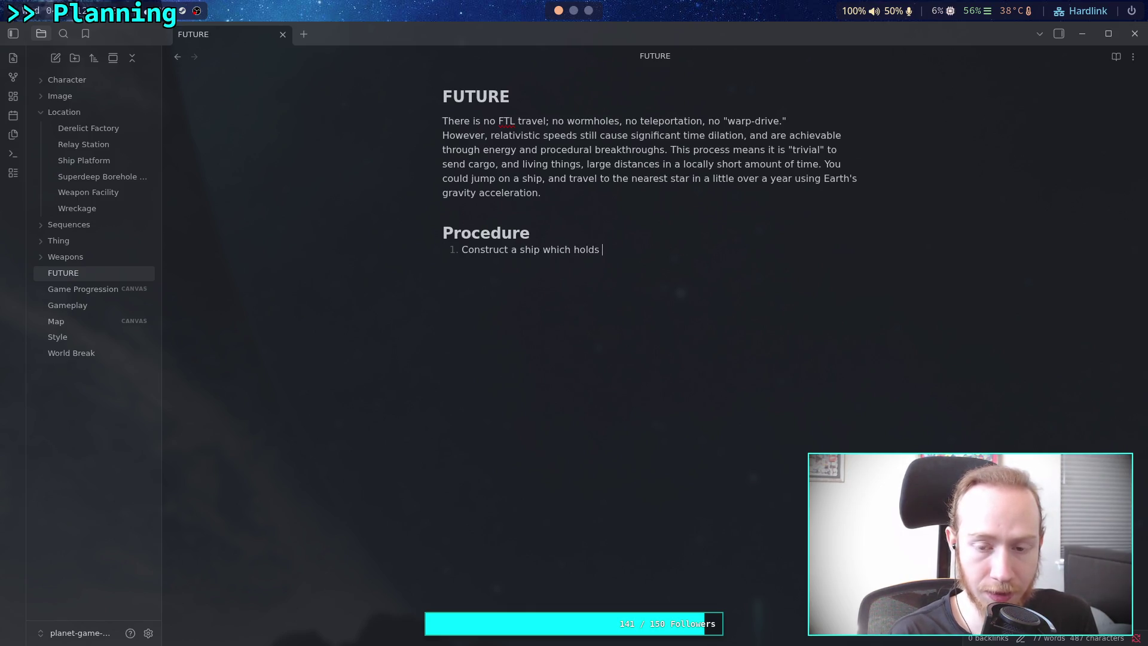
key("BackSpace")
key("BackSpace")
key("BackSpace")
key("BackSpace")
key("BackSpace")
key("BackSpace")
type("consists of ")
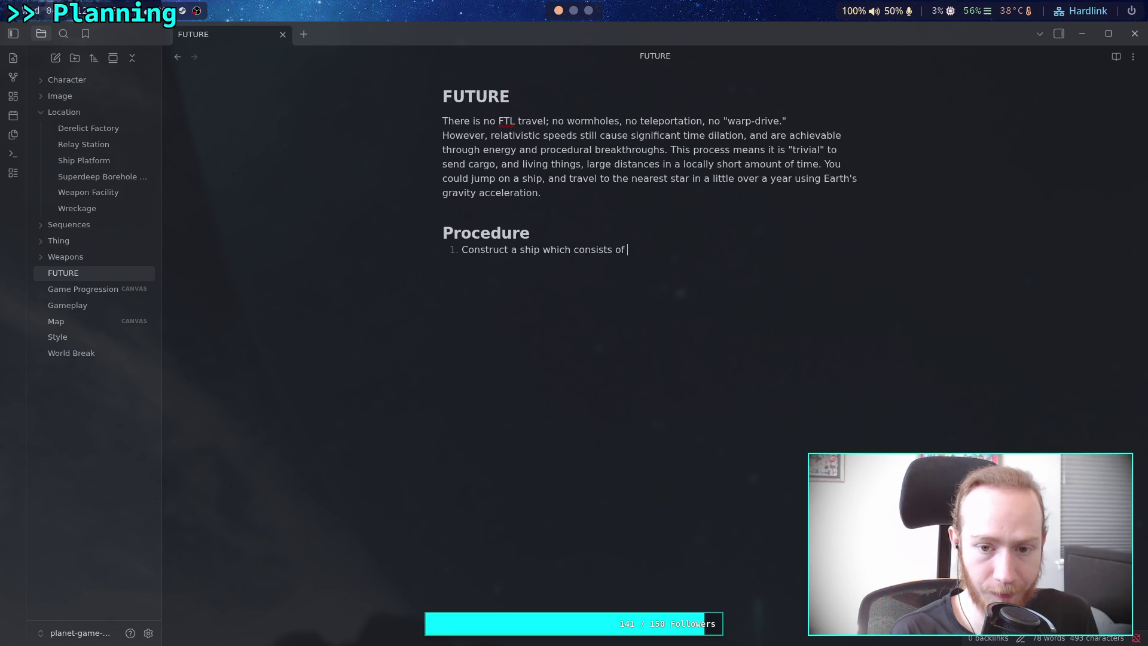
key("BackSpace")
key("BackSpace")
key("BackSpace")
type("maj")
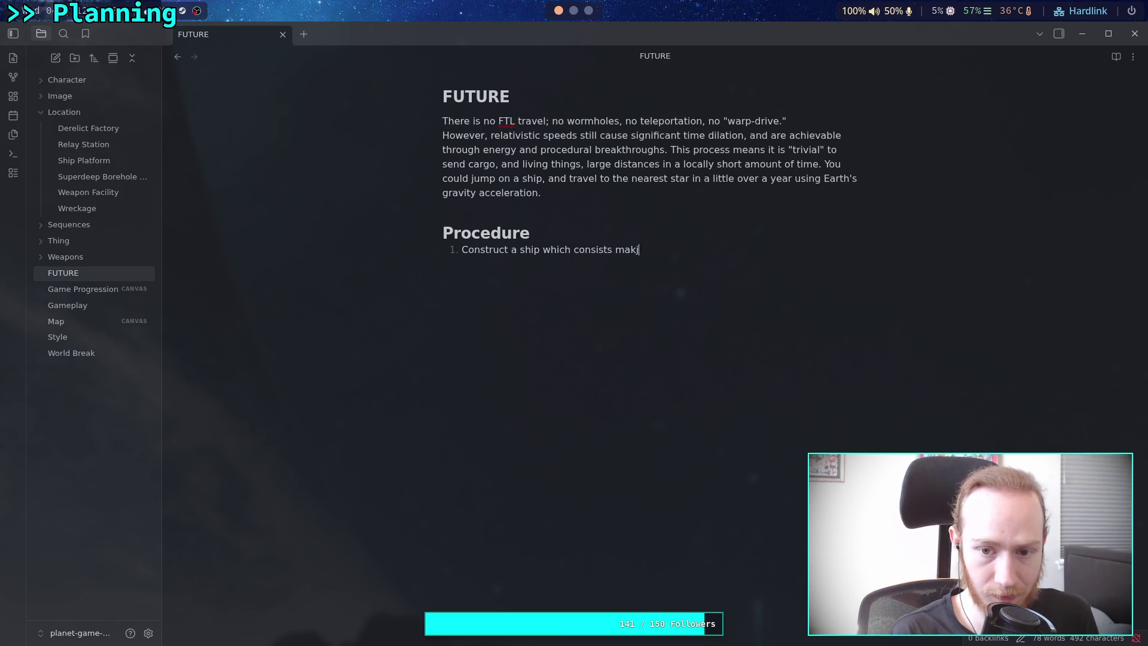
type("ority")
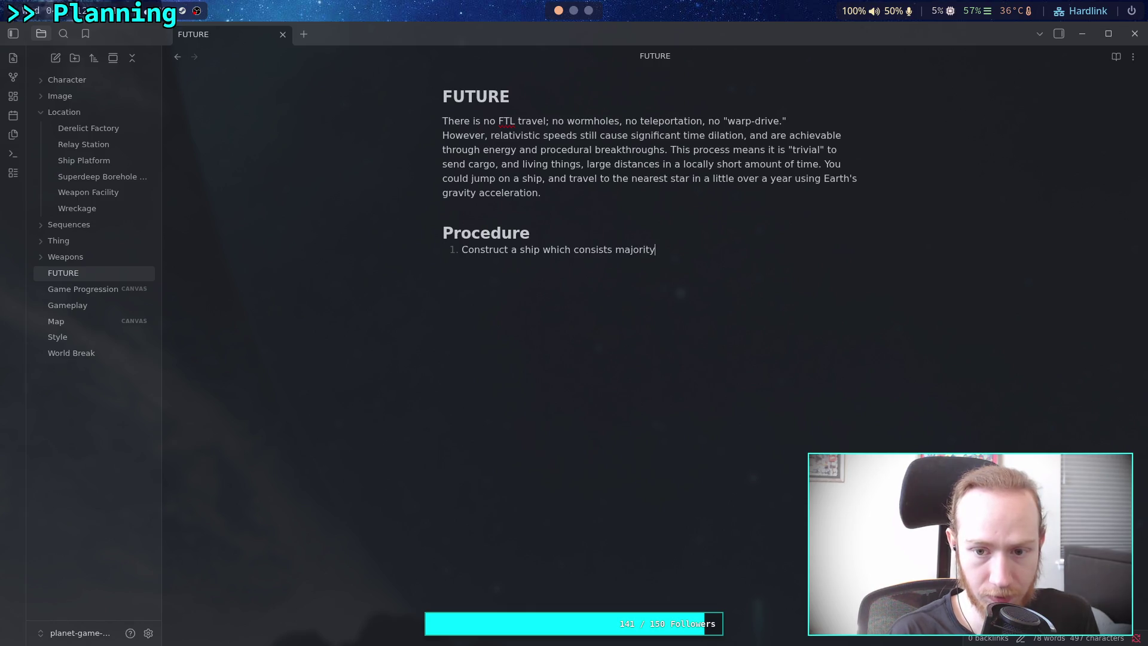
type(" of cargo")
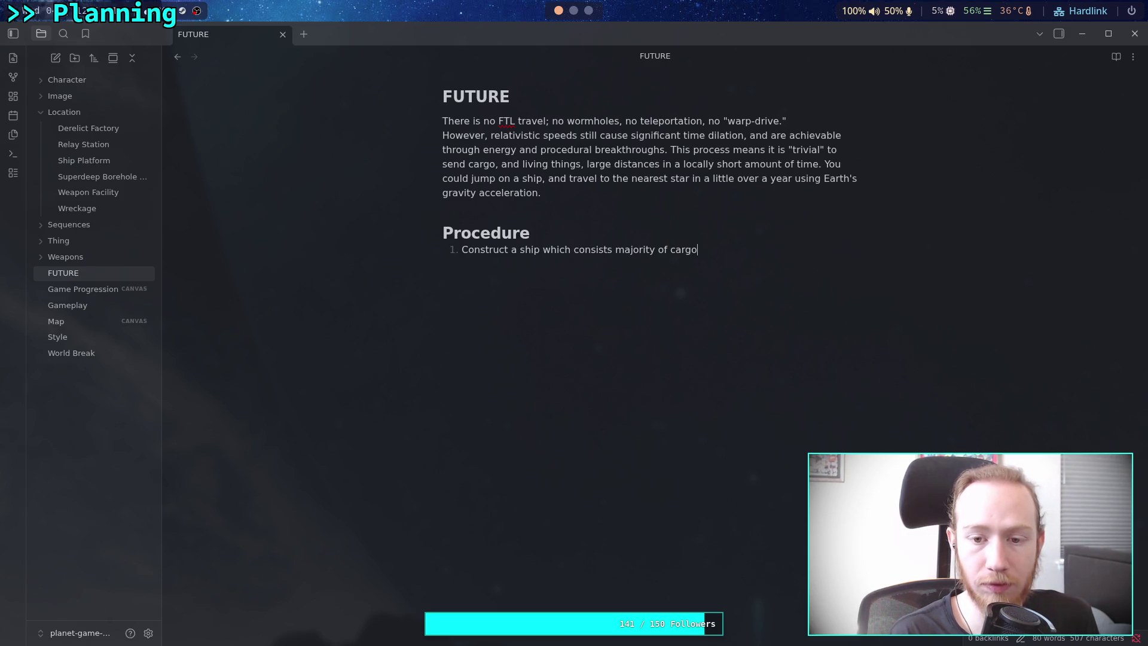
Add step 2: 'Construct an "accelerator" on the host planet'.
key("Return")
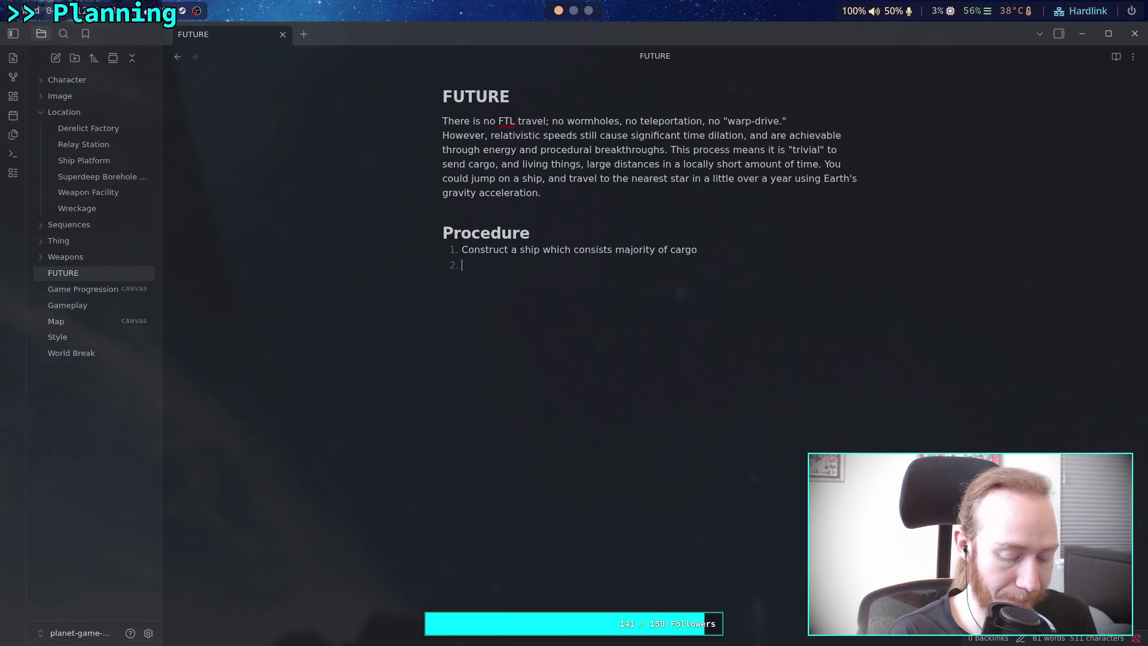
type("Construct a \"")
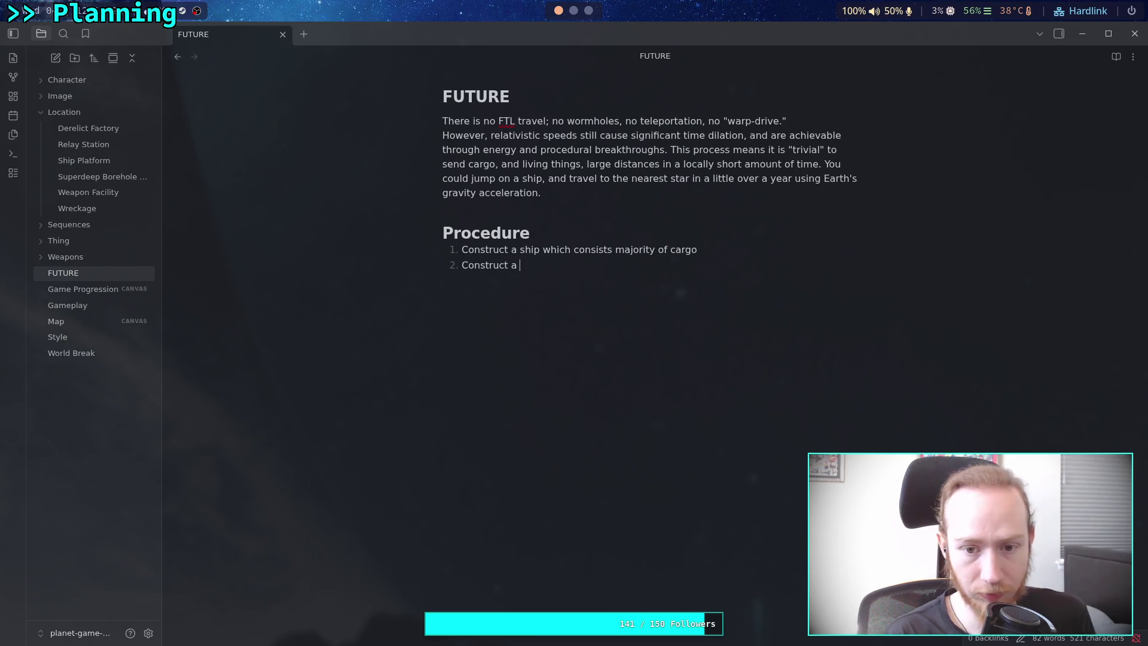
type("la")
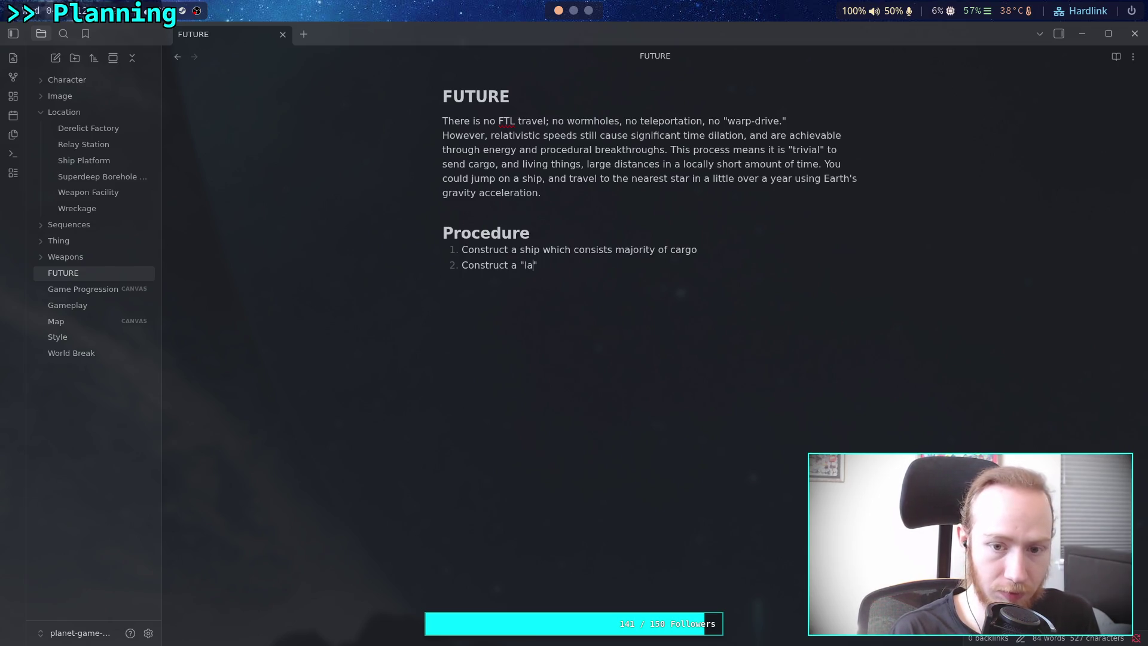
key("BackSpace")
key("BackSpace")
key("BackSpace")
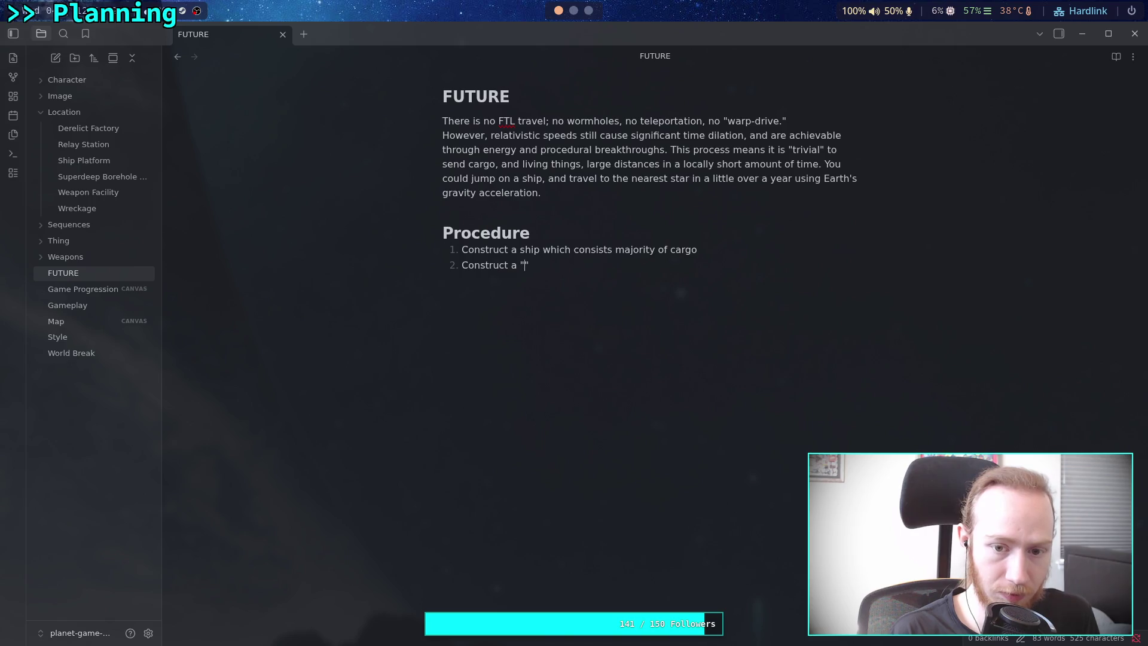
type("n \"acceler")
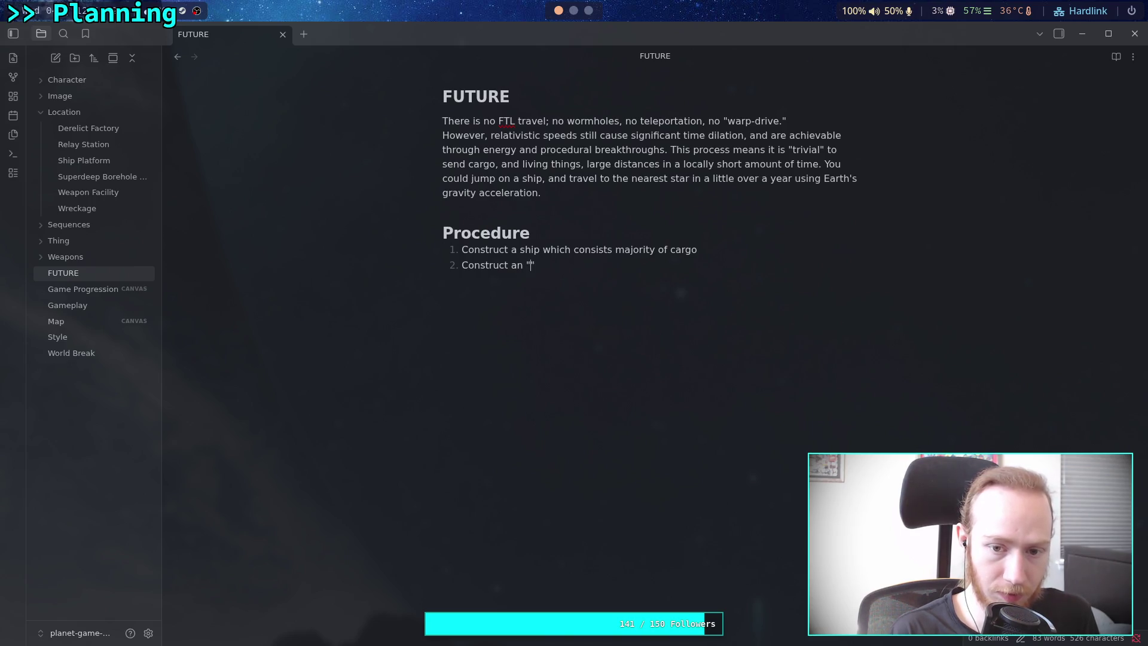
type("ator\" ")
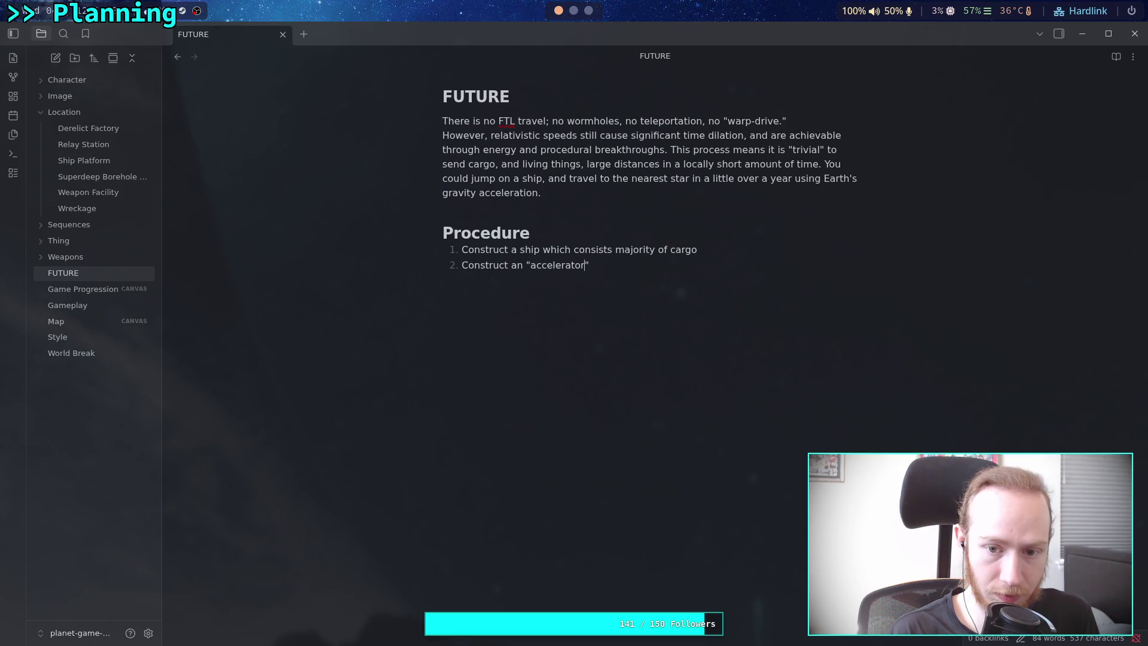
type("on the host")
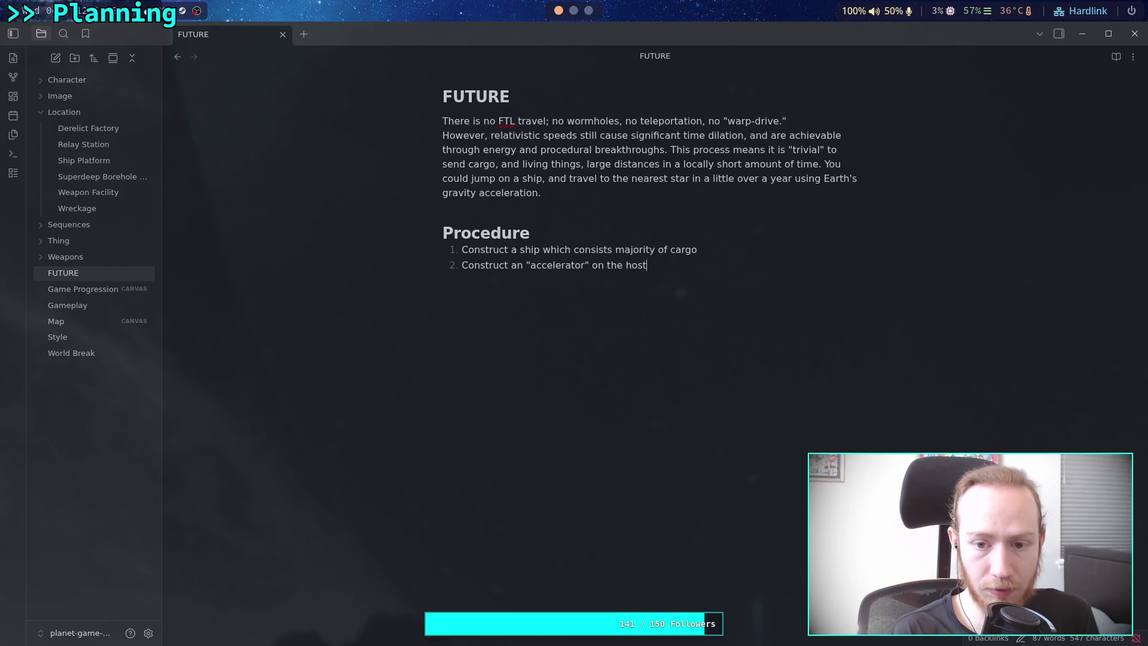
type(" planet")
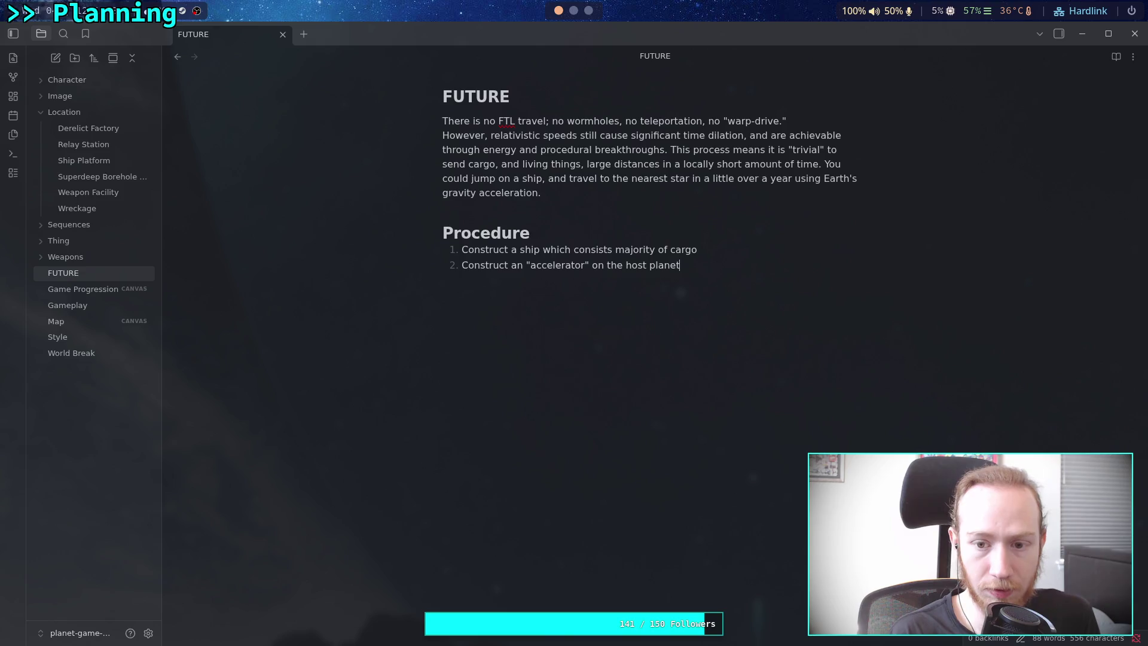
Add step 3: beam accelerates the ship at the desired gravity acceleration.
key("Return")
type("F")
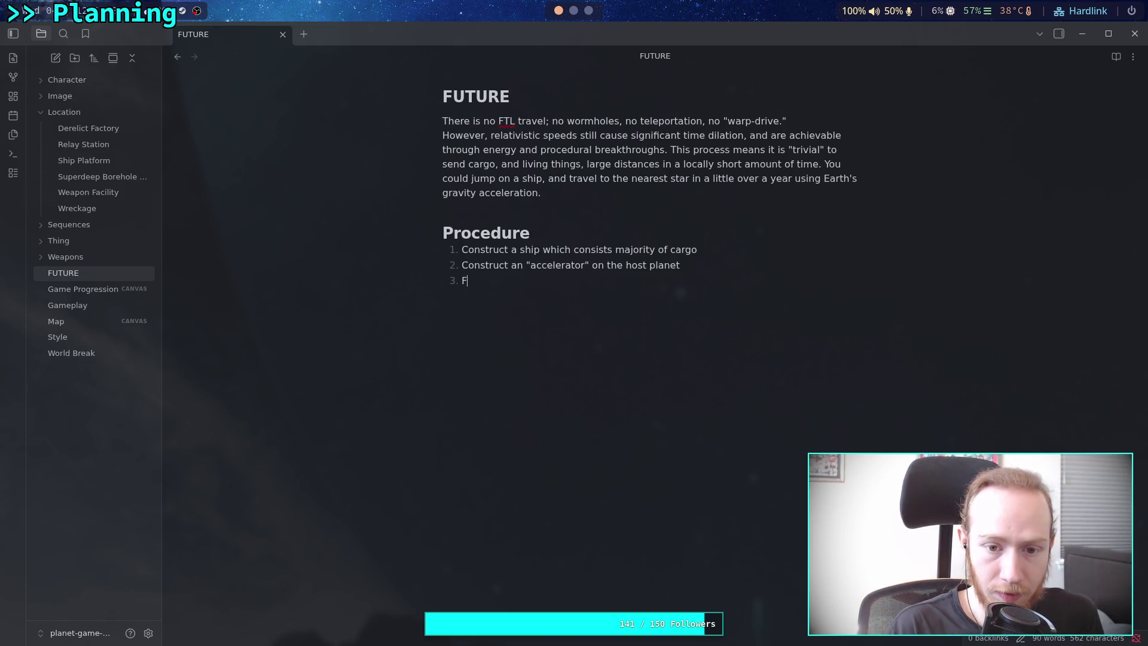
type("ocus a beam ")
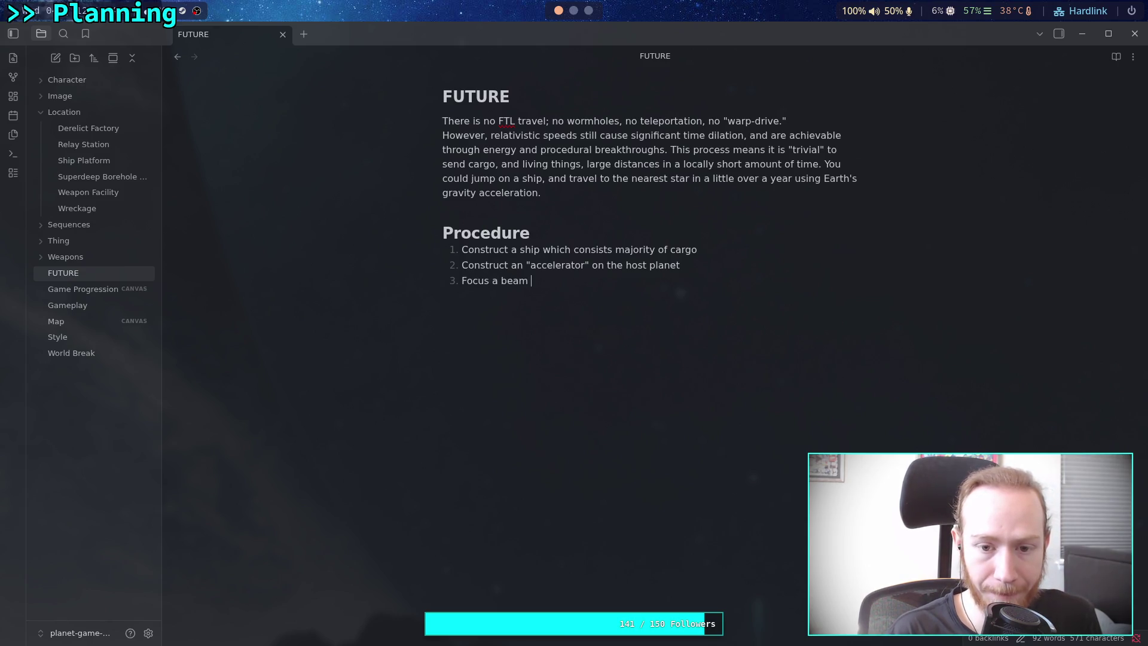
type("onto the ")
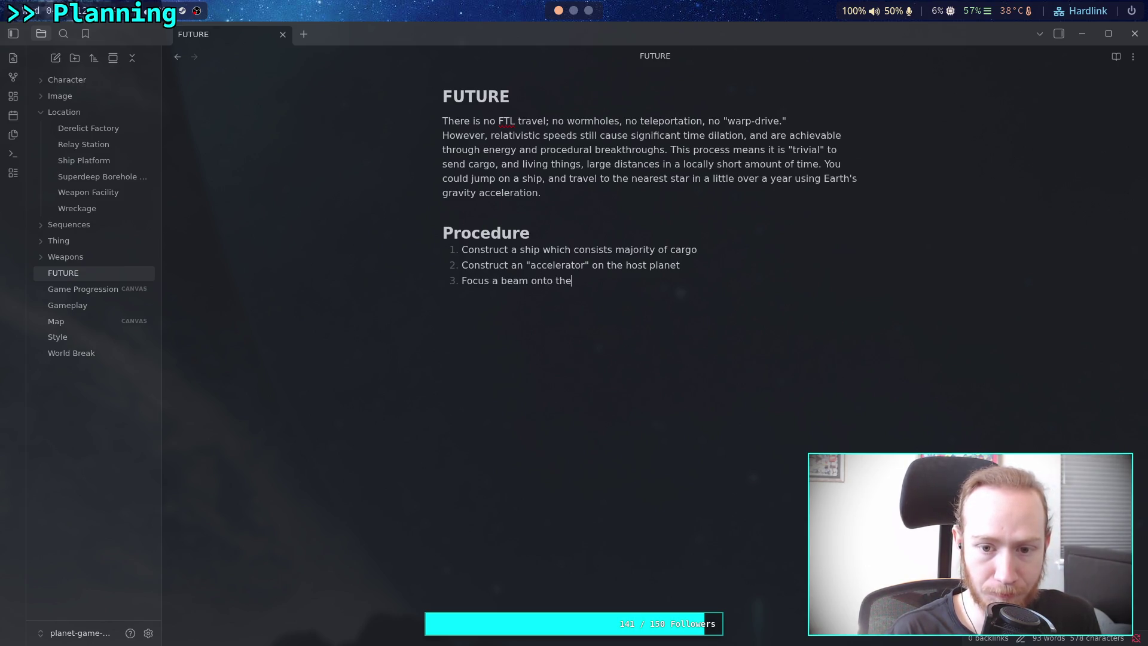
type("ship ")
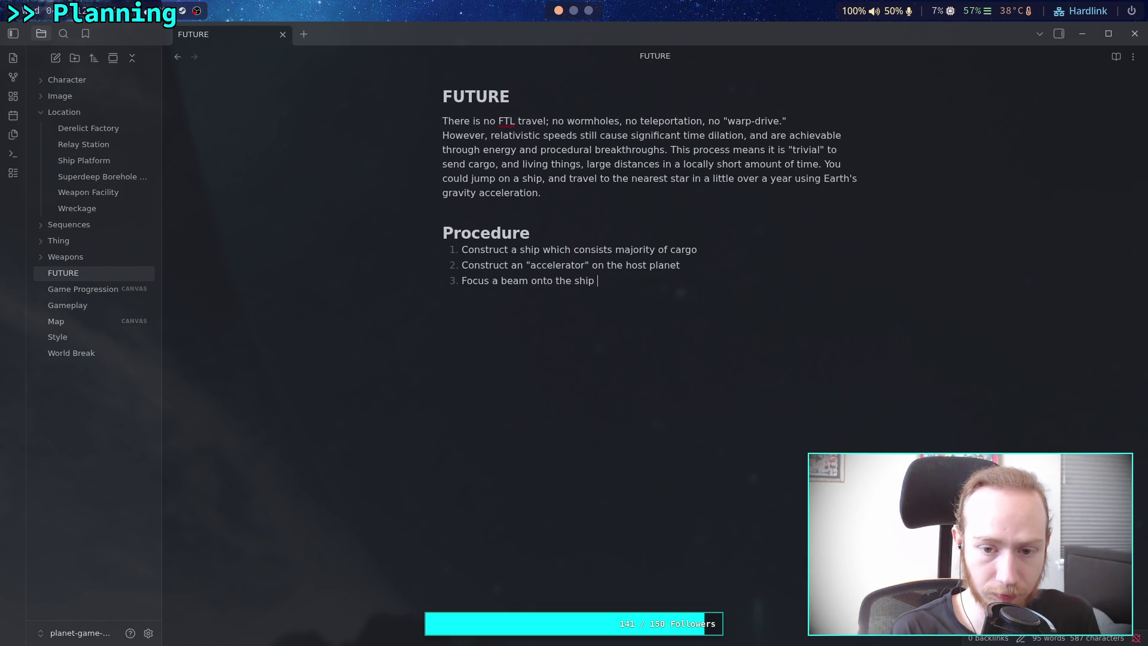
type("which acc")
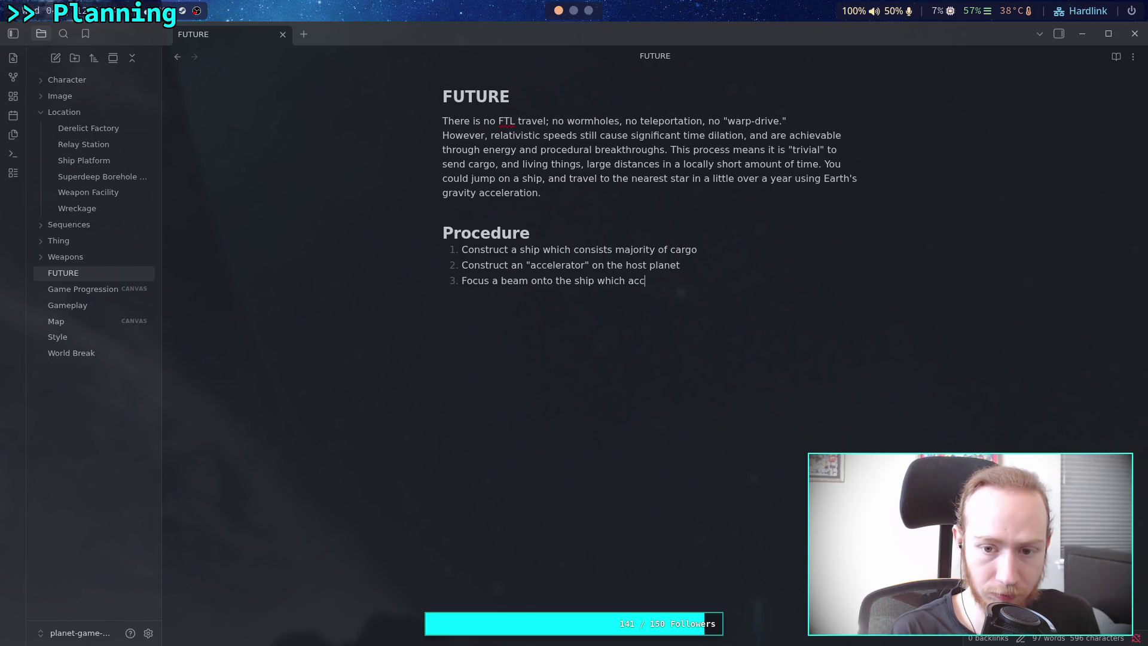
type("elerate")
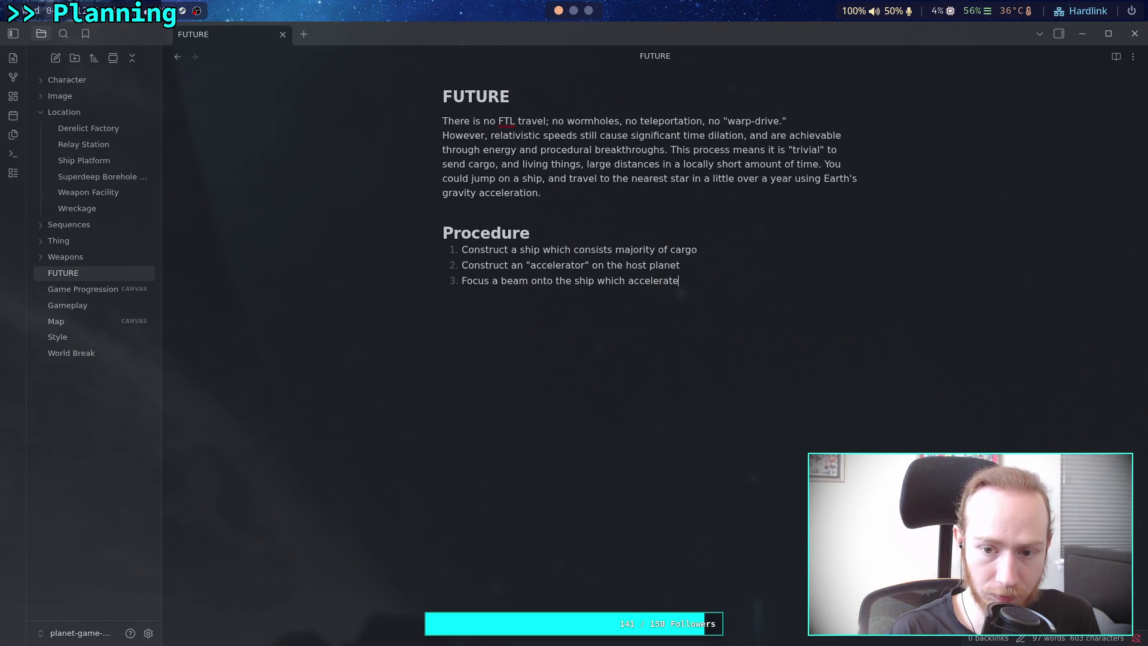
type("s the ship")
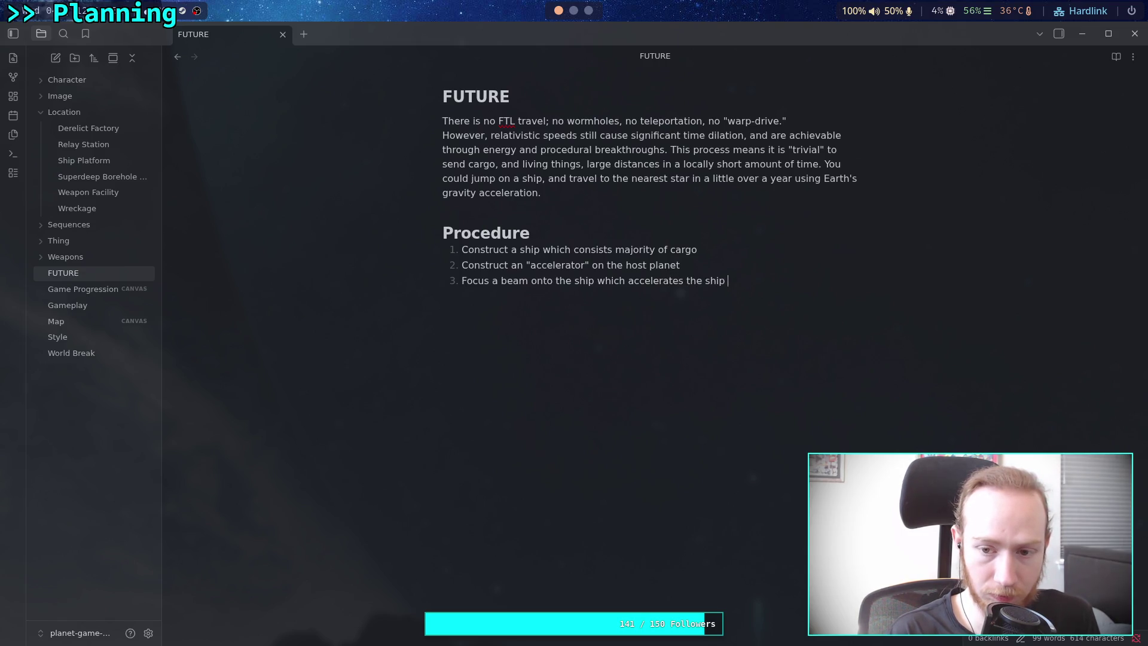
type(" at ")
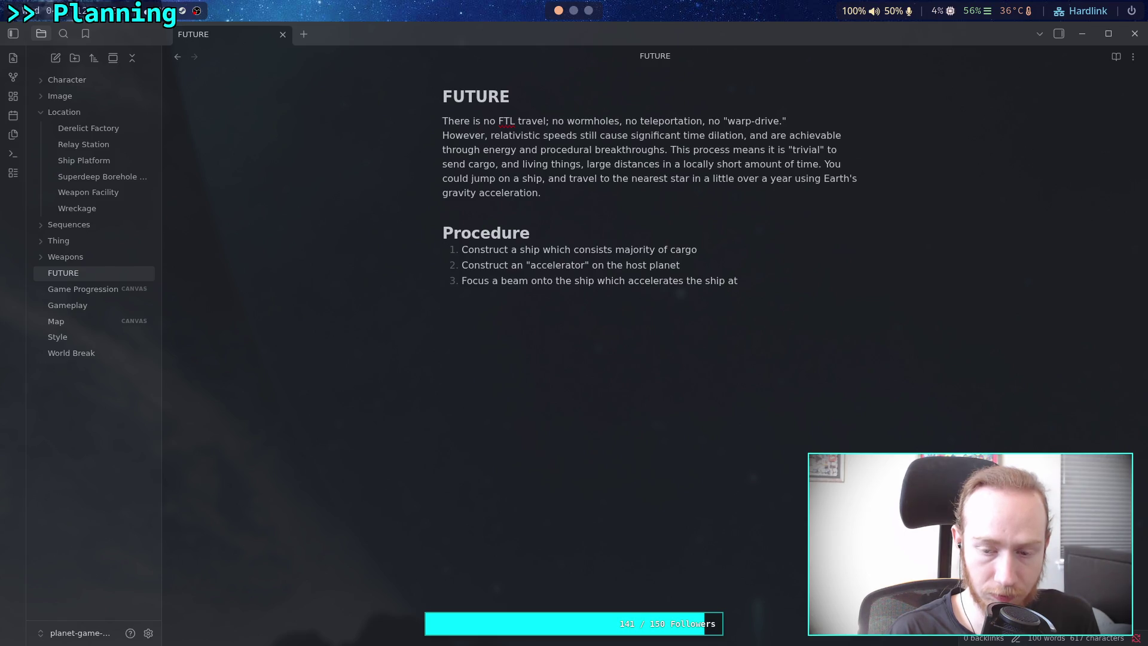
type("10")
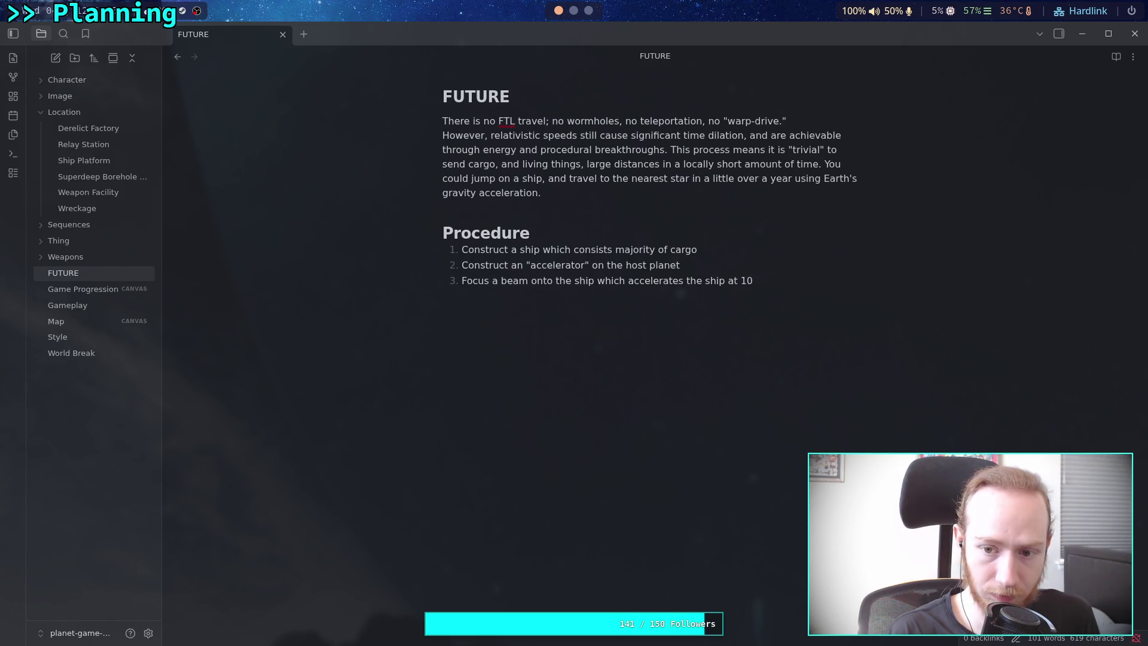
type("m/s")
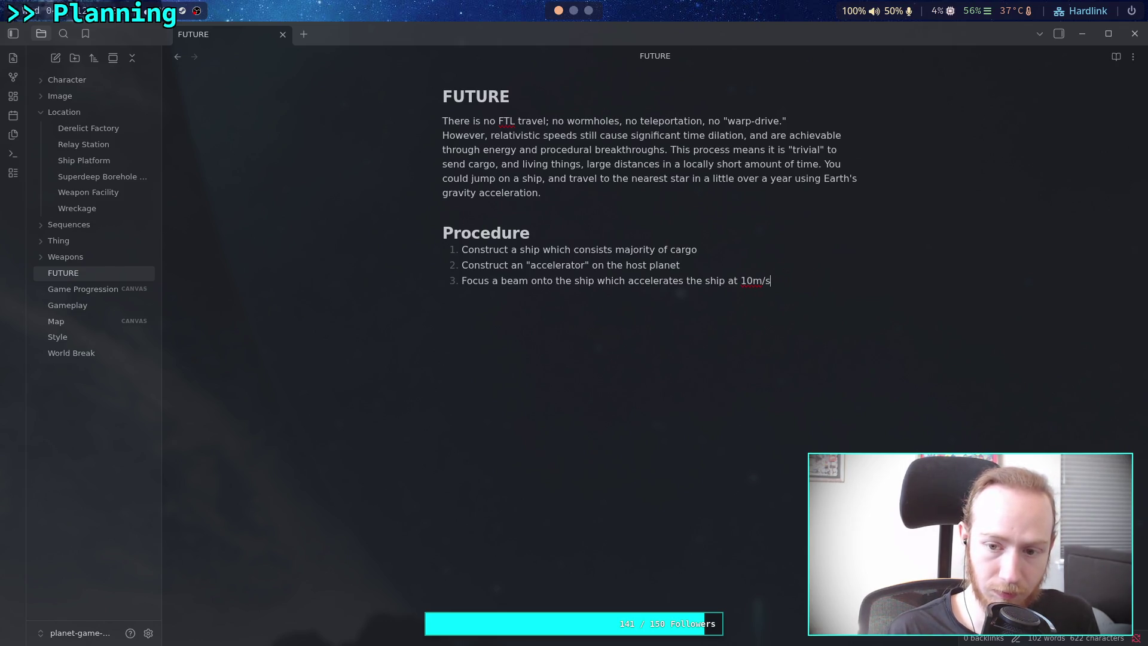
key("BackSpace")
key("BackSpace")
key("BackSpace")
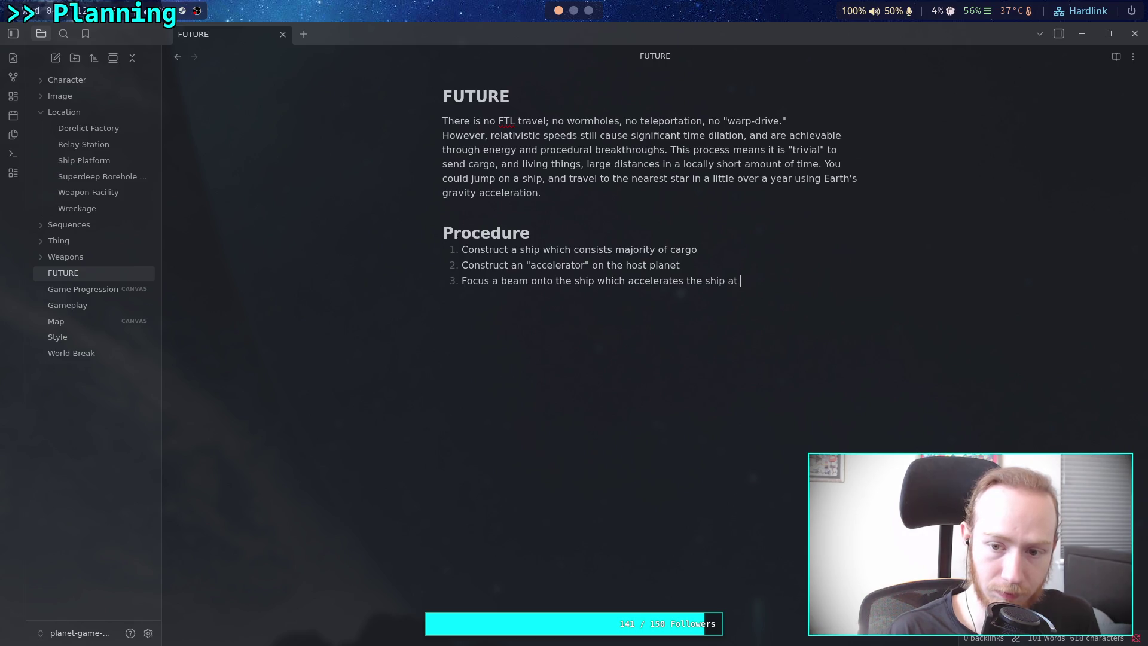
type("the des")
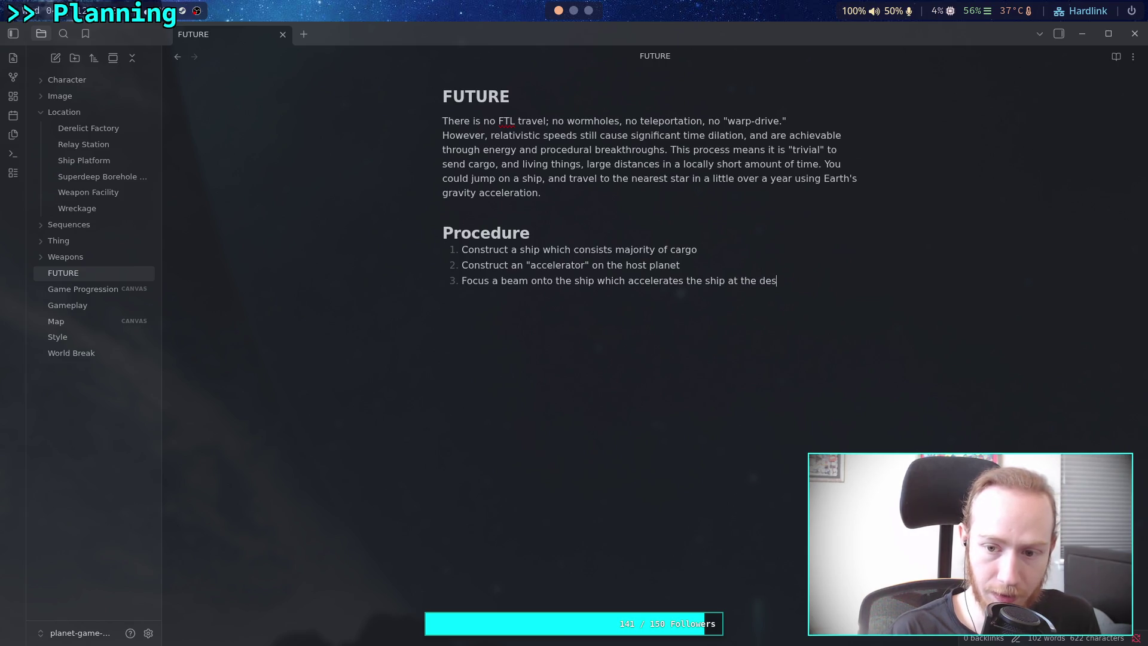
type("ired gravity acceleration")
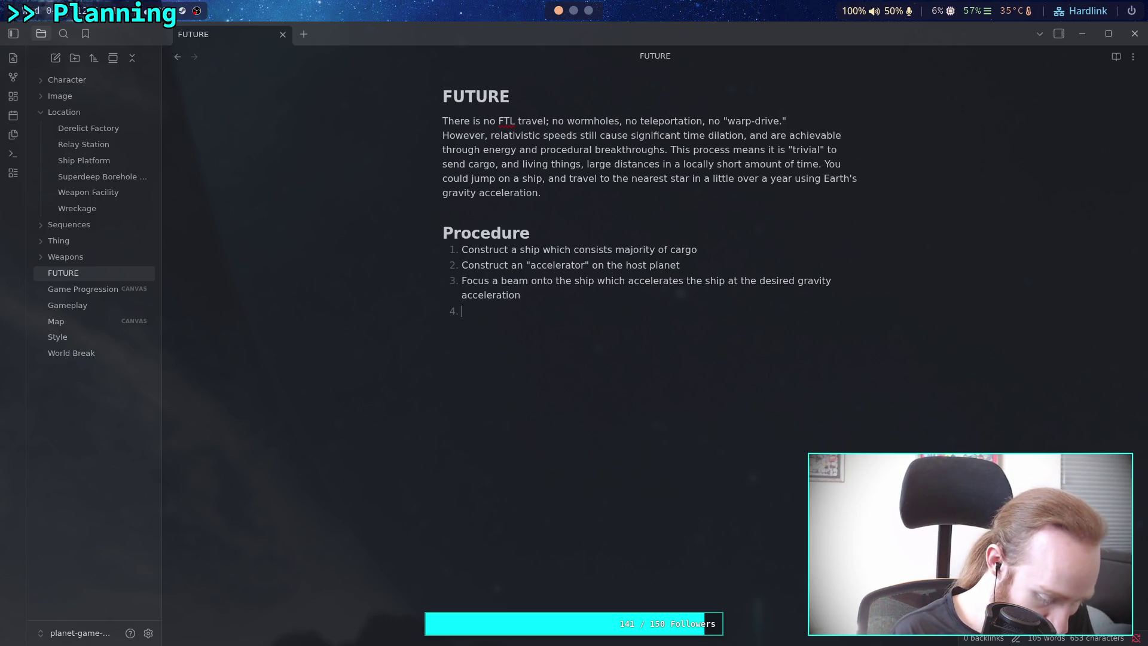
Add step 4 (host planet stops acceleration at half-way to destination) and step 5 'Ship pivots 180 degree'.
type("Wh")
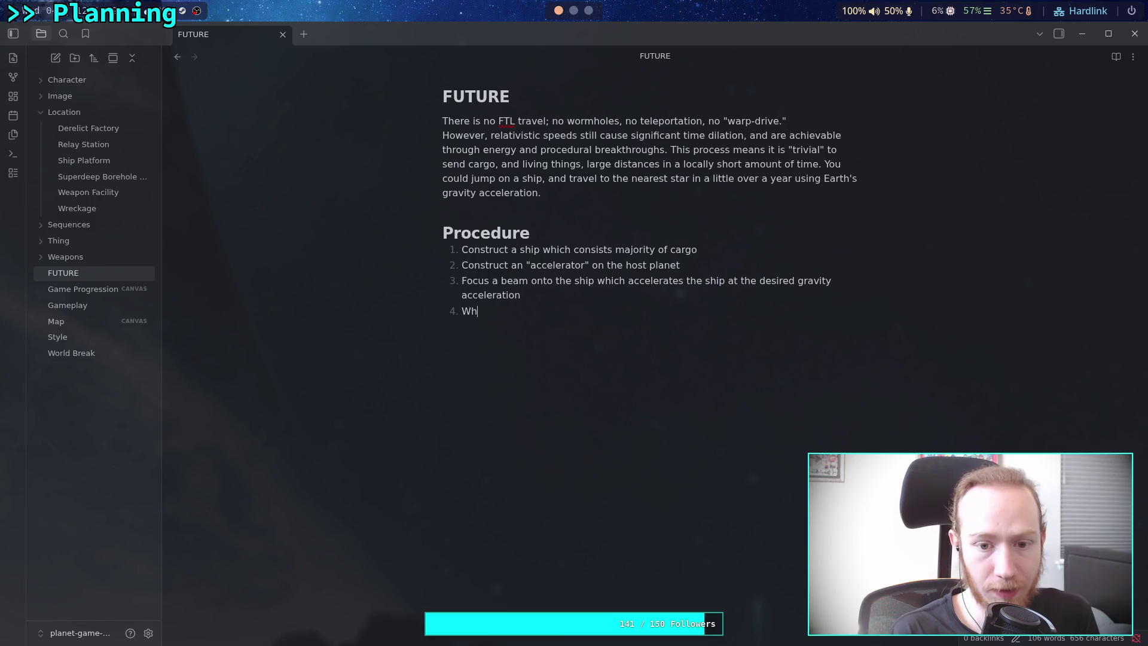
type("en the ship i")
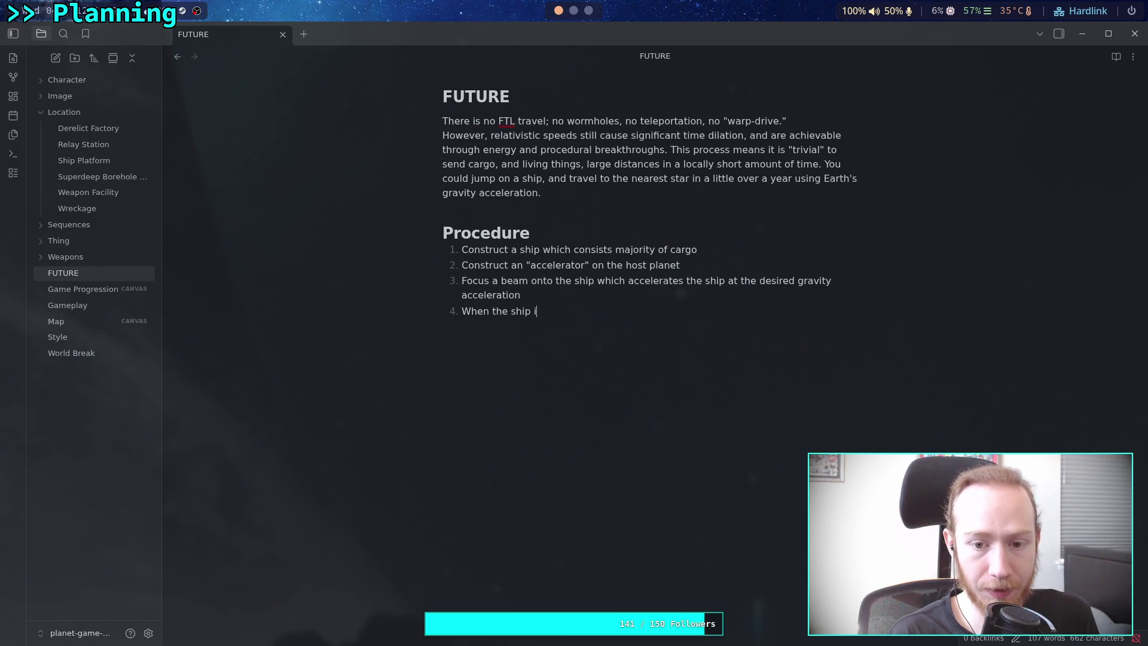
type("s half-w")
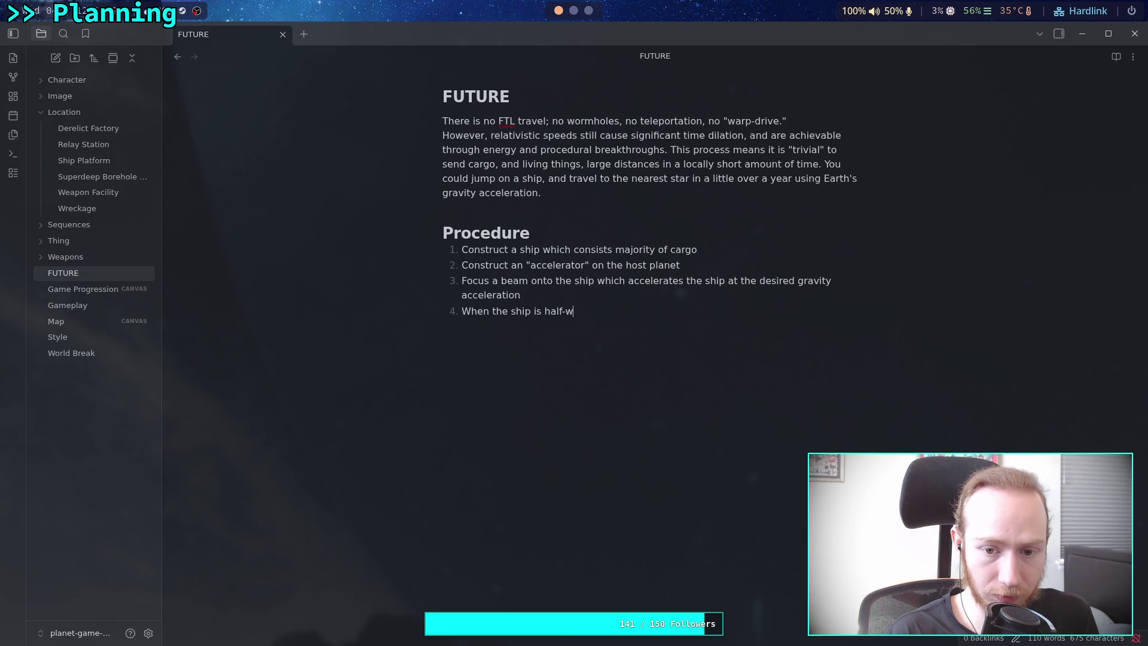
type("ay to the d")
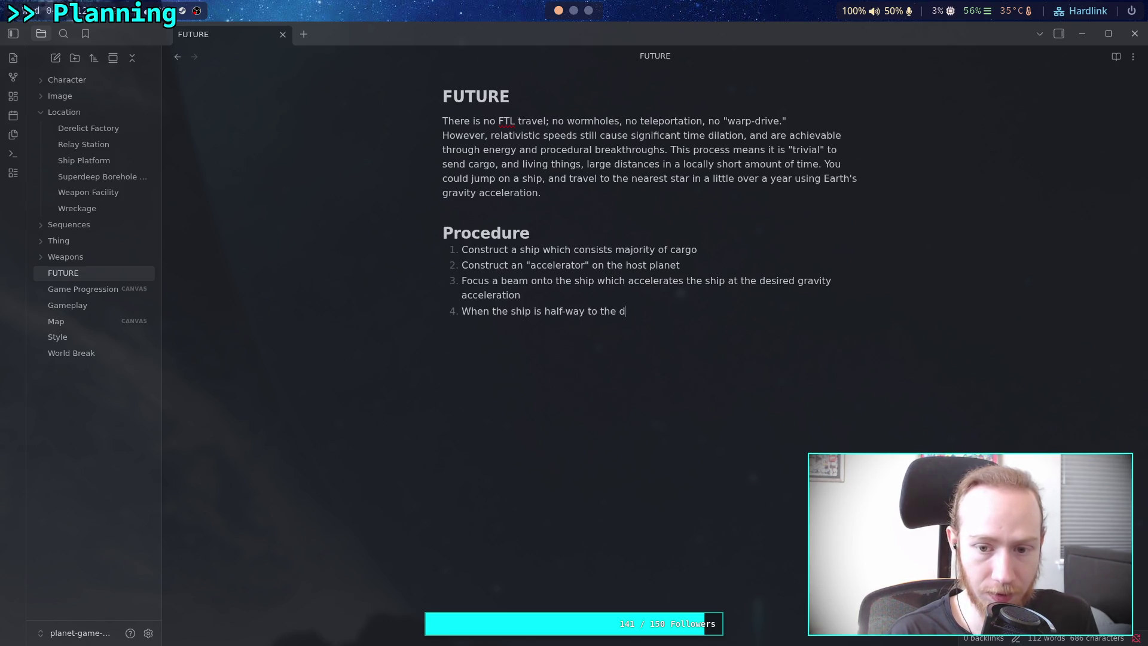
type("estina")
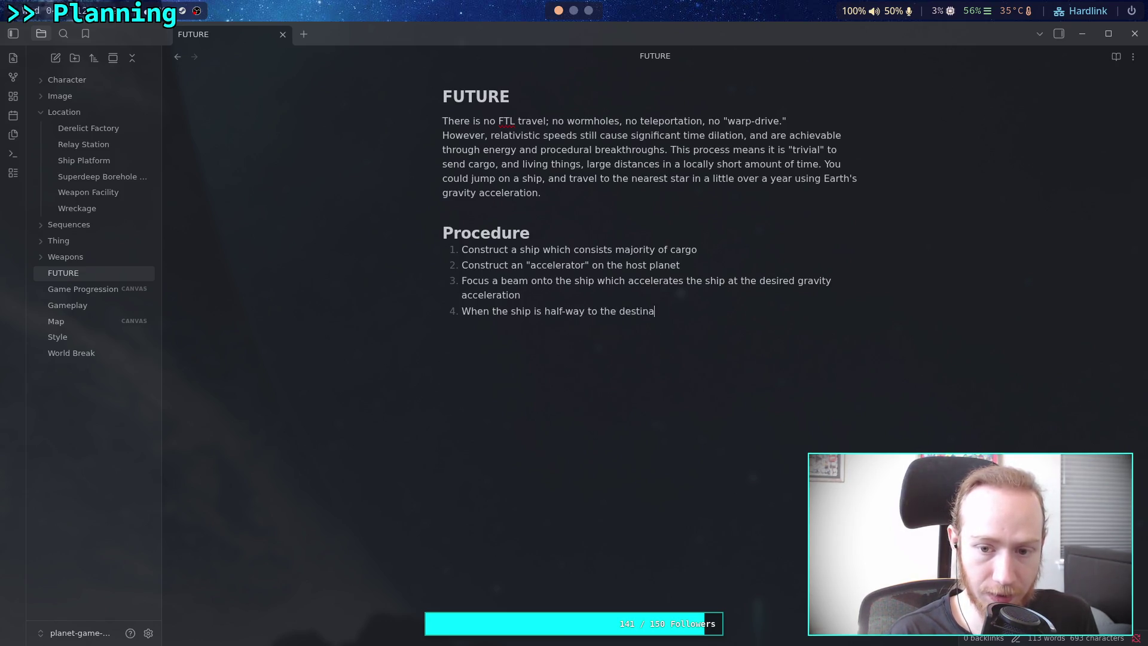
type("tion, stop accelera")
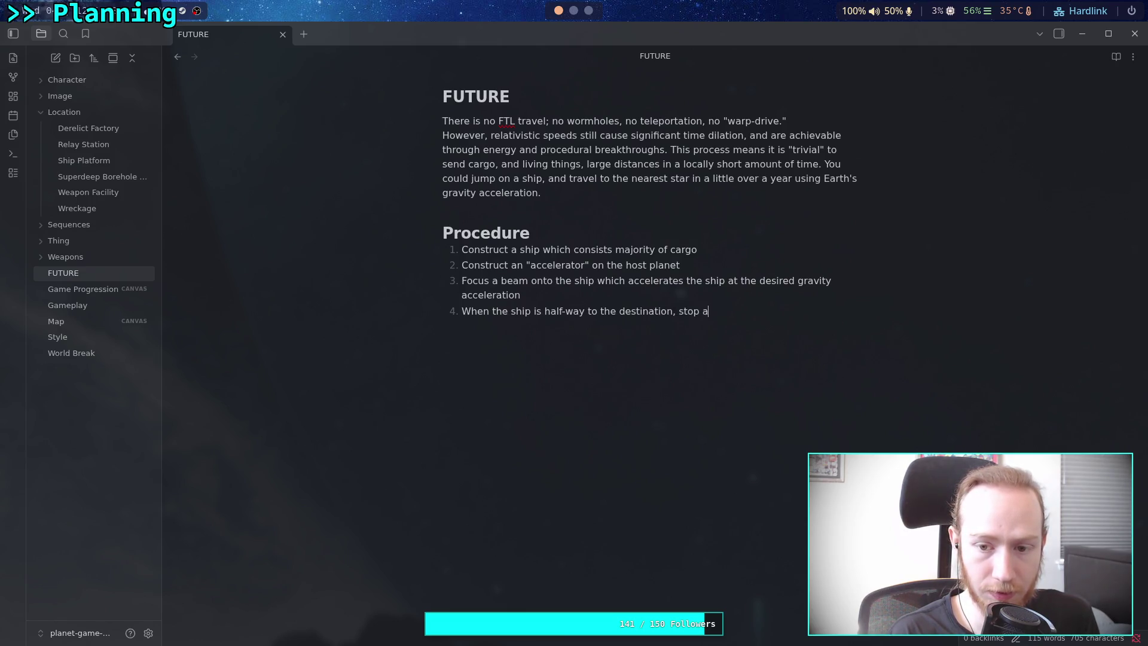
type("ting")
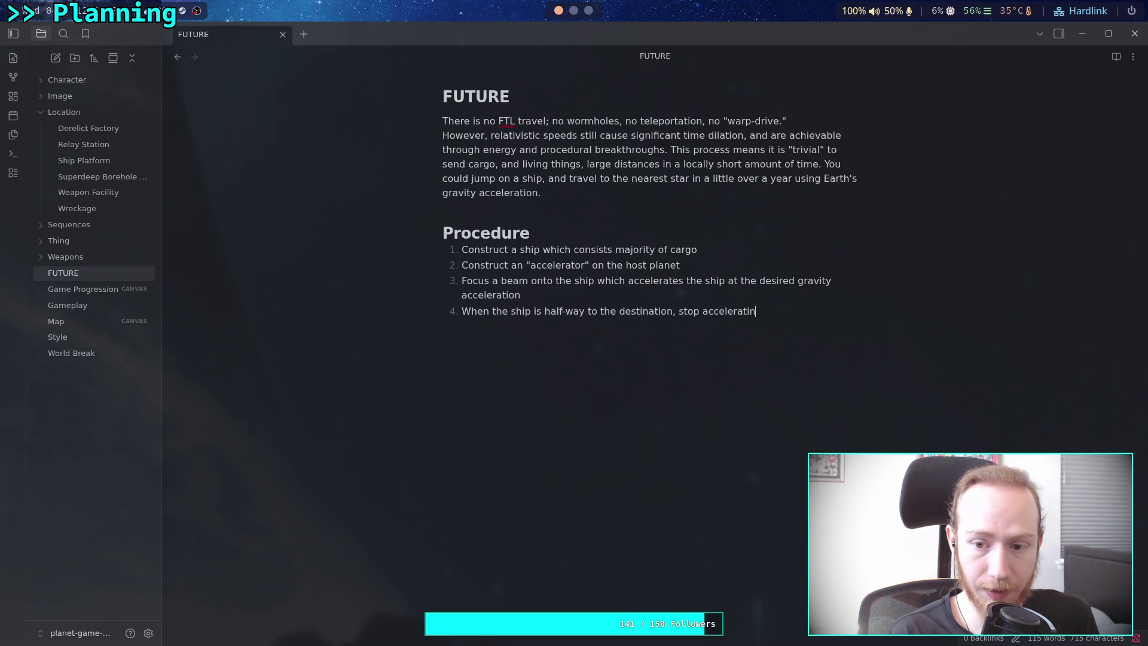
key("BackSpace")
key("BackSpace")
key("BackSpace")
type("host ")
type("planent")
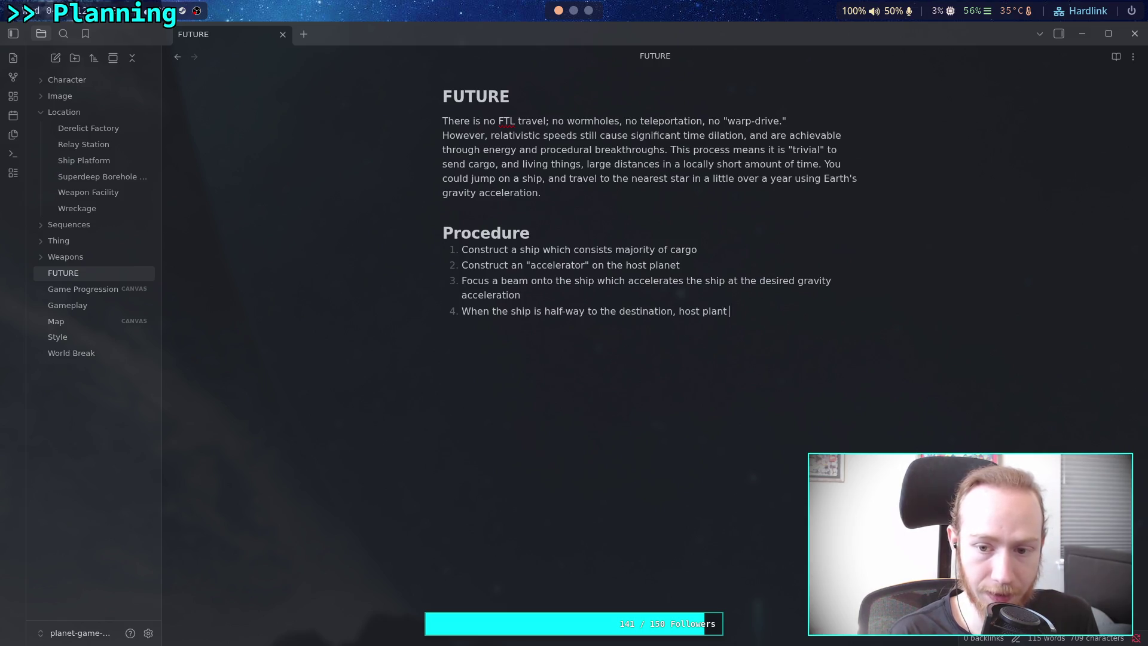
key("BackSpace")
key("BackSpace")
type("t stops ")
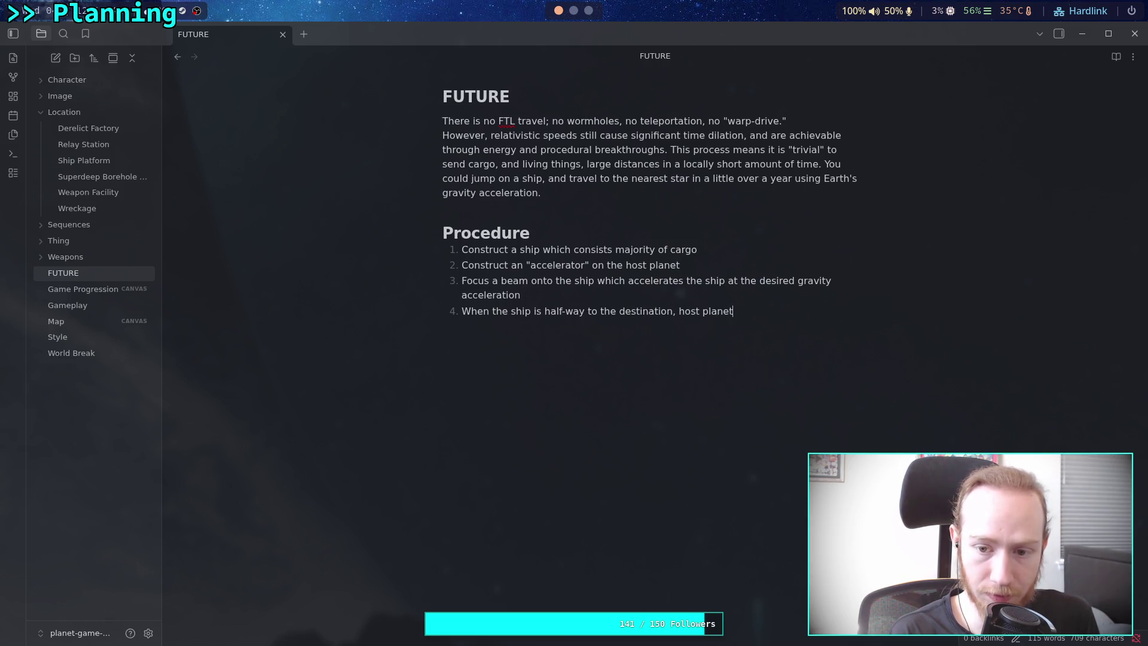
type("acceleratio")
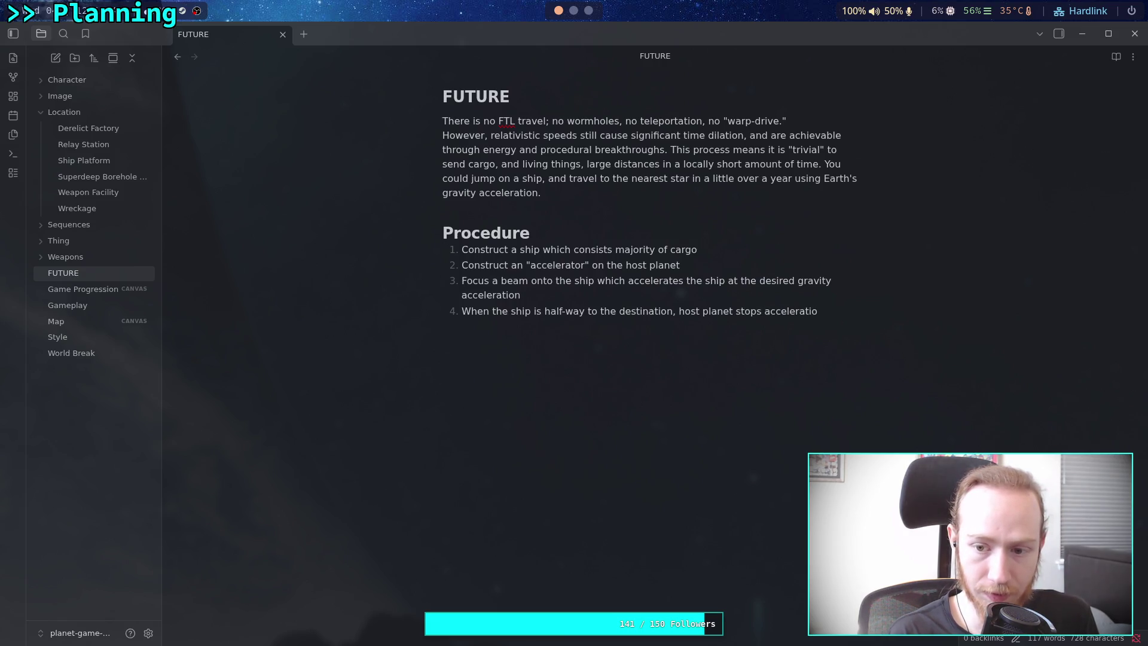
type("n")
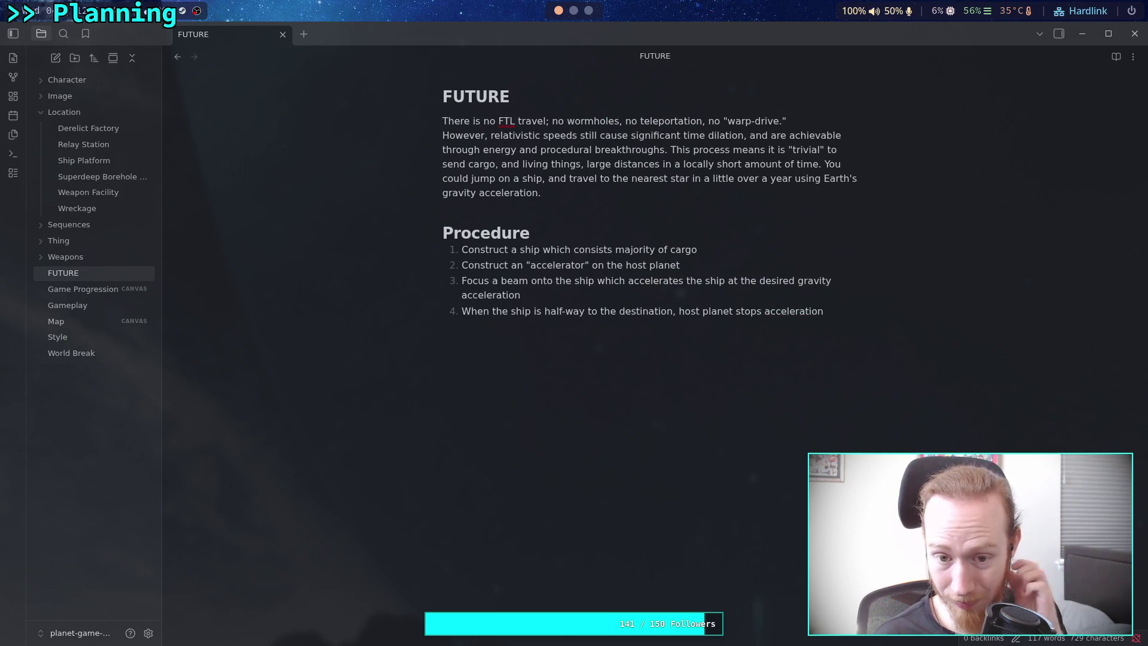
type(" 5. Ship")
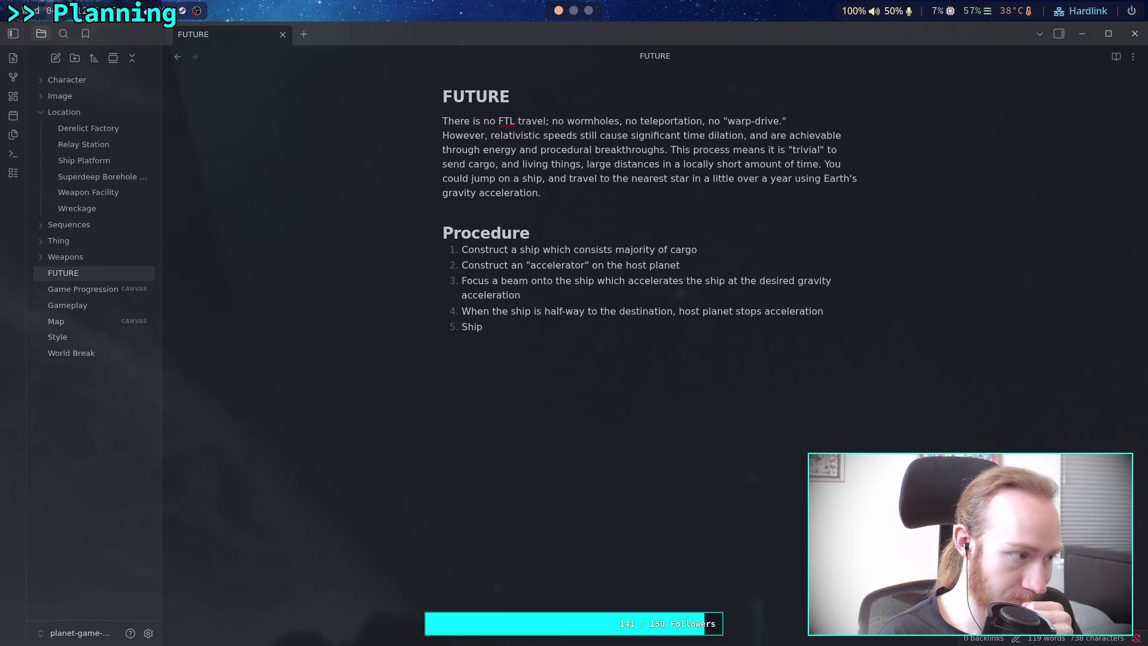
type(" p")
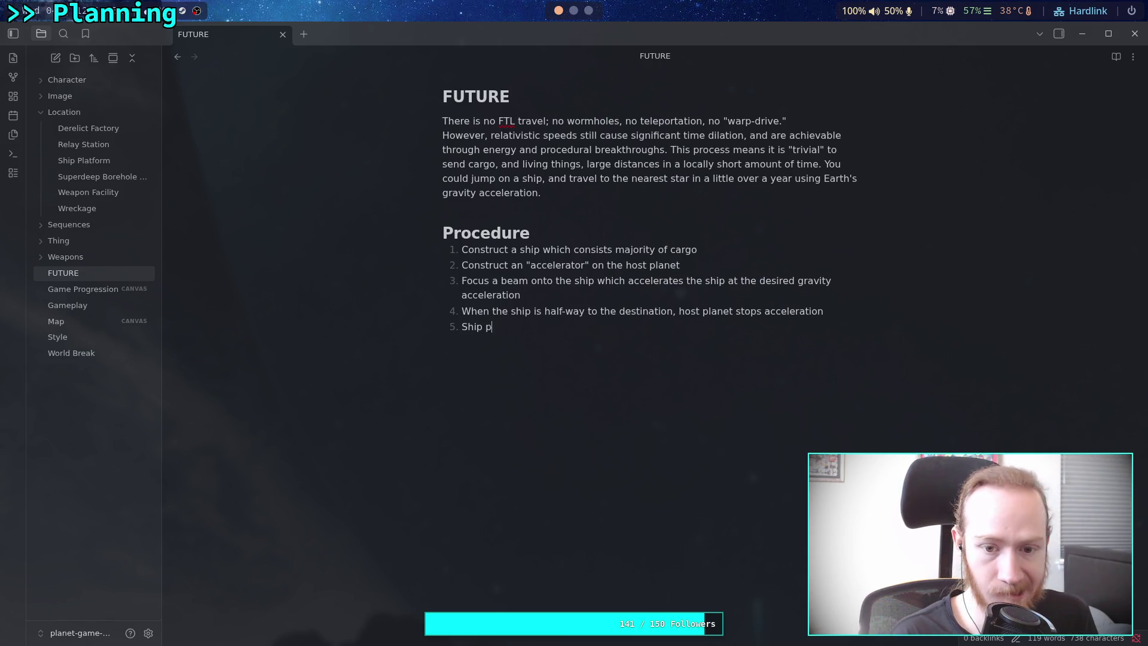
type("ivots ")
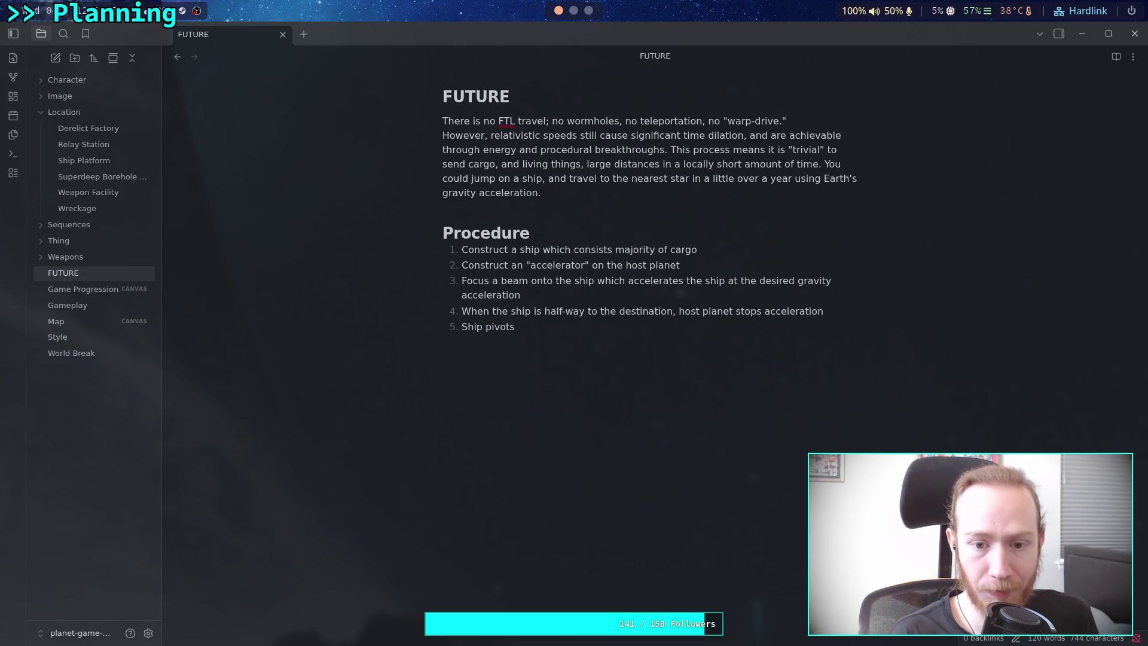
type("180 ")
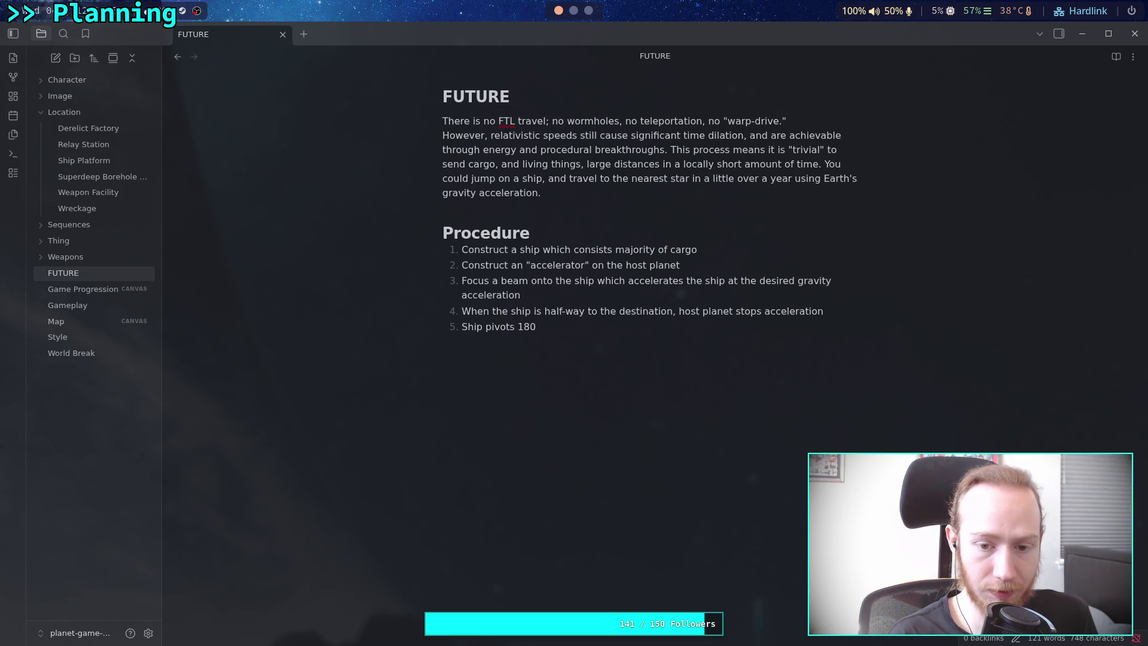
type("degrees")
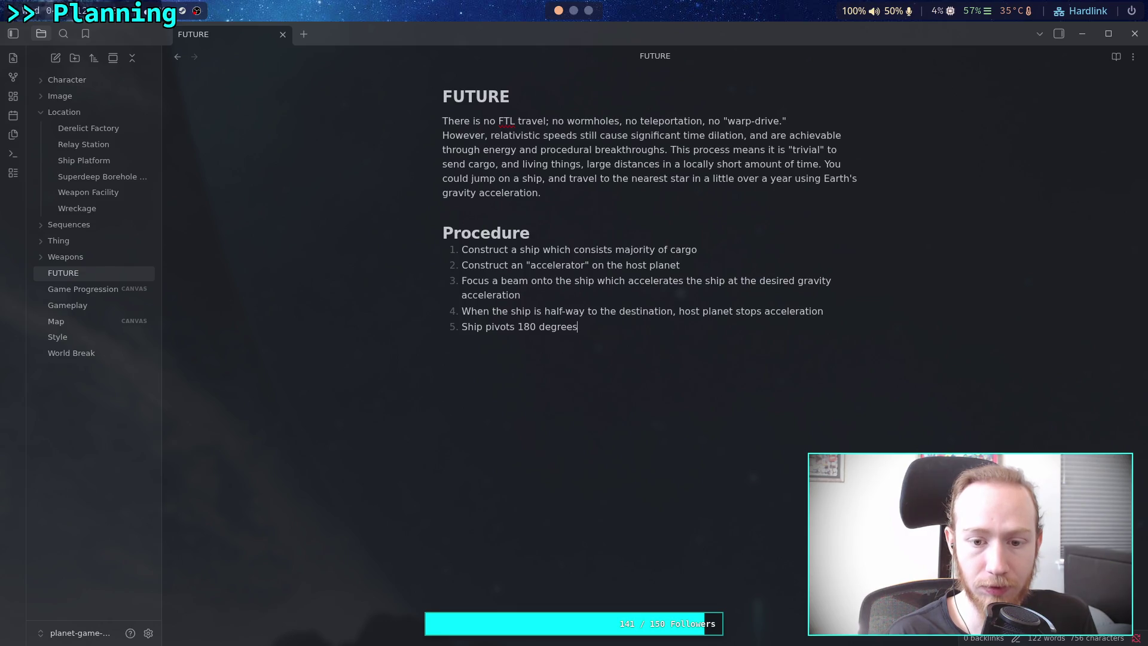
Start a sixth step, erasing the draft 'Extract' text.
key("Return")
type("Extract k")
key("BackSpace")
key("BackSpace")
key("BackSpace")
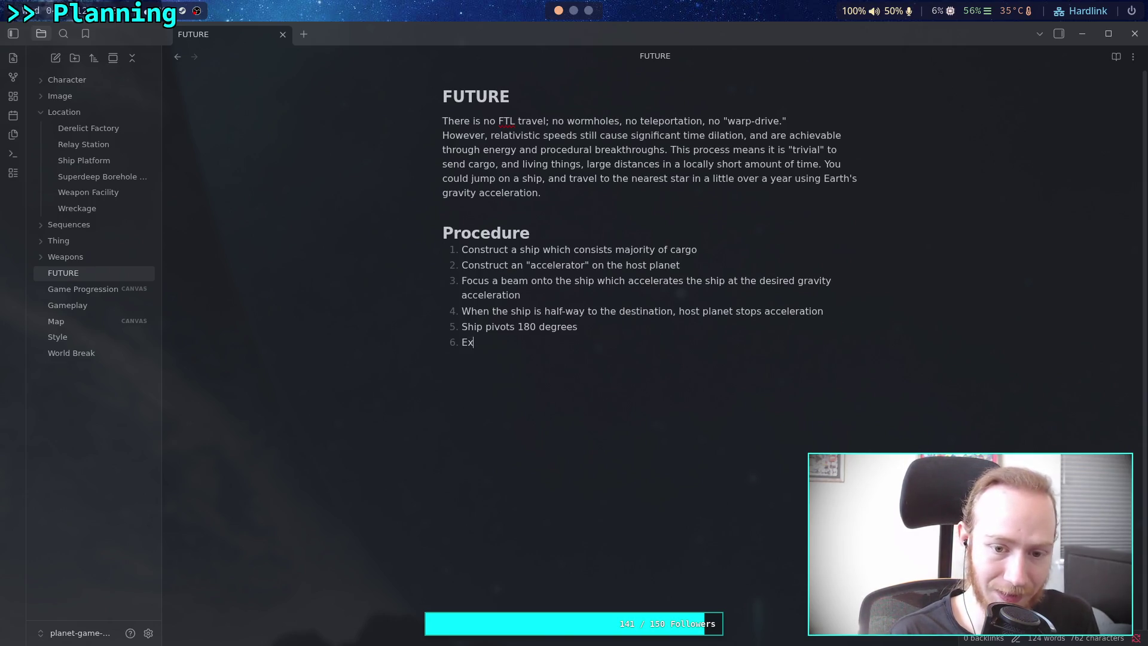
Begin step 6 with a bold '**MAGIC:**' label.
type("**")
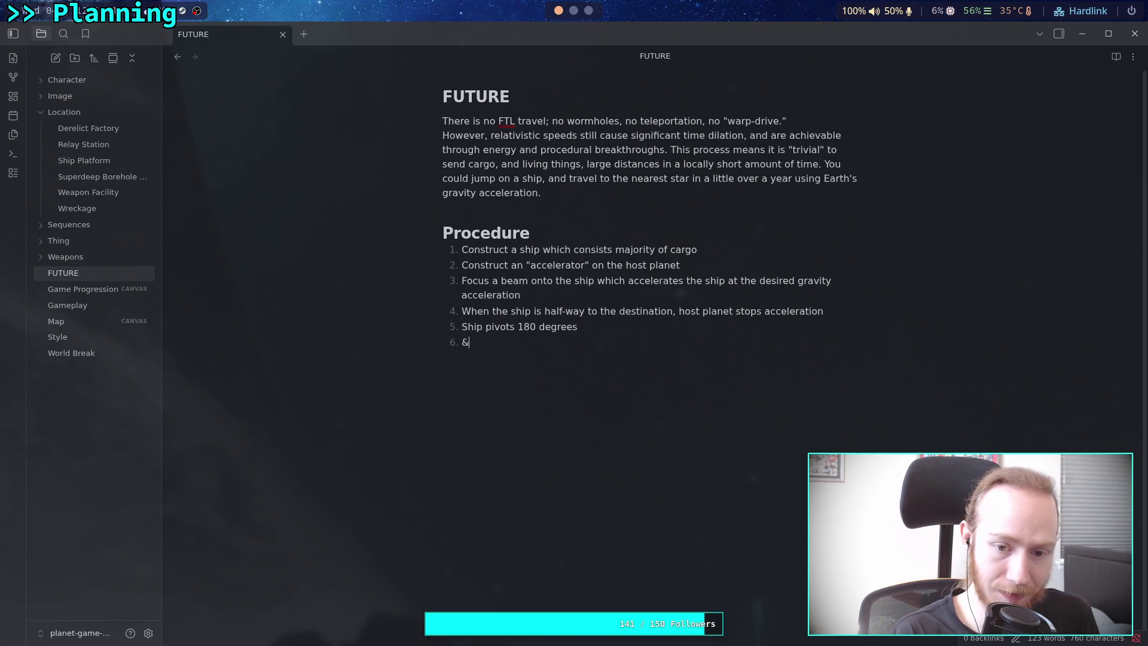
type("MAGIC(")
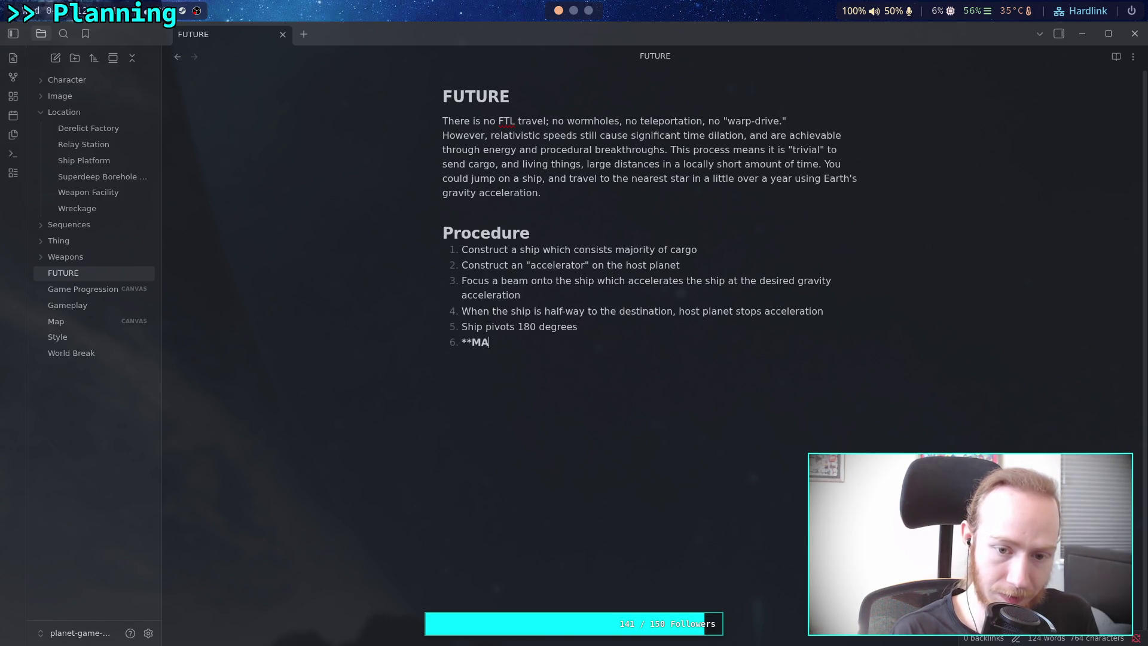
key("BackSpace")
type("**")
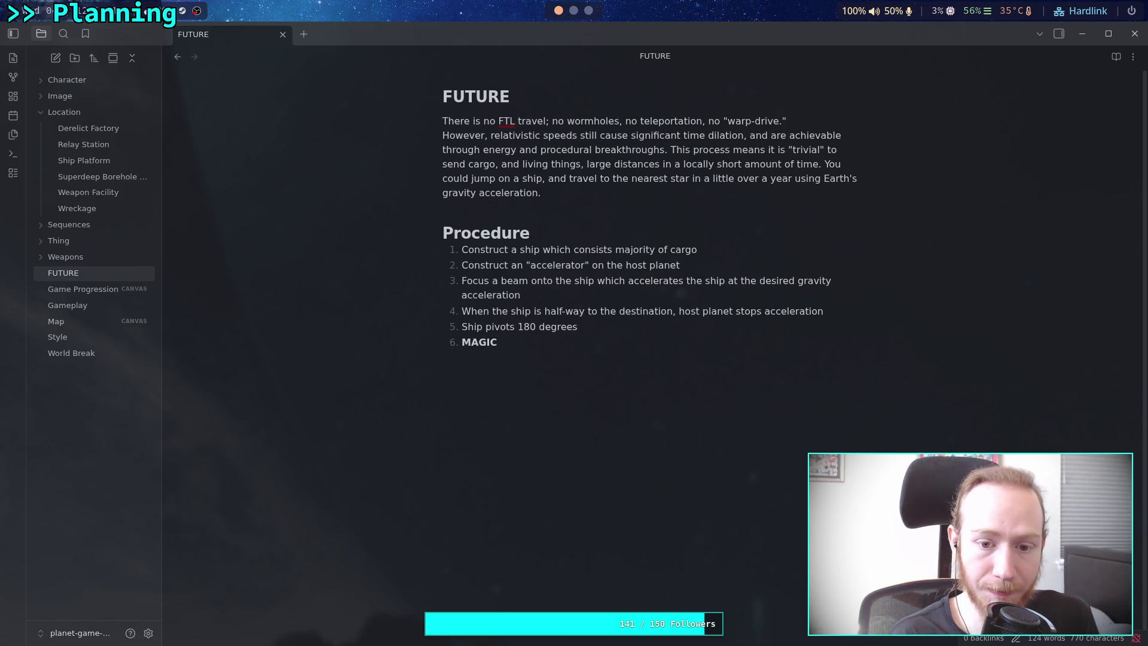
key("BackSpace")
type(":**")
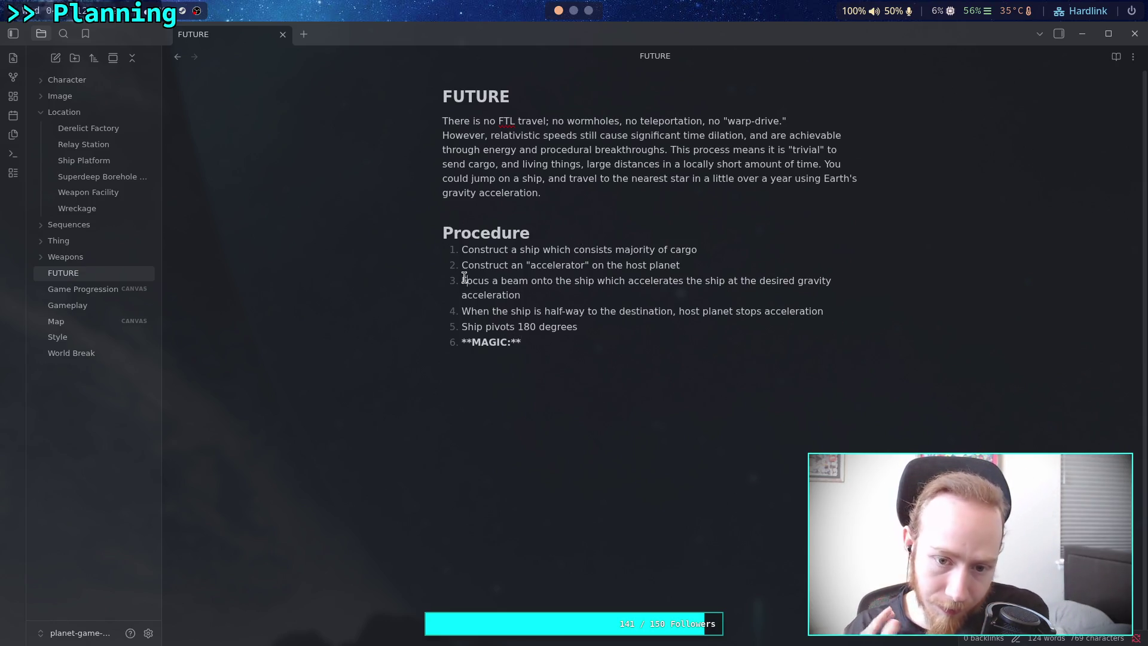
Prefix step 3 with the same bold '**MAGIC:**' label before 'Focus'.
left_click(468, 281)
left_click(463, 281)
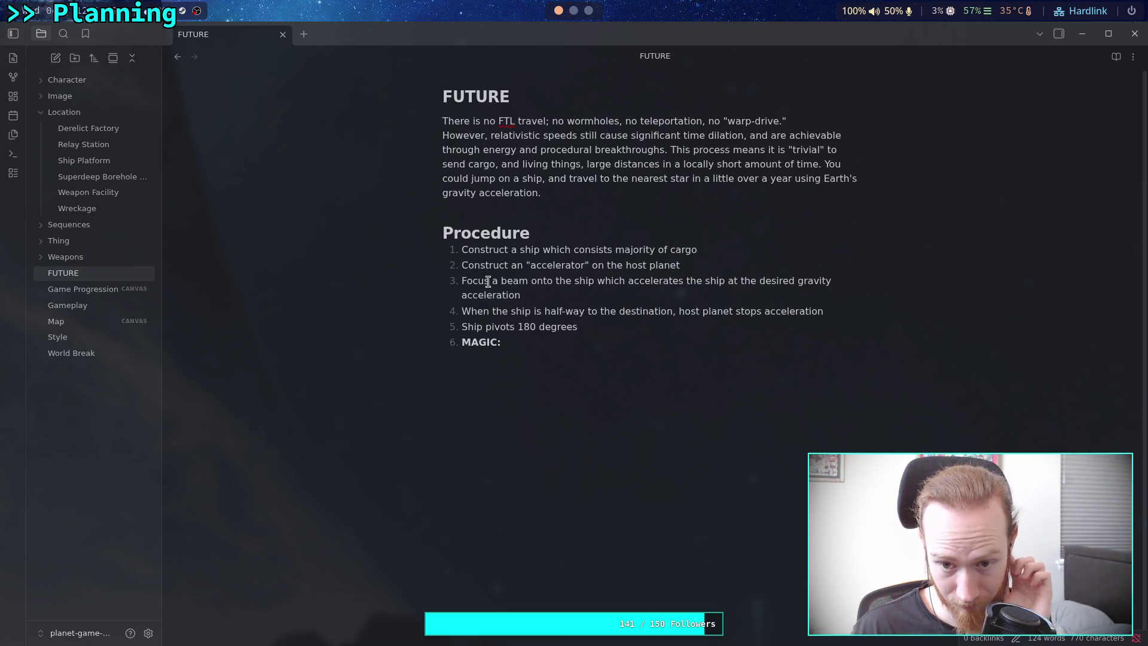
type("88")
key("BackSpace")
key("BackSpace")
type("**MAGIC")
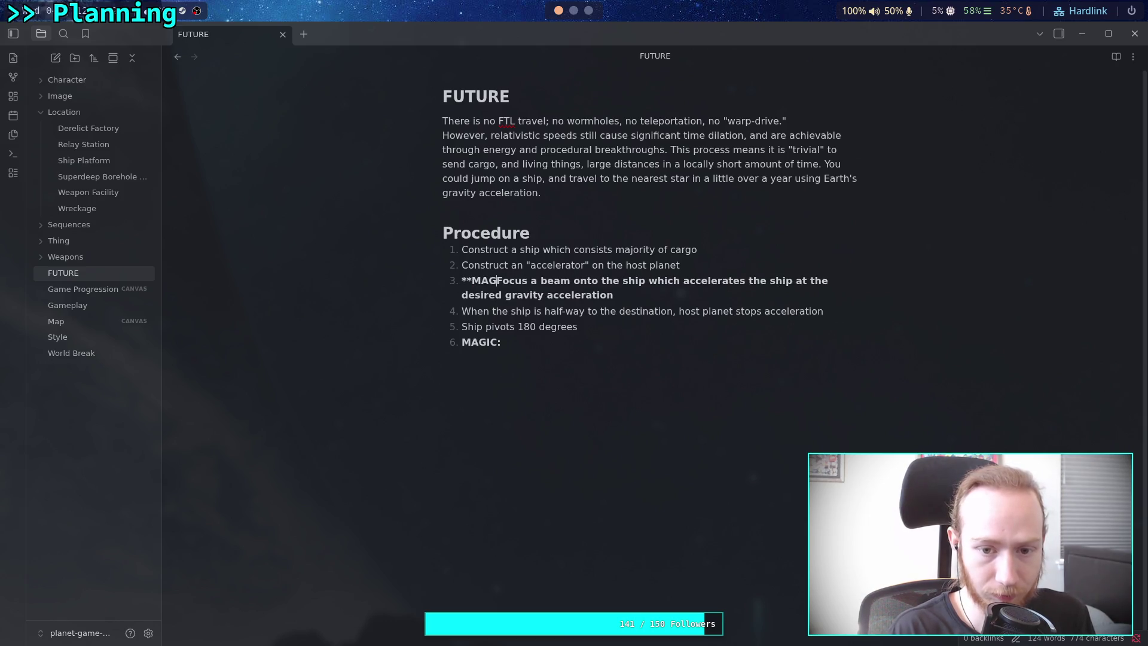
type(":")
type("8")
key("BackSpace")
type("**")
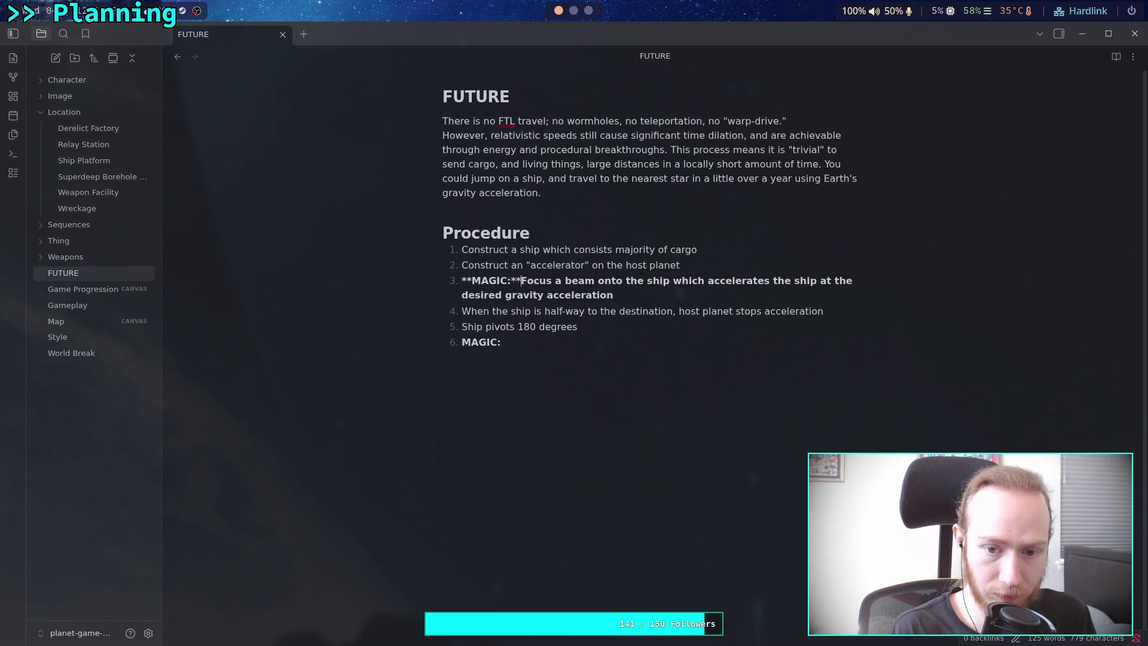
Return to the end of step 6 to begin its text.
left_click(568, 342)
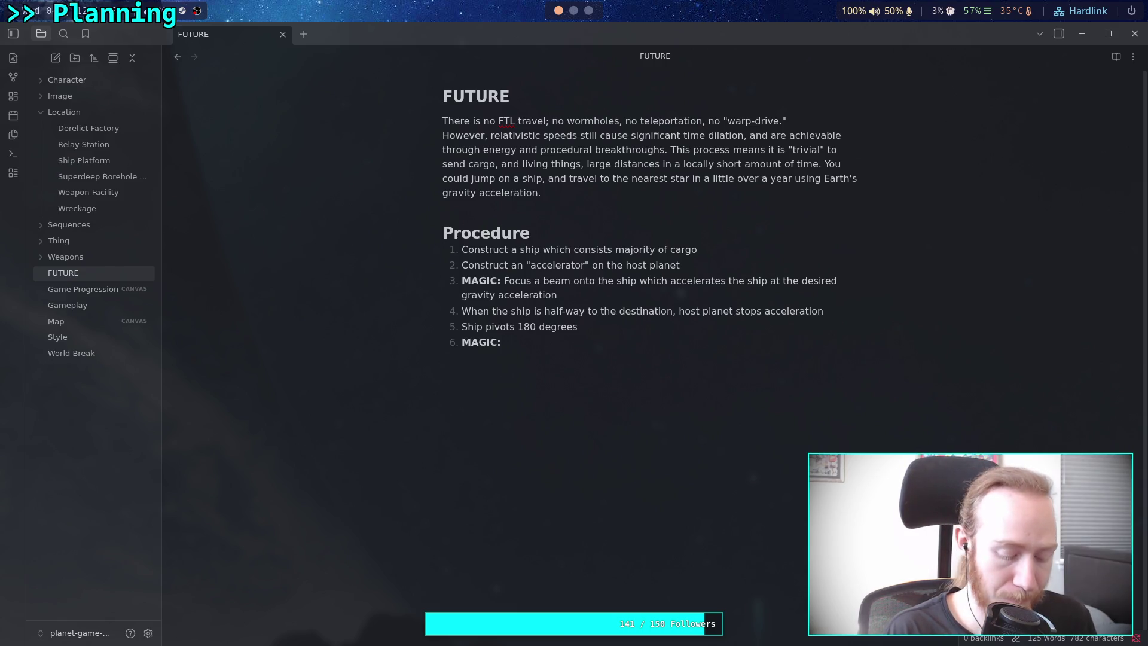
type("co")
key("BackSpace")
key("BackSpace")
Write step 6: convert kinetic energy into work to power ship systems, radiate excess energy as heat.
type("convur")
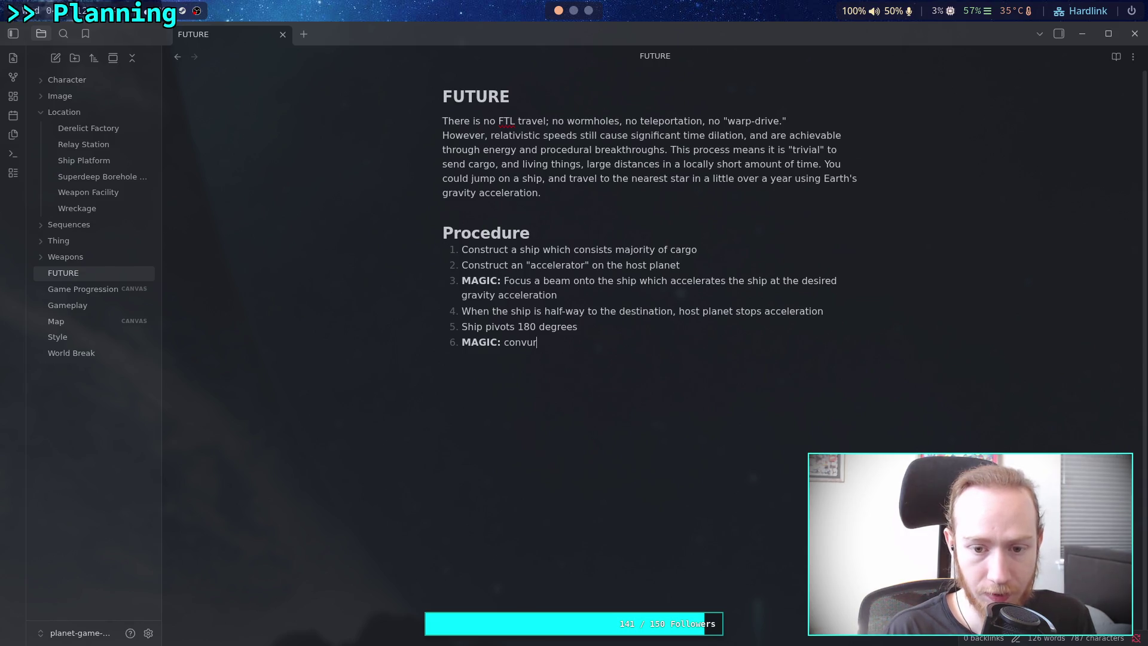
type("rt k")
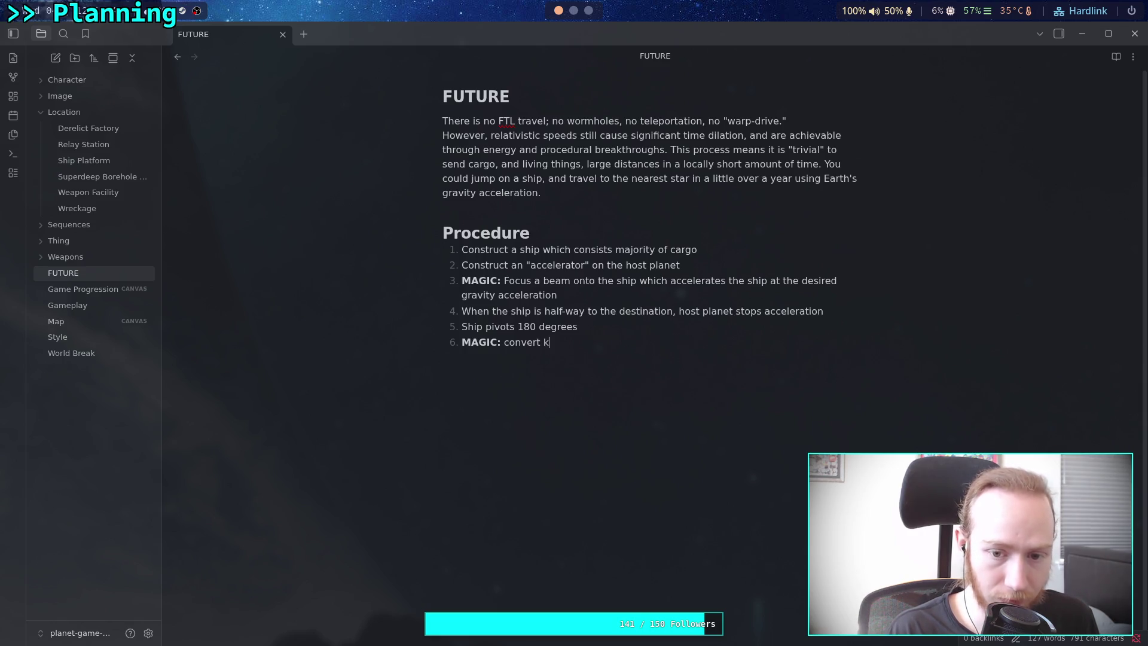
key("BackSpace")
type("kinecti")
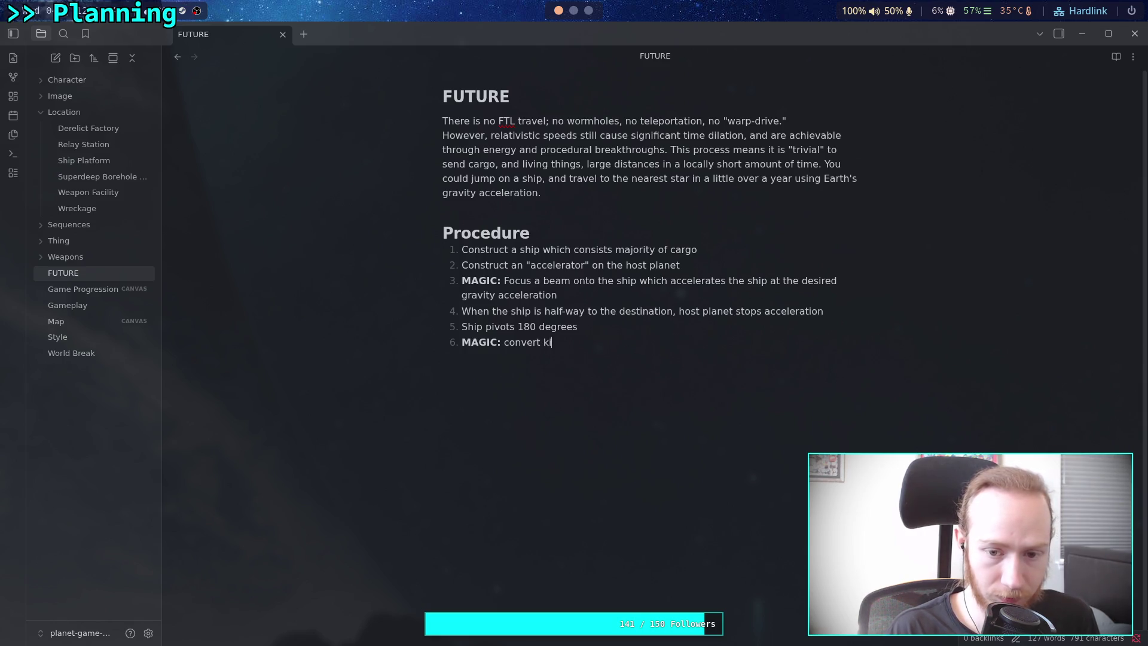
key("BackSpace")
key("BackSpace")
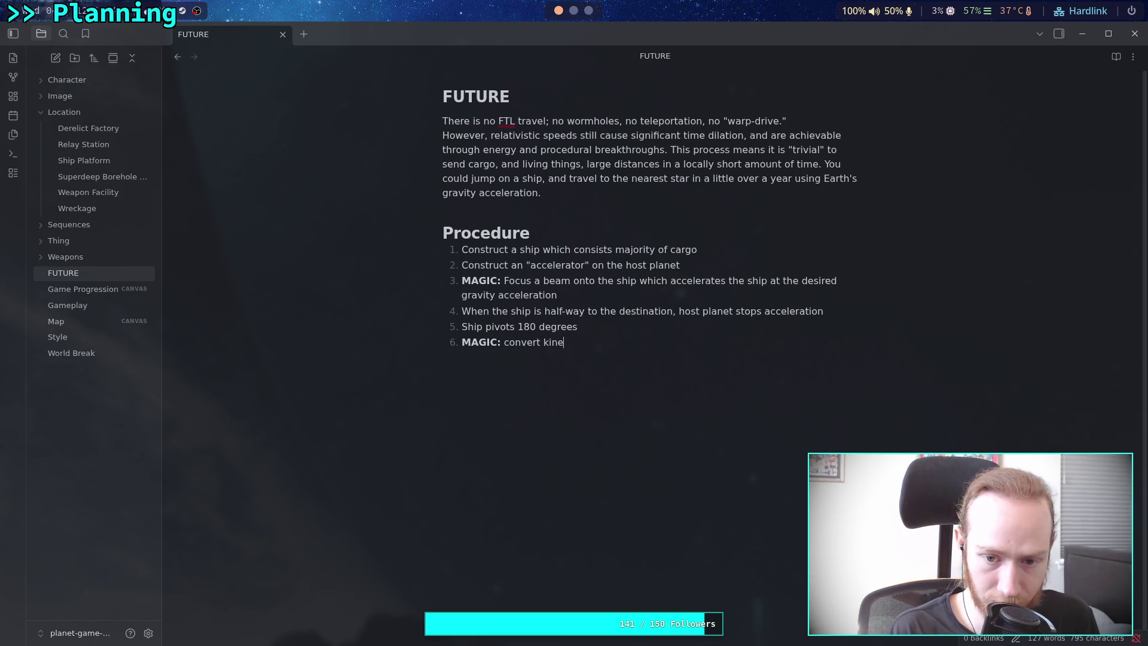
type("tic enegry")
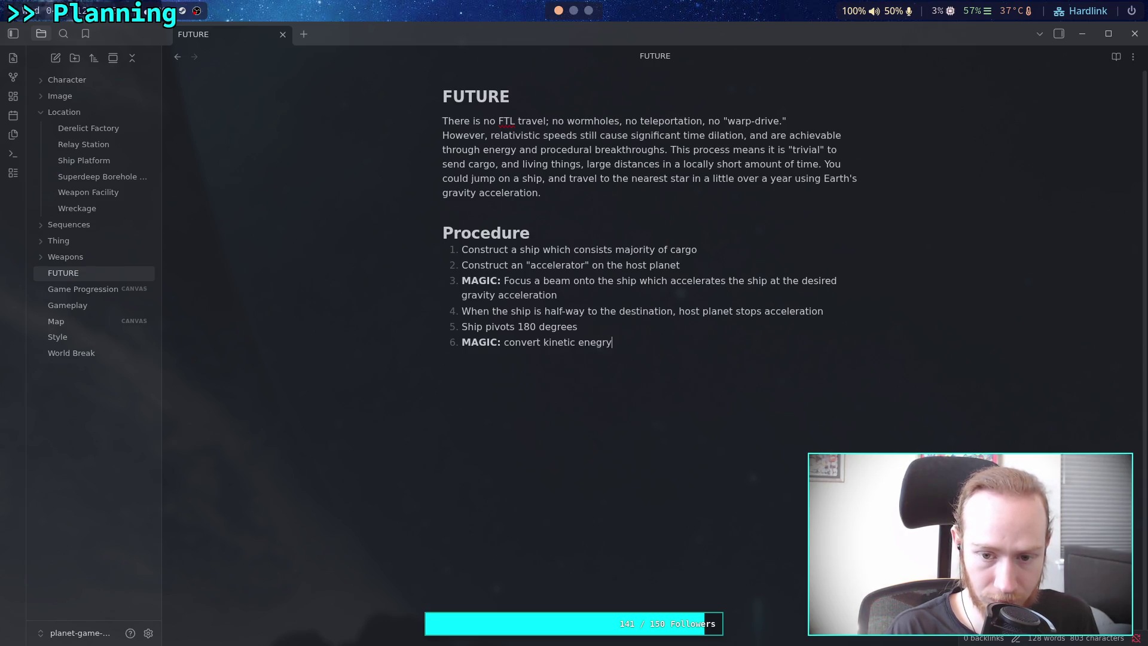
key("BackSpace")
key("BackSpace")
key("BackSpace")
type("rgy ")
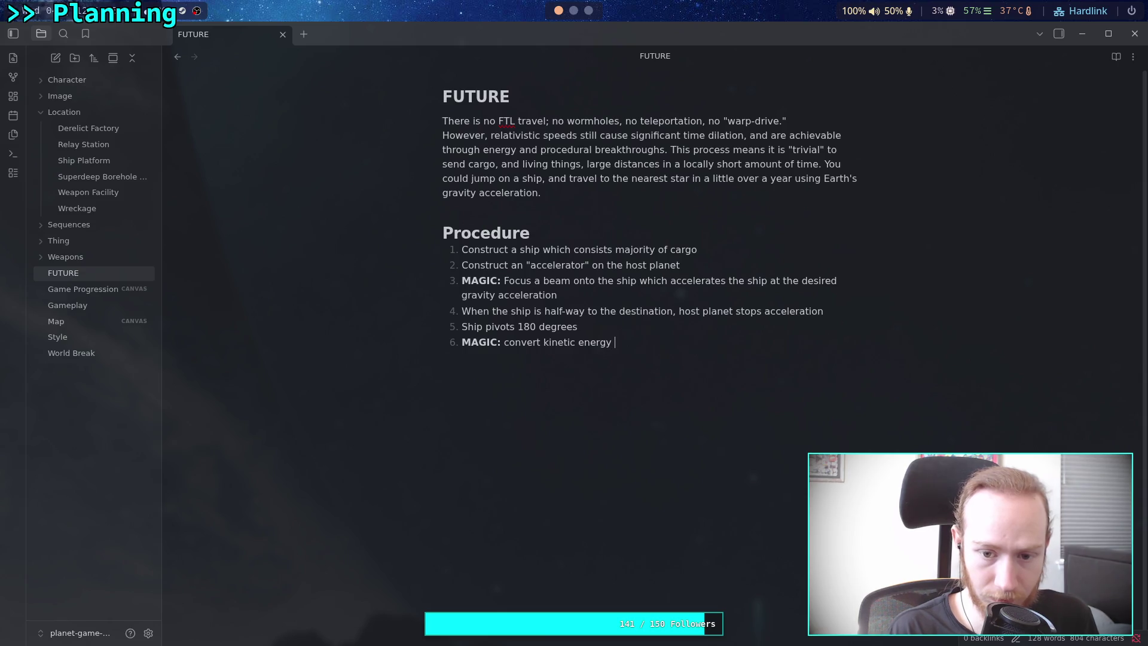
type("into work ")
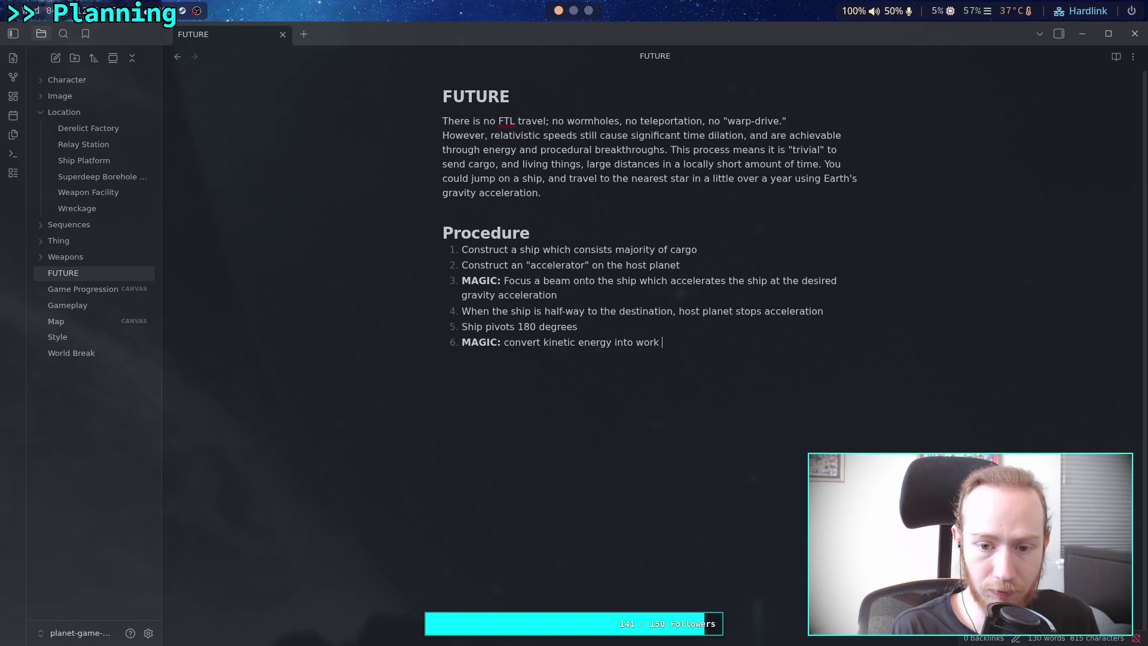
type("to pow")
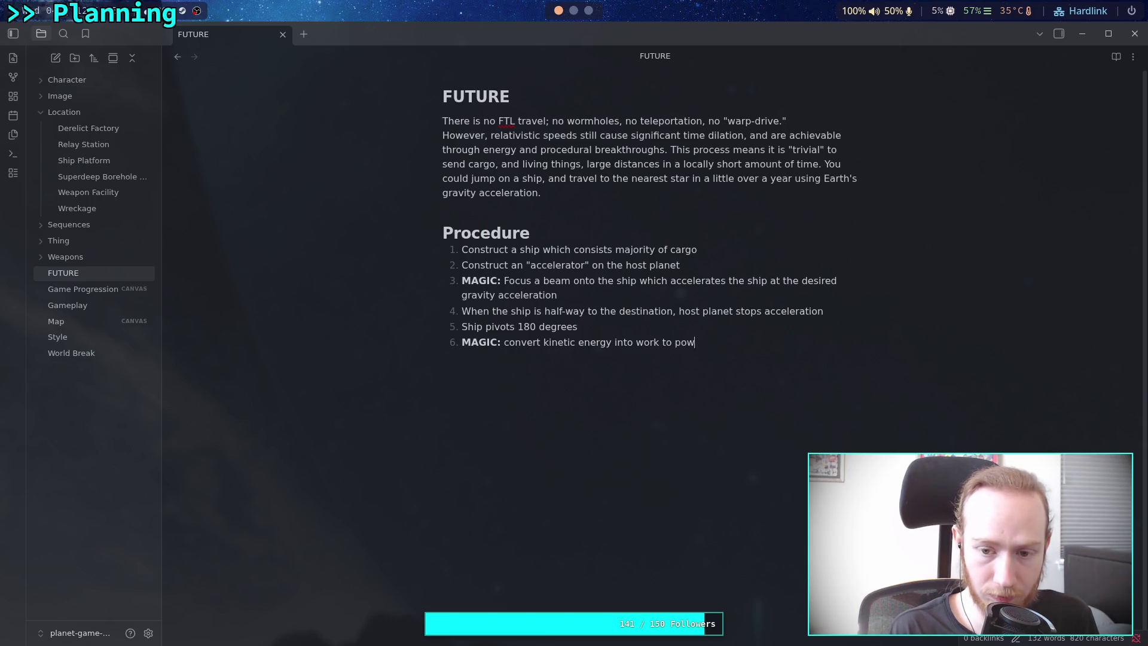
type("er the ship systems")
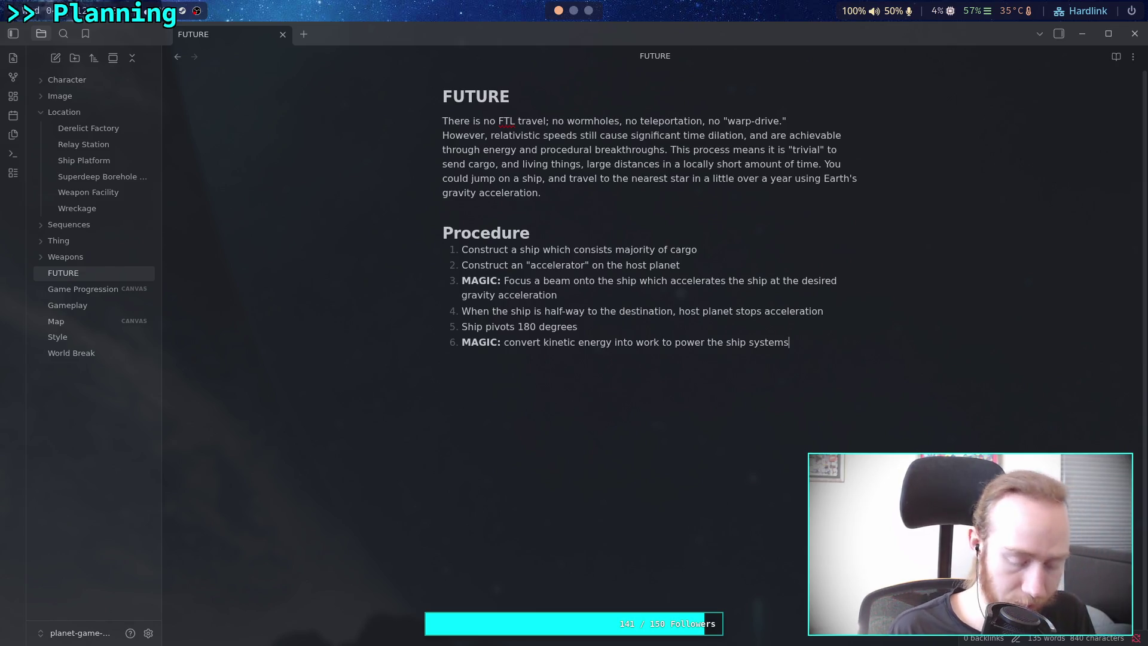
type(", radia")
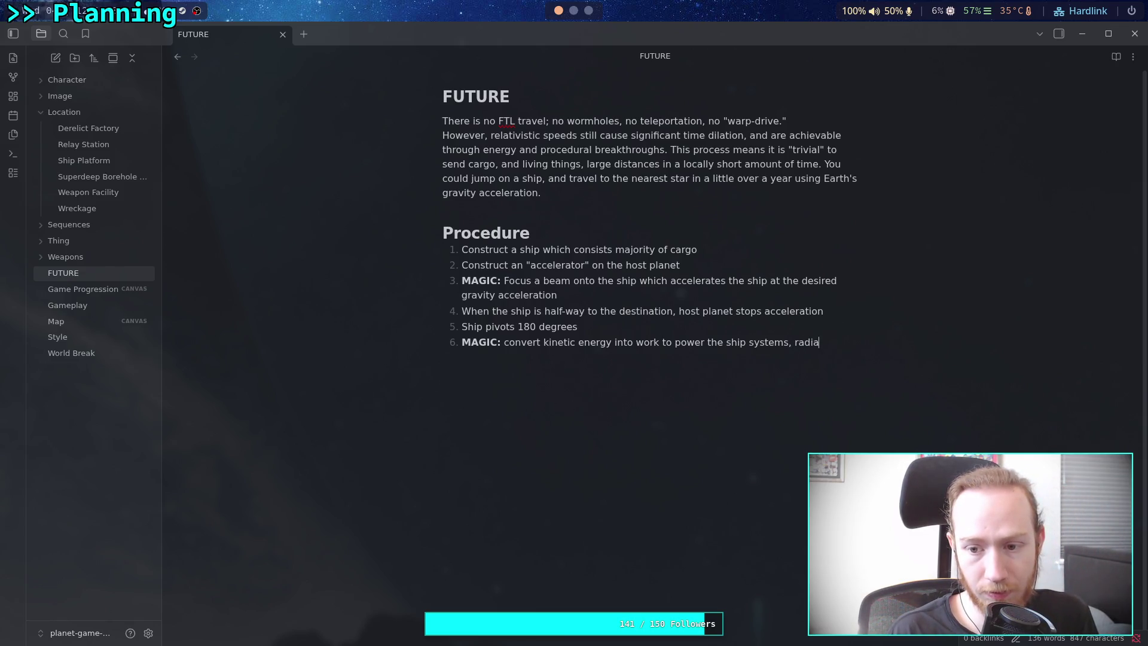
type("te")
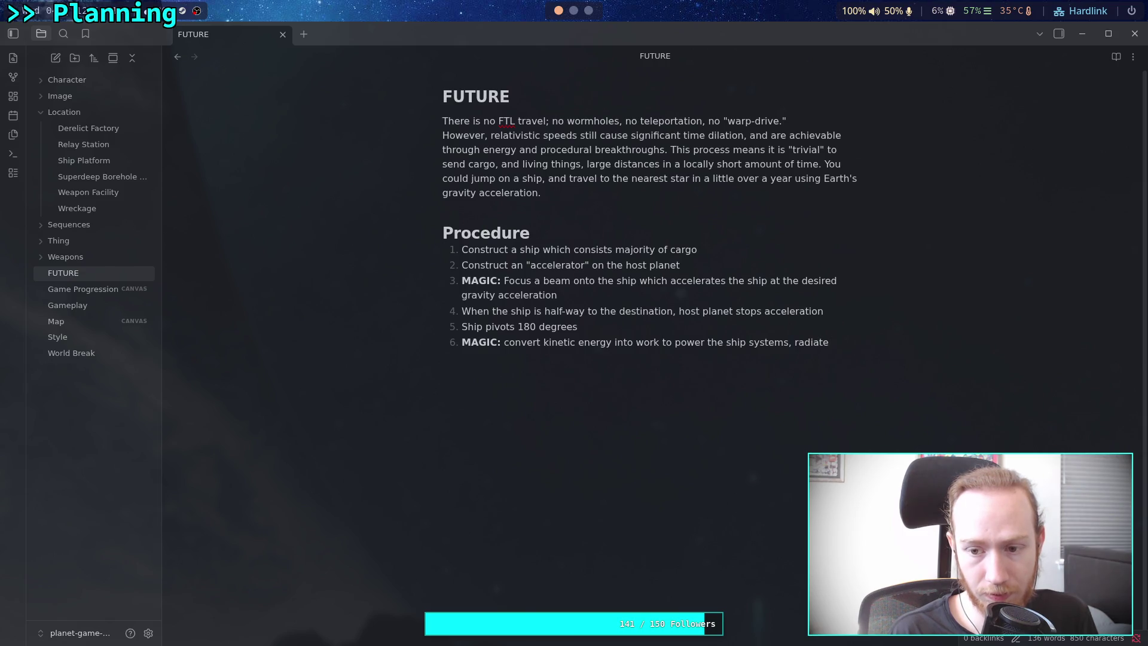
type(" excess enery")
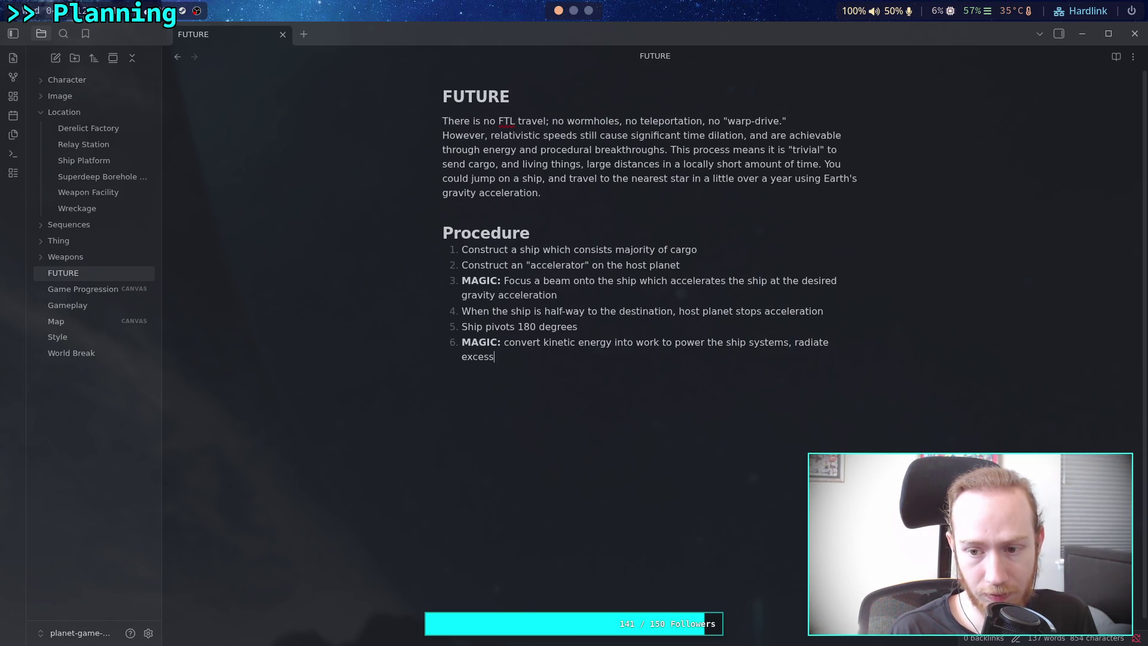
key("BackSpace")
type("gy as heat.")
Start step 7 with 'Land at de' and append 'Produce chemical energy for landing.' to step 6.
key("Return")
type("Land at de")
key("Up")
key("End")
type("Store")
key("BackSpace")
key("BackSpace")
key("BackSpace")
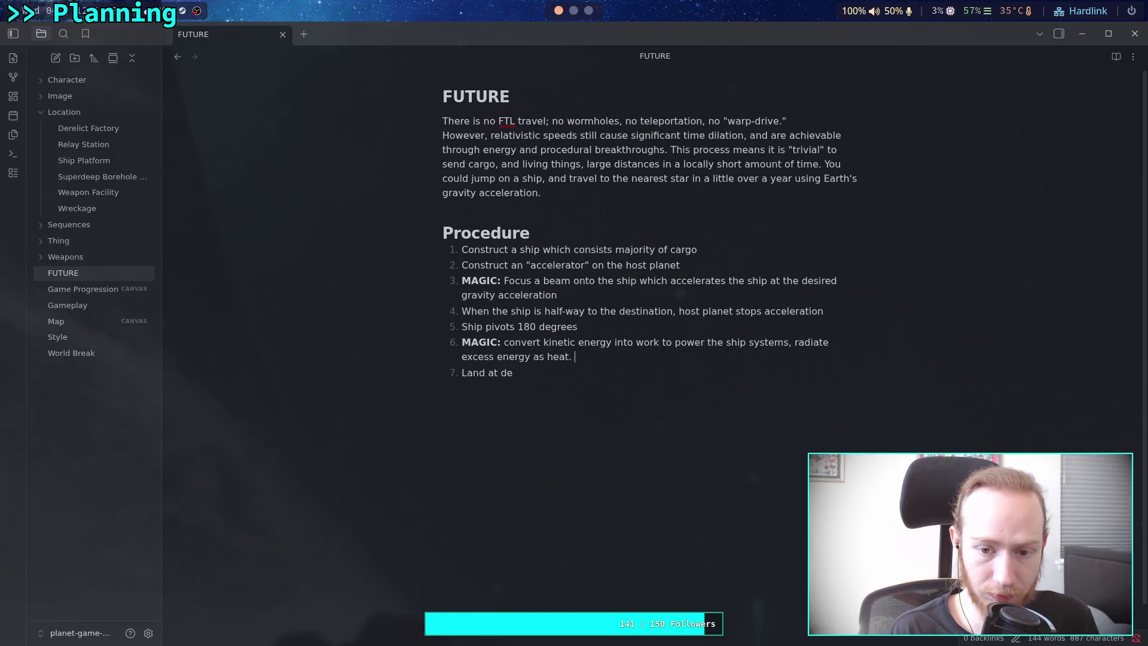
type("Pro")
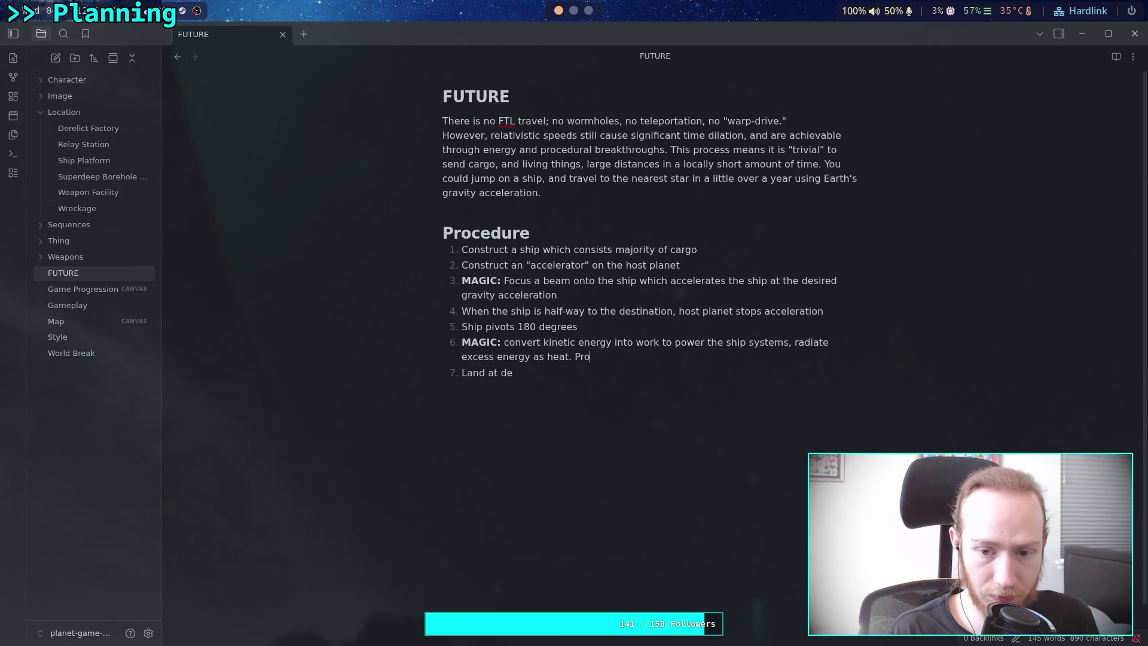
type("duce chemi")
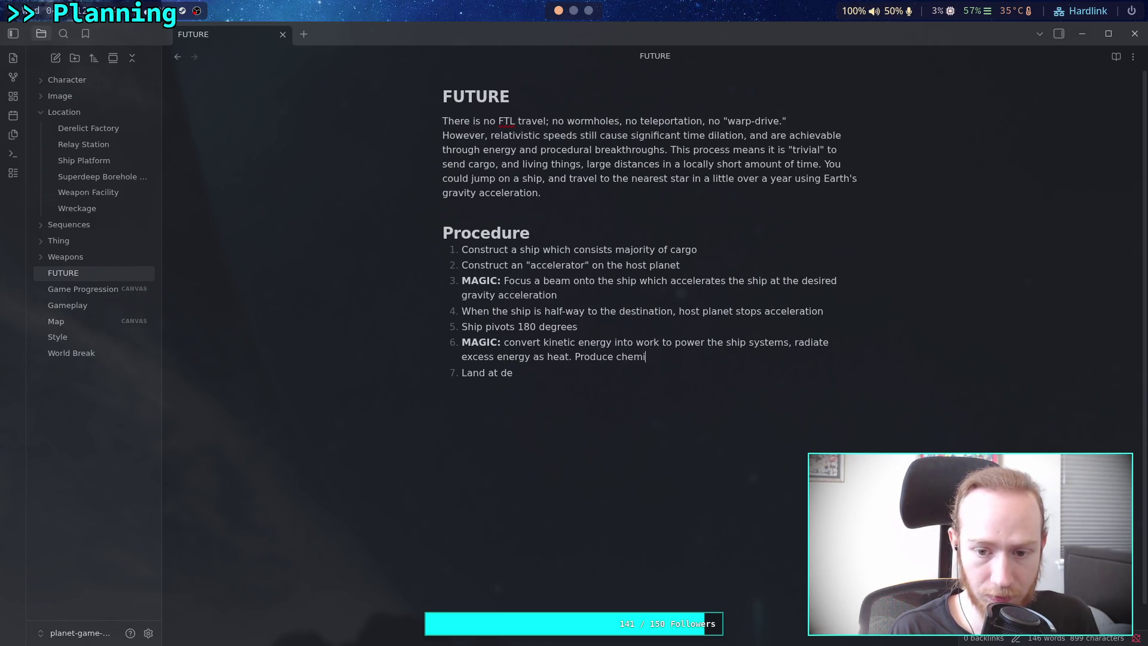
type("cal ener")
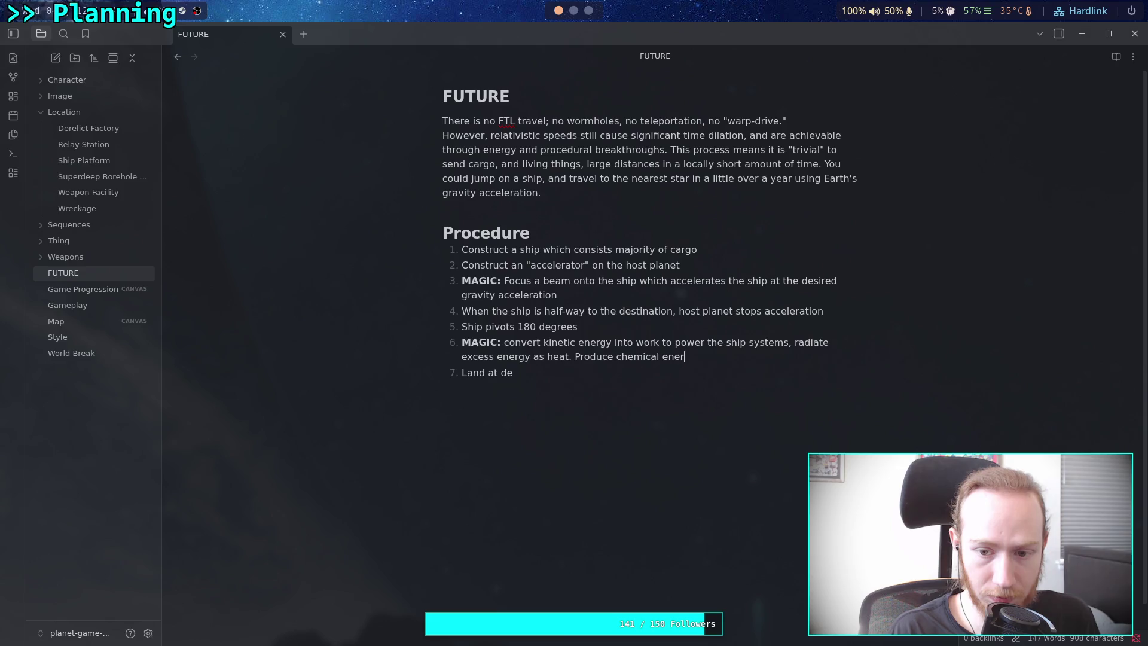
type("gy for ")
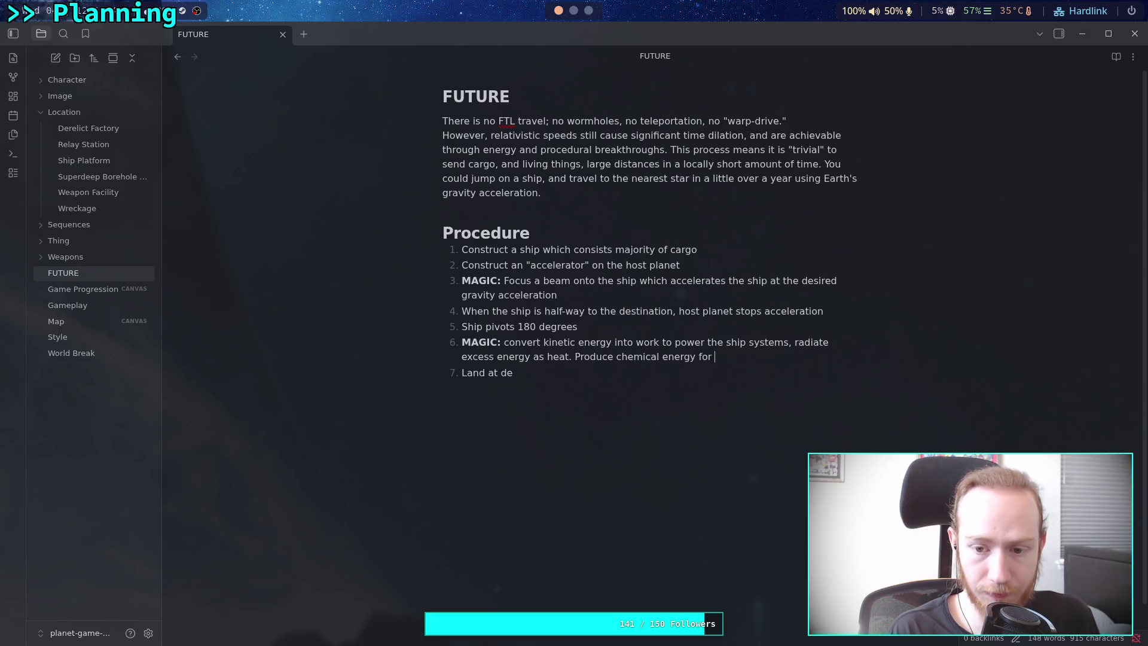
type("landing.")
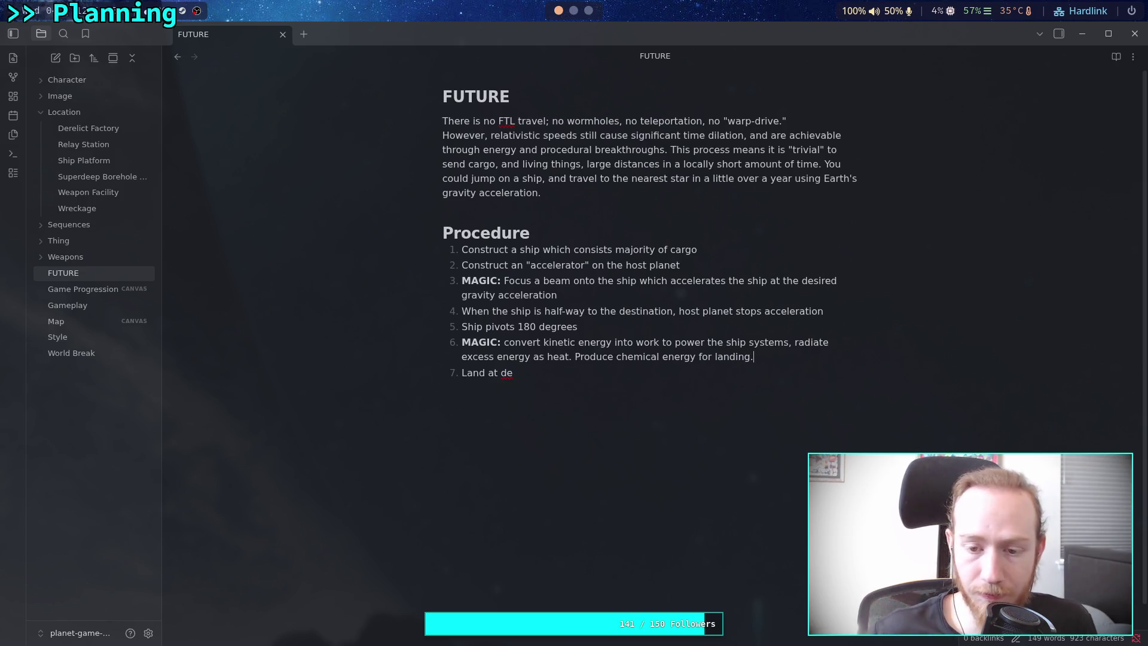
Finish step 7 as 'Land at destination, consume chemical energy made during deceleration.', fixing the spelling.
left_click(630, 379)
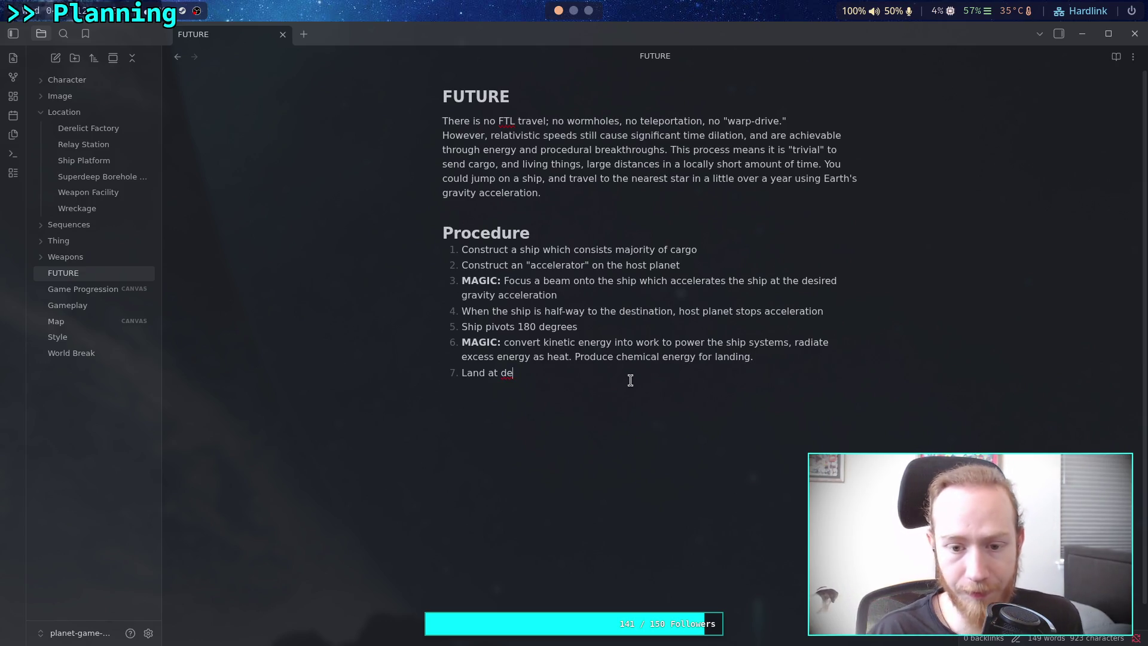
type("stinat")
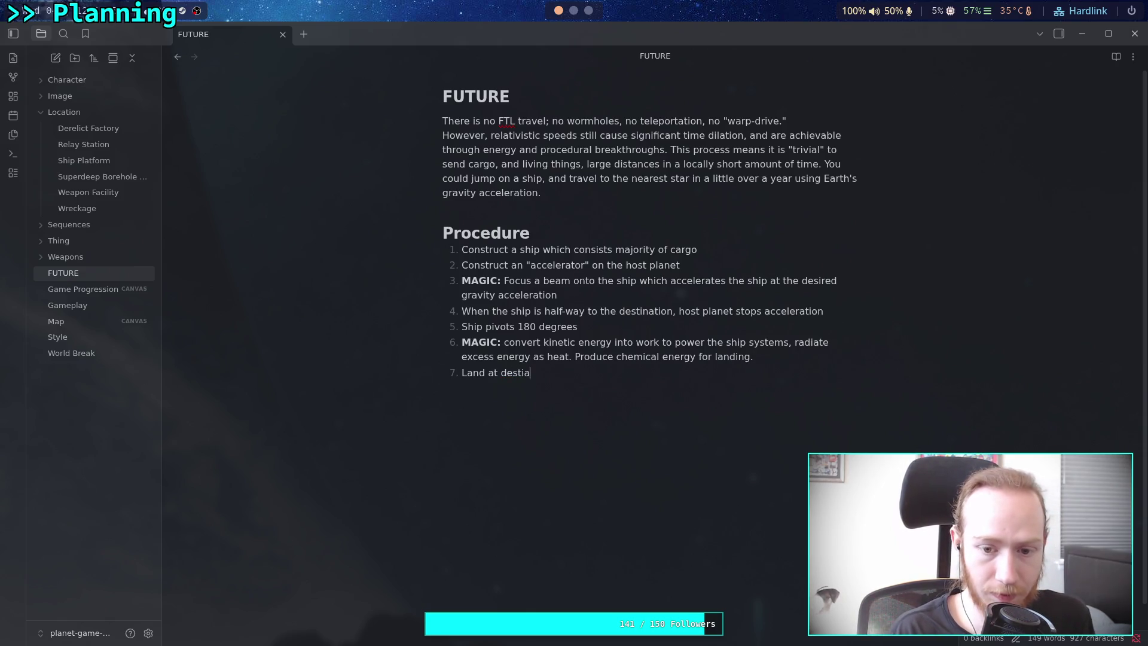
type("ion using ch")
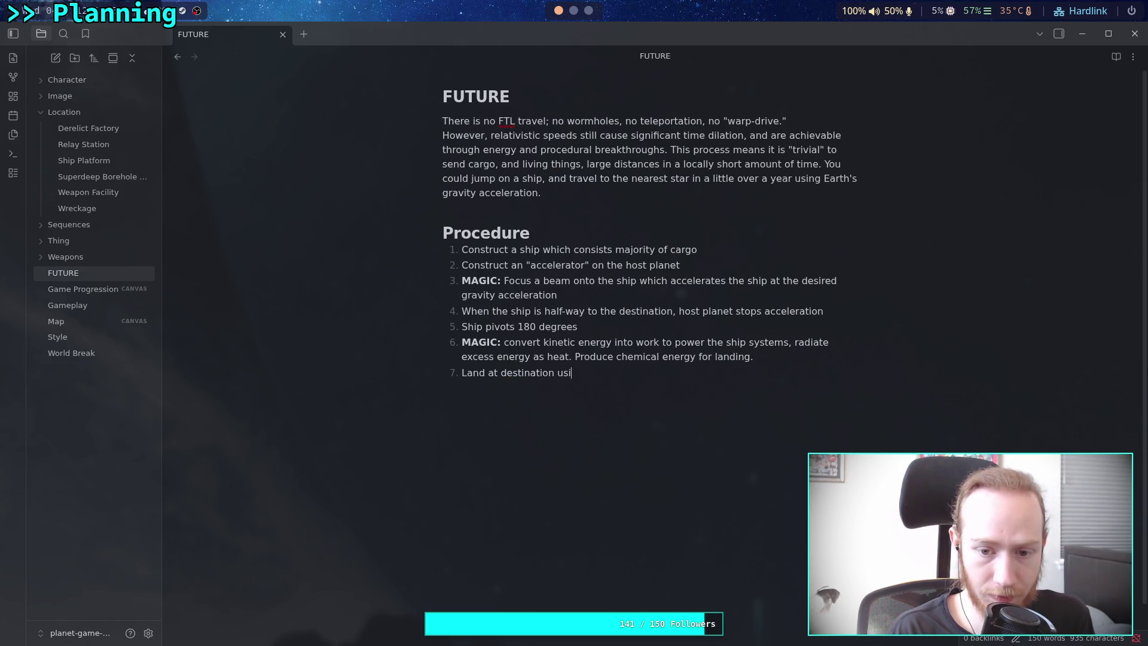
key("BackSpace")
key("BackSpace")
key("BackSpace")
type(",")
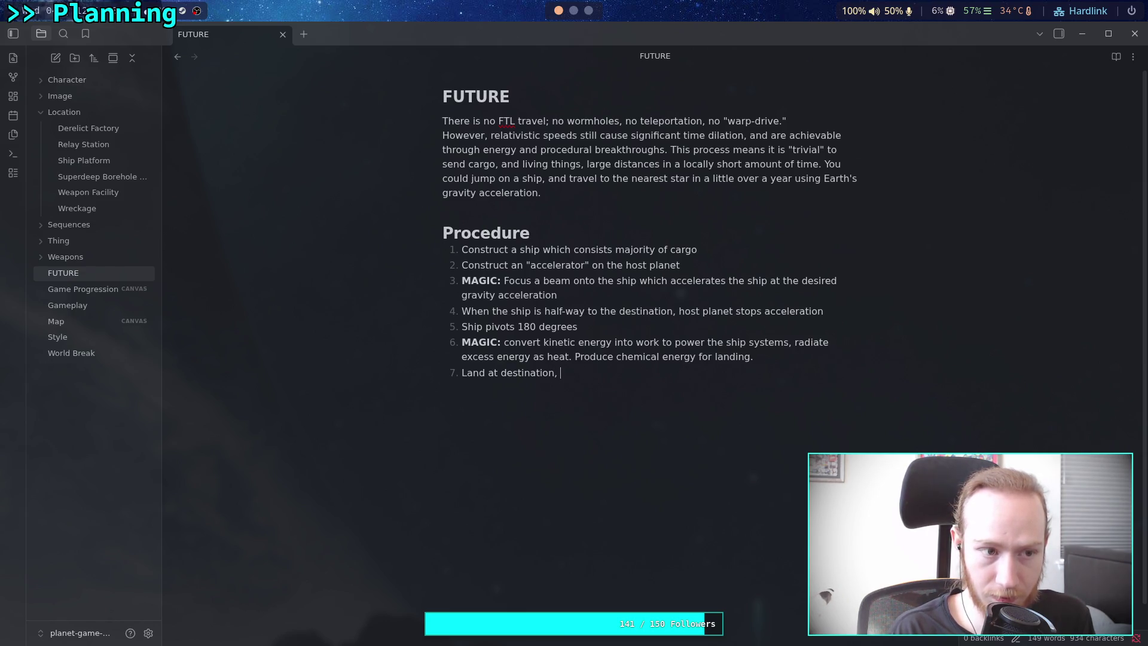
type(" consume ")
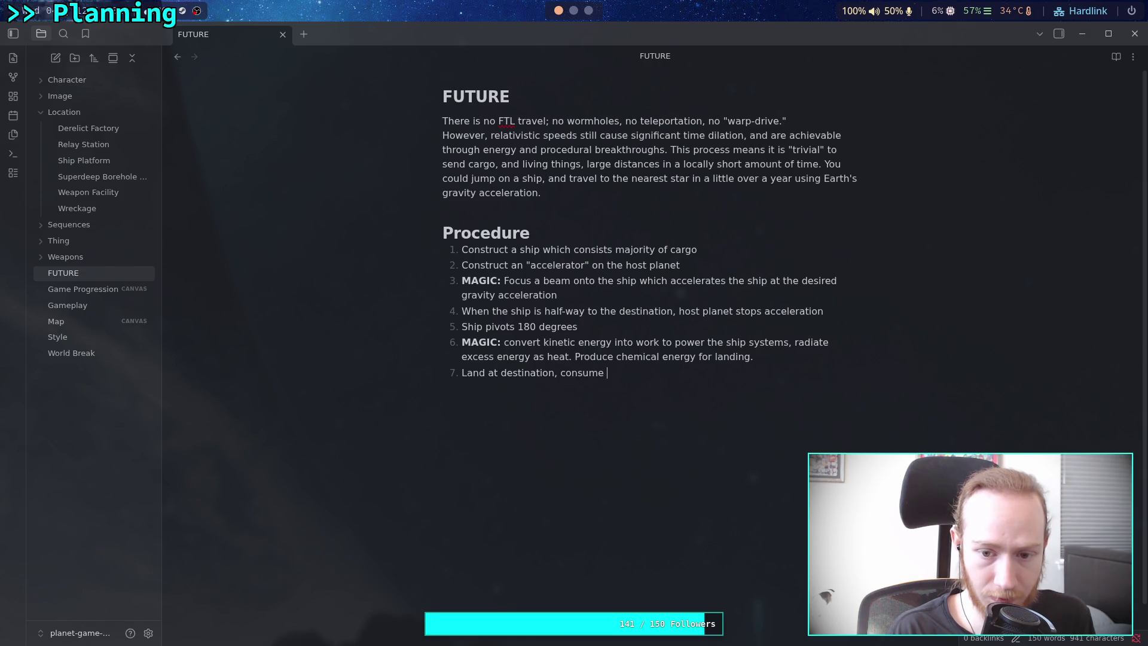
type("k")
type("in")
key("BackSpace")
key("BackSpace")
key("BackSpace")
type("chemical energy")
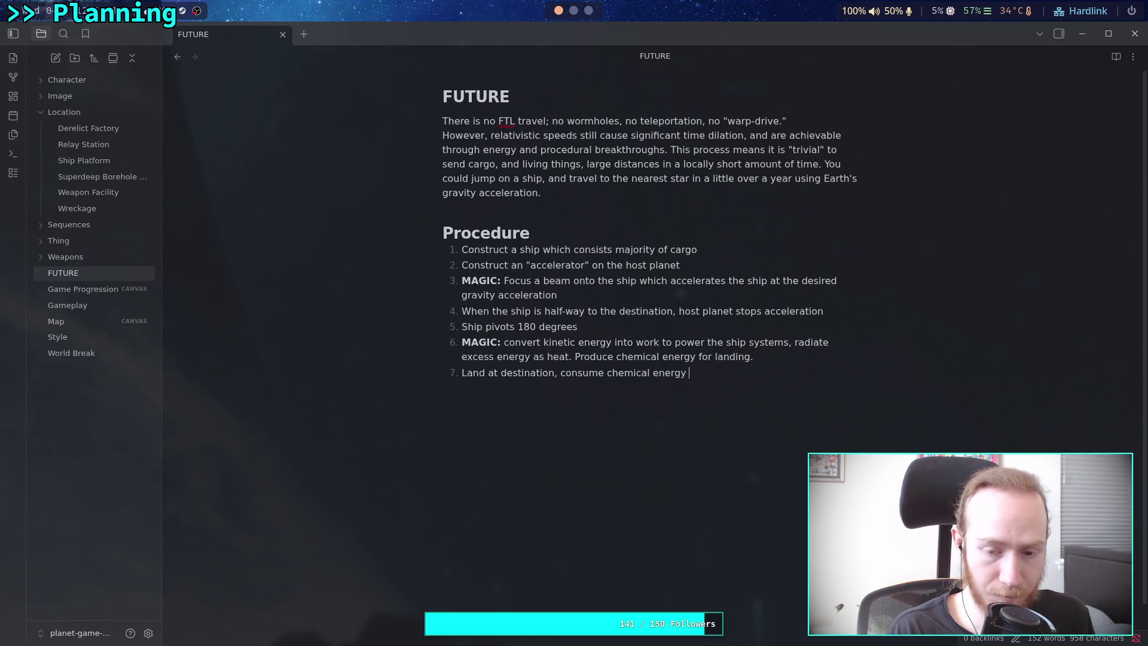
type("made dur")
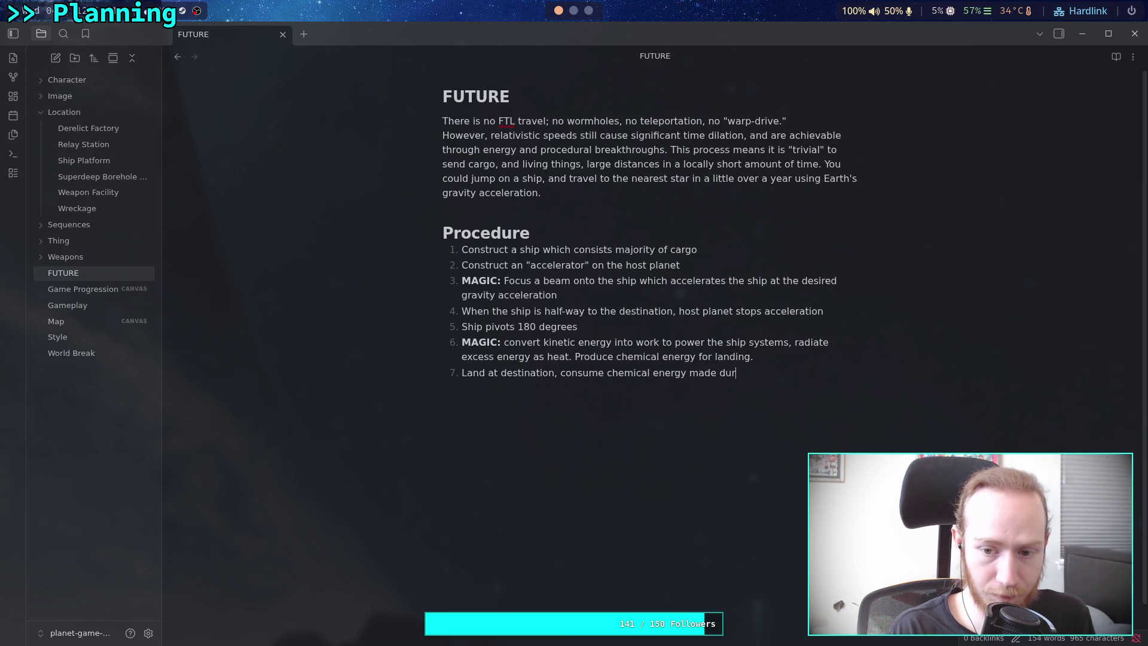
type("ing decc")
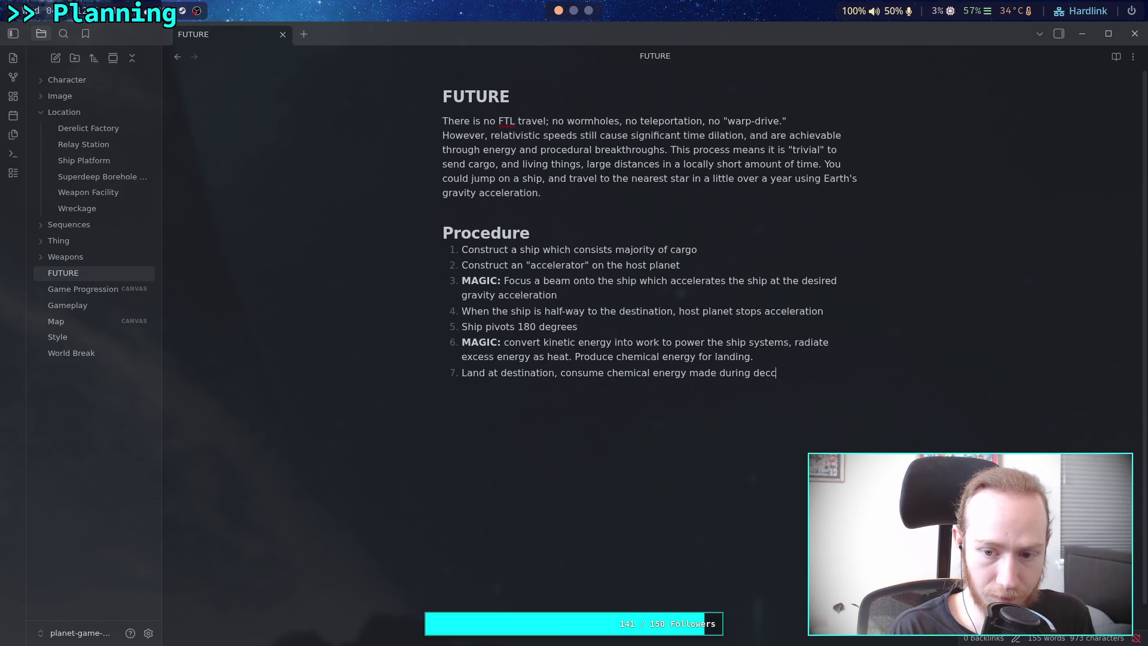
type("eleration.")
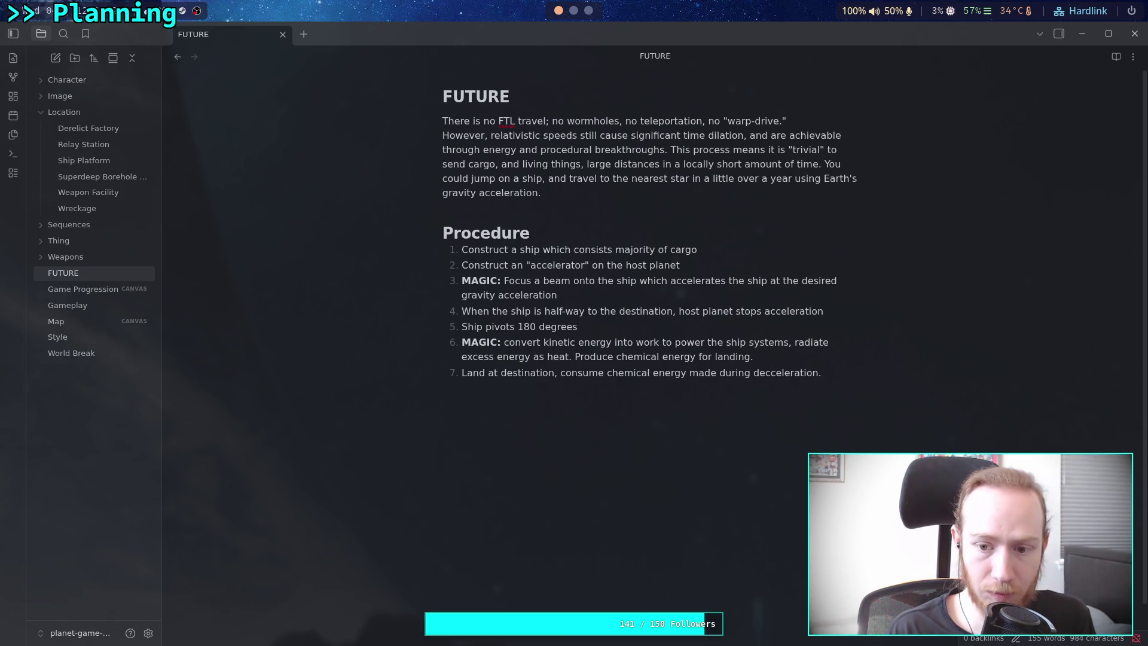
right_click(775, 371)
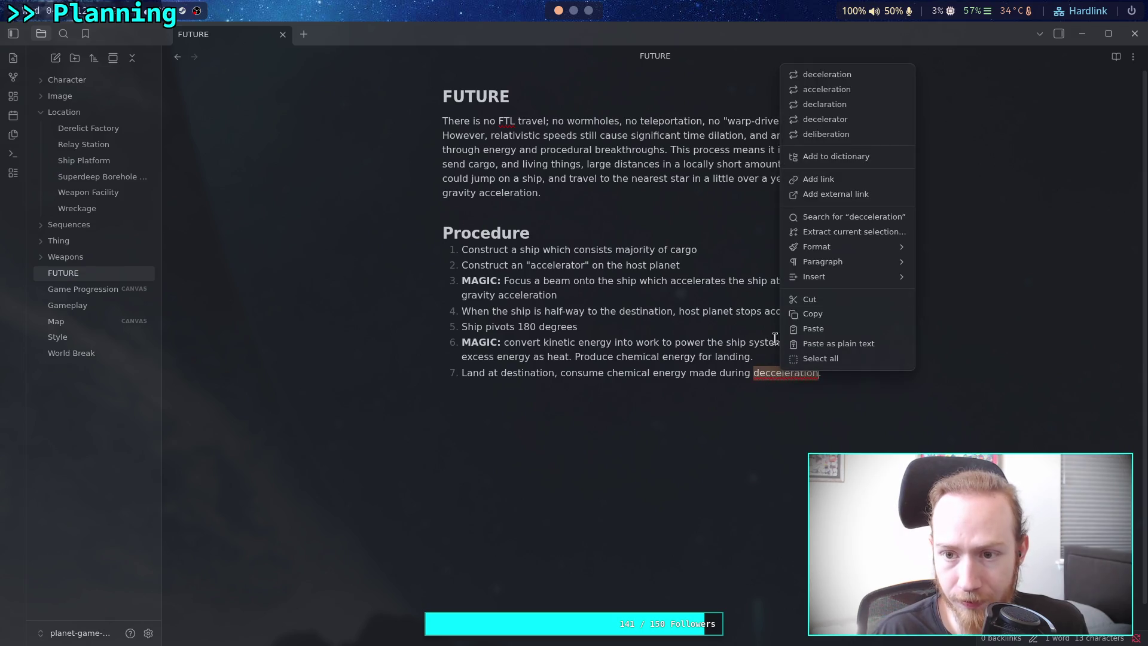
left_click(834, 76)
End Procedure steps 5, 3, 2 and 1 with periods.
left_click(652, 326)
type(".")
left_click(642, 296)
type(".")
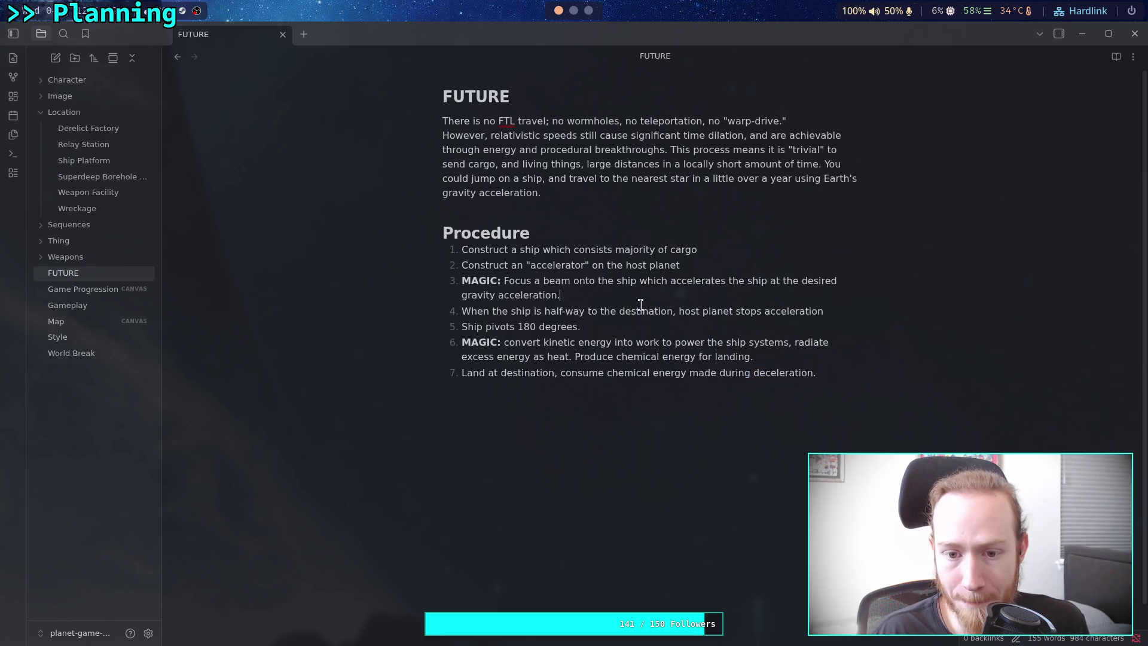
left_click(716, 269)
type(".")
left_click(708, 249)
type(".")
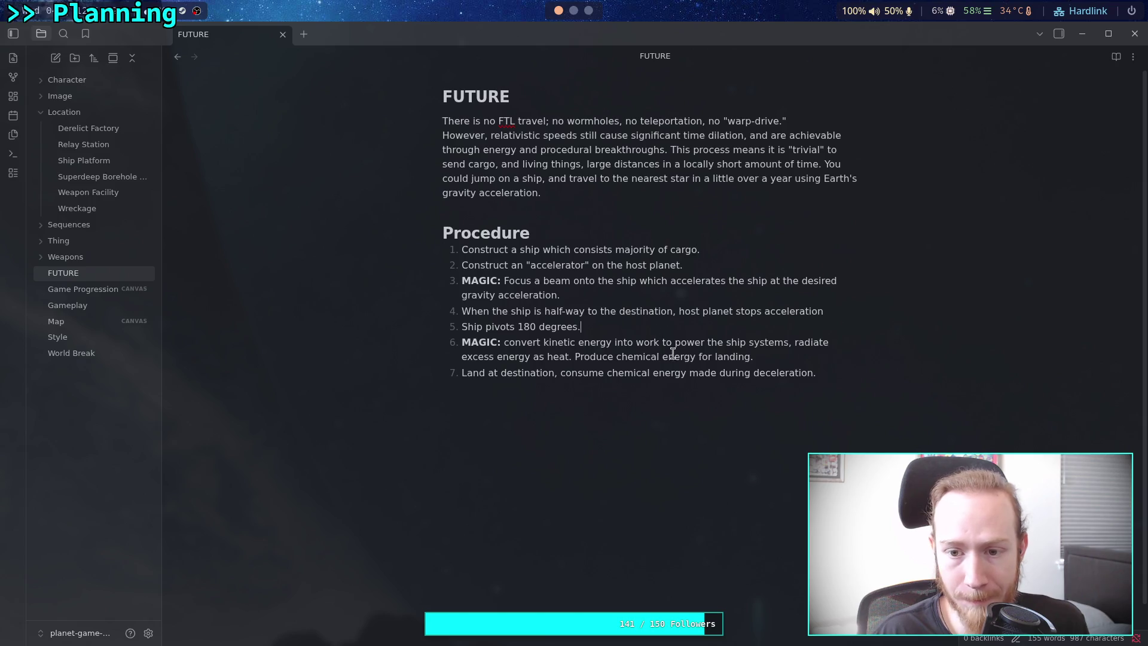
left_click(829, 384)
Add a '# Some Numbers' heading below the list and begin 'If accelerating at 10' under it.
key("Return")
key("Return")
type("#")
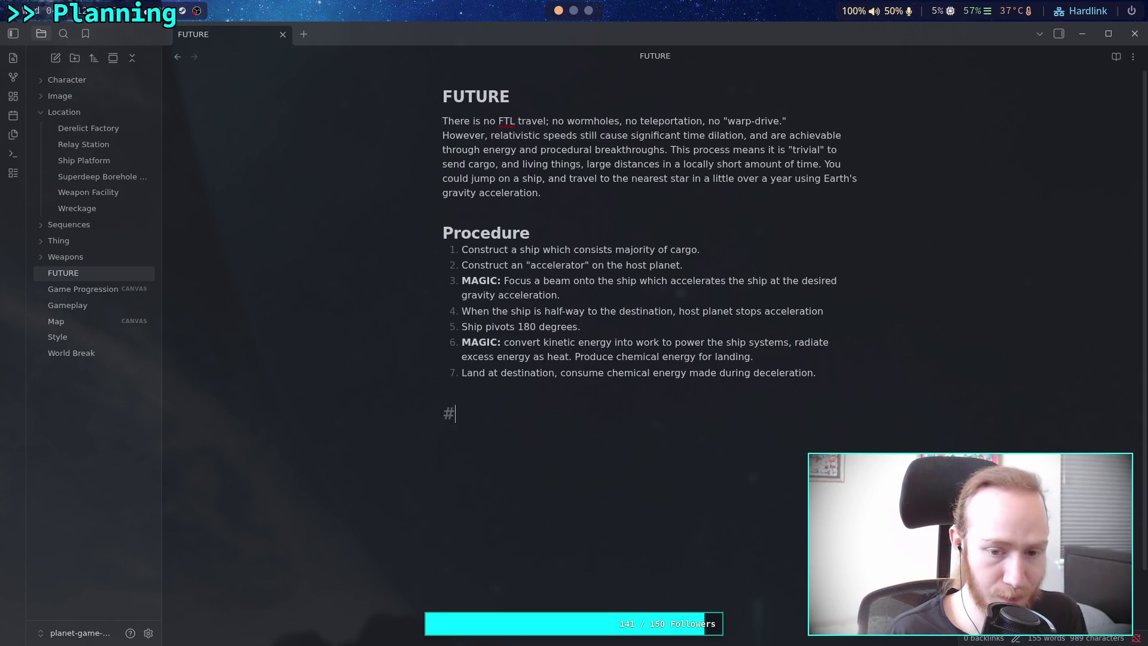
type(" Some Numbers")
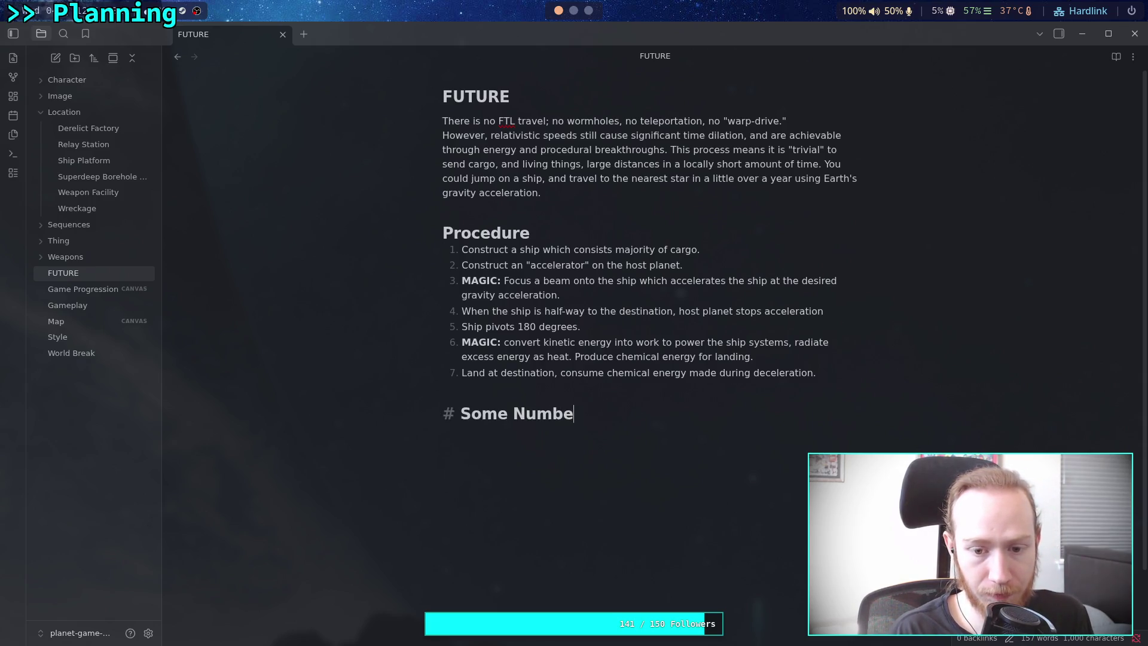
key("Return")
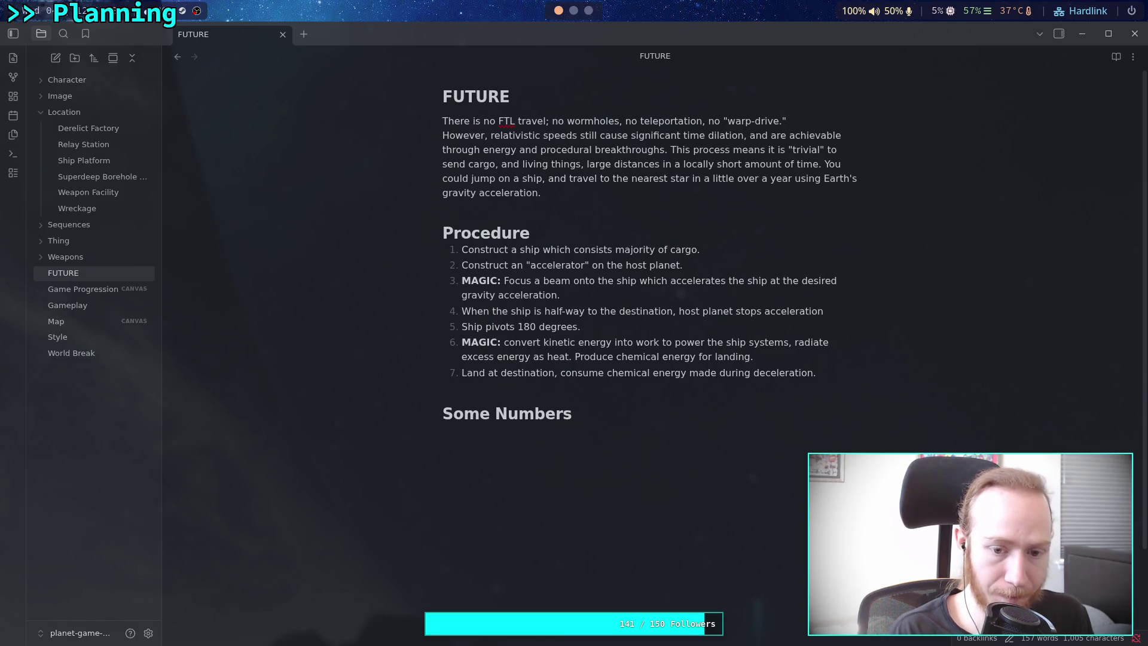
type("If accelerating at 10")
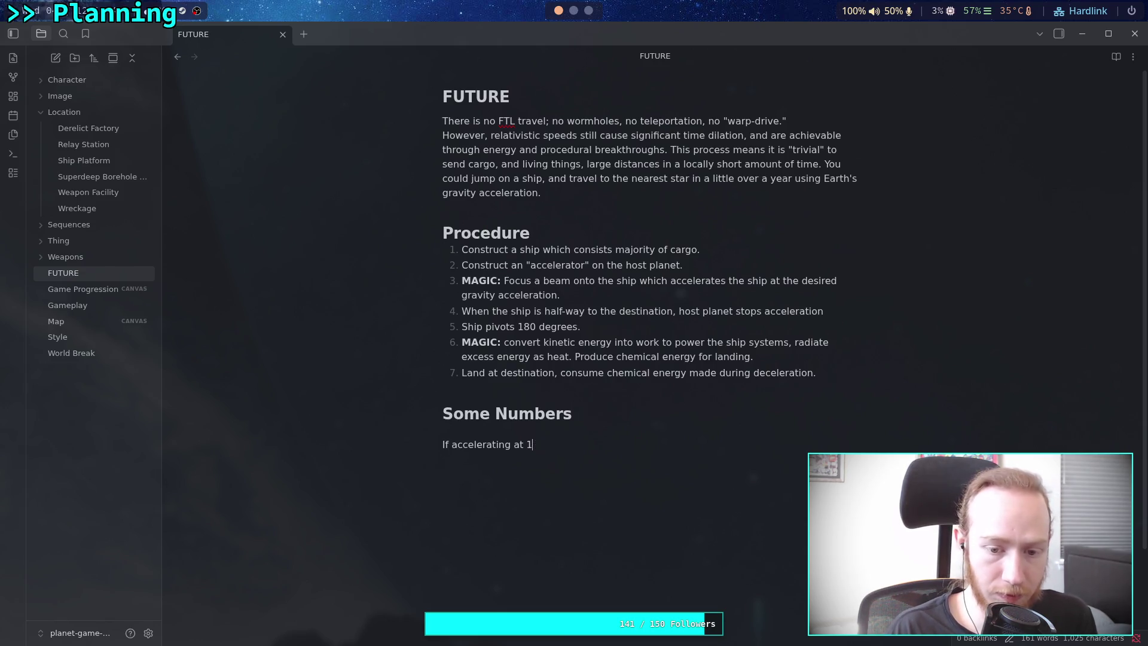
left_click(574, 12)
Evaluate 10/9.81 in the Python session, getting about 1.019.
type("10/9.7")
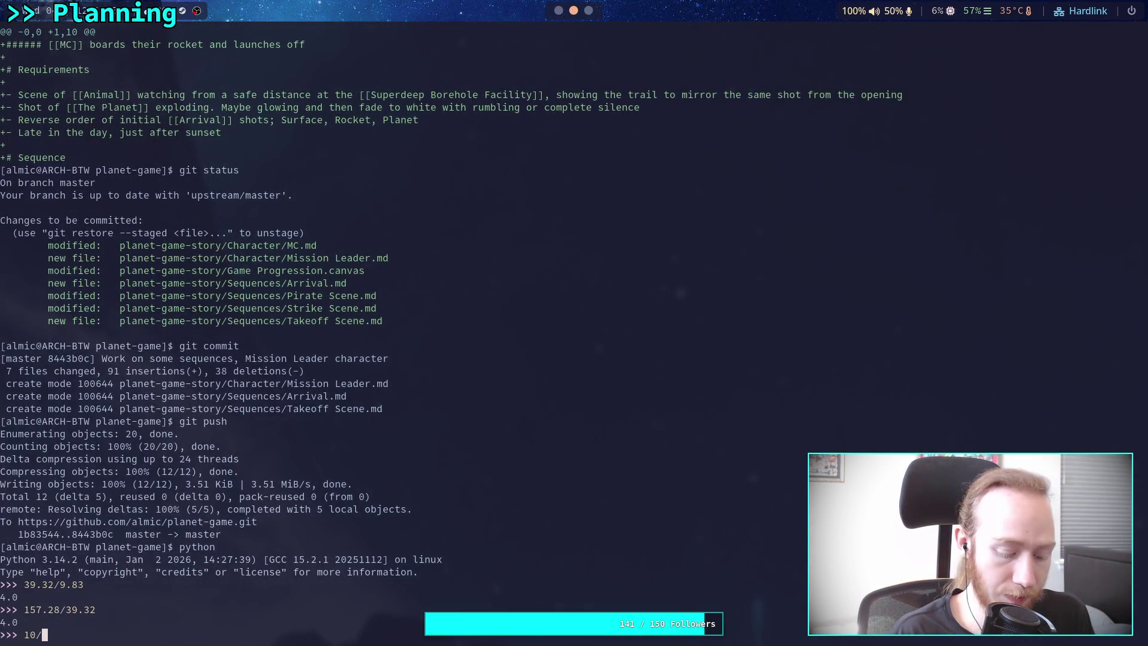
key("BackSpace")
type("82")
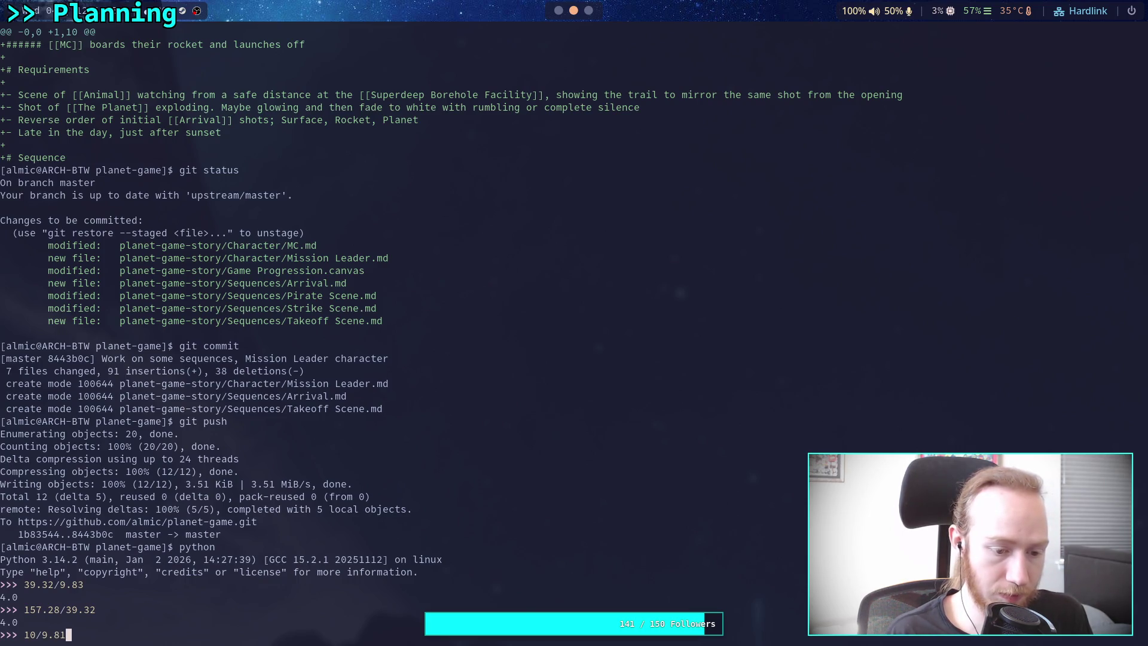
key("Return")
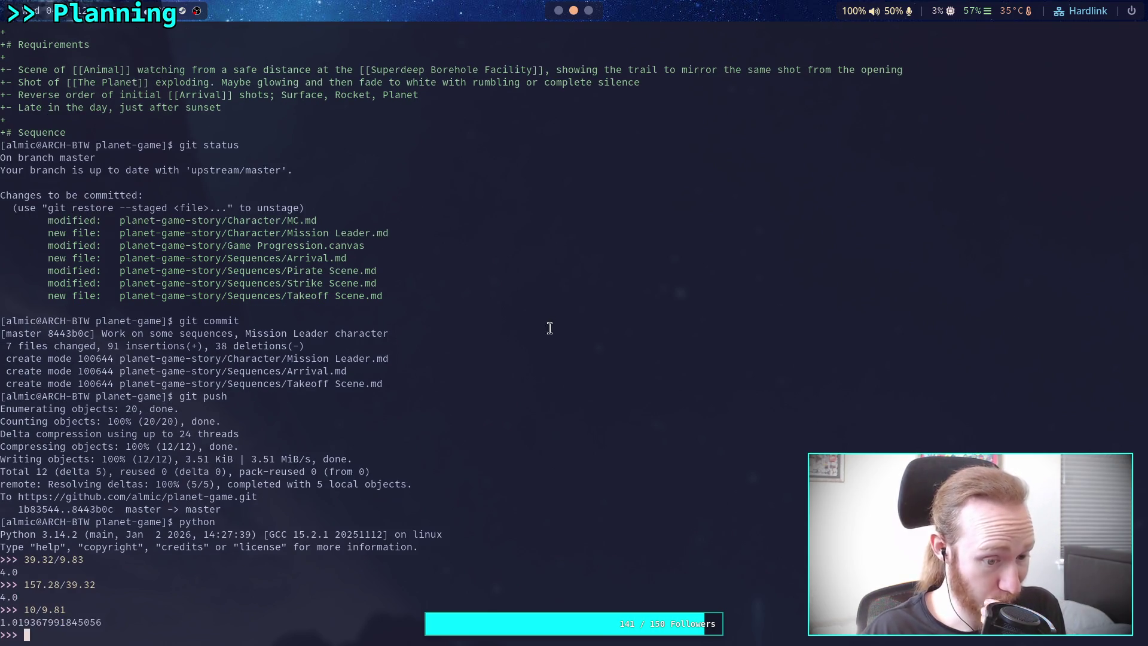
Back in the FUTURE note, continue the acceleration sentence with '1.02Gs (about 10'.
left_click(588, 12)
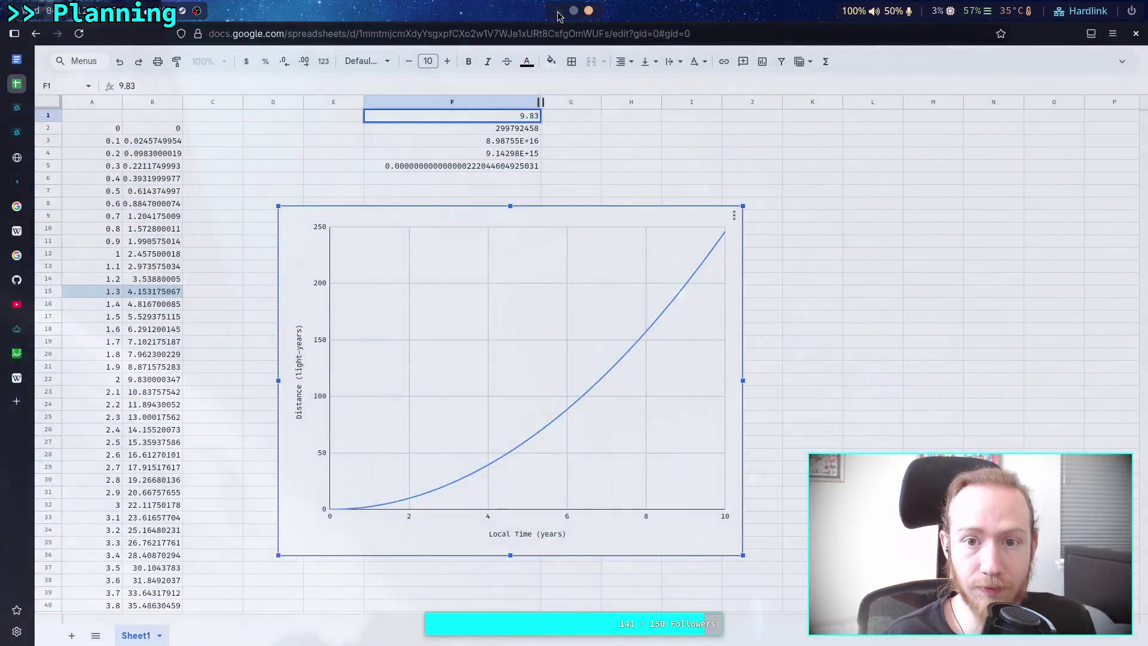
left_click(557, 12)
type(",")
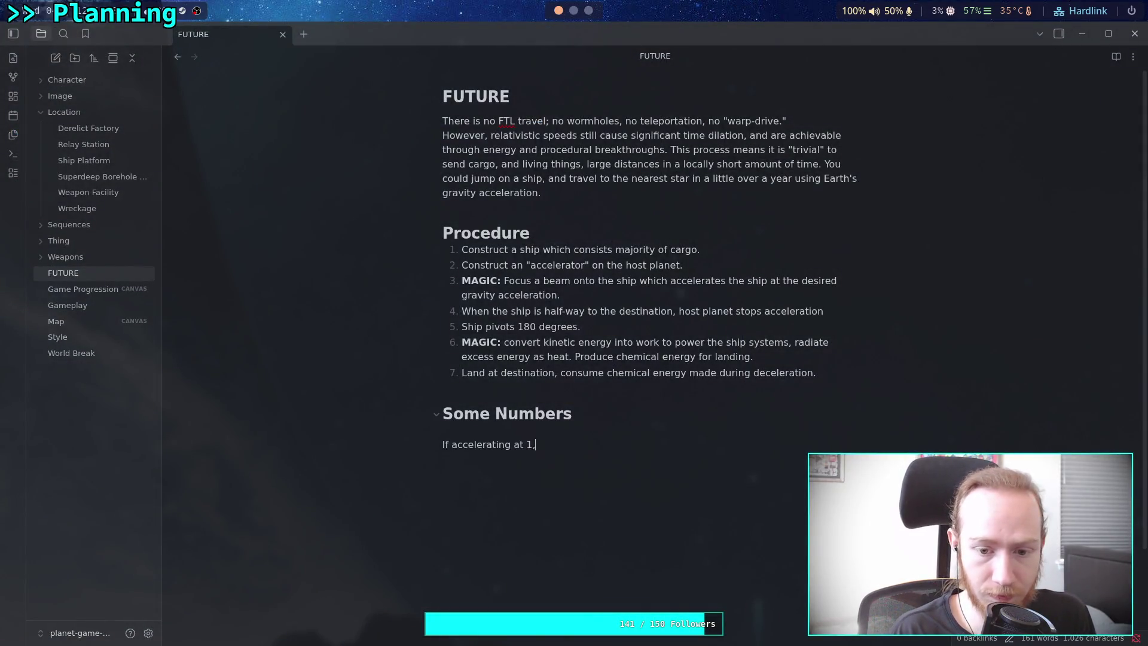
type("[")
type("02")
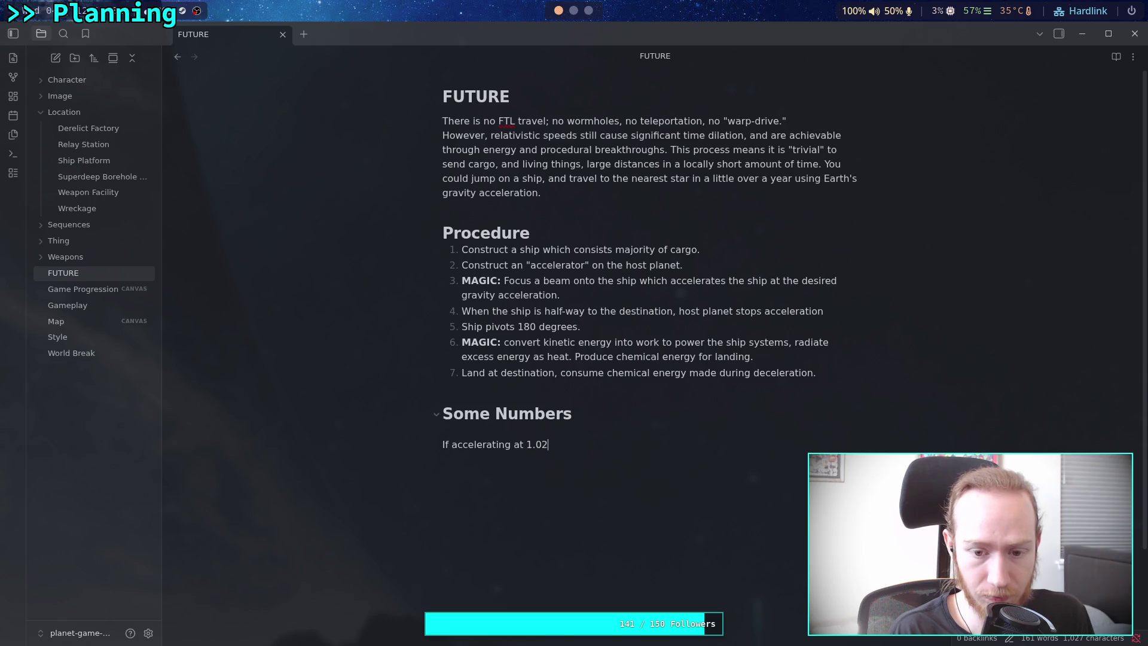
type("G")
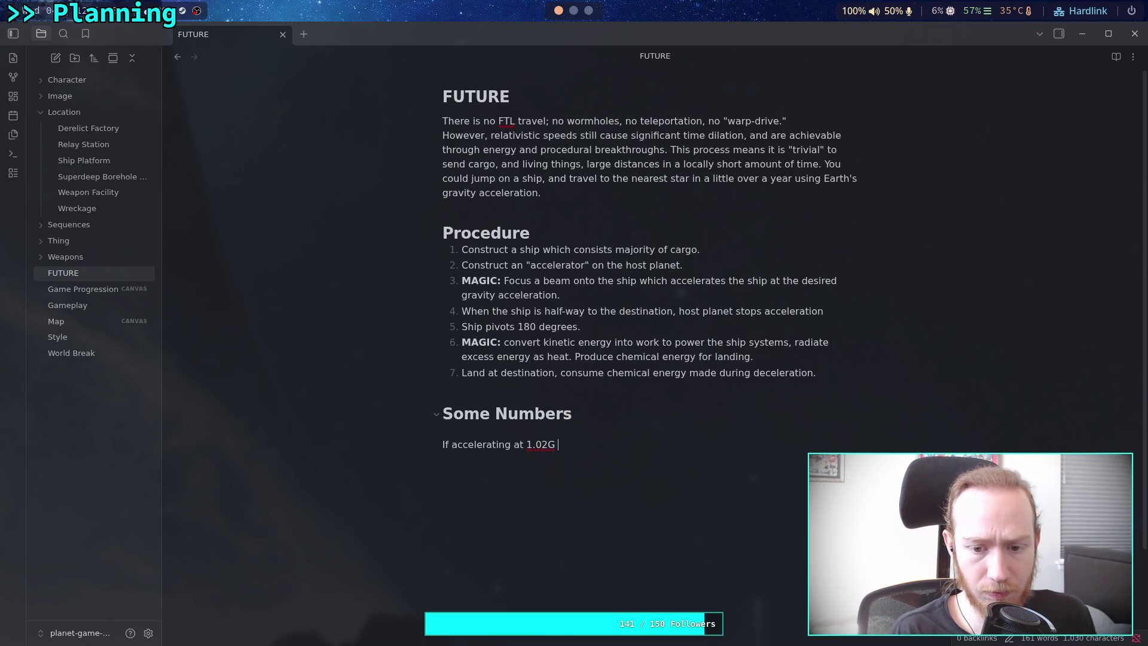
type("s")
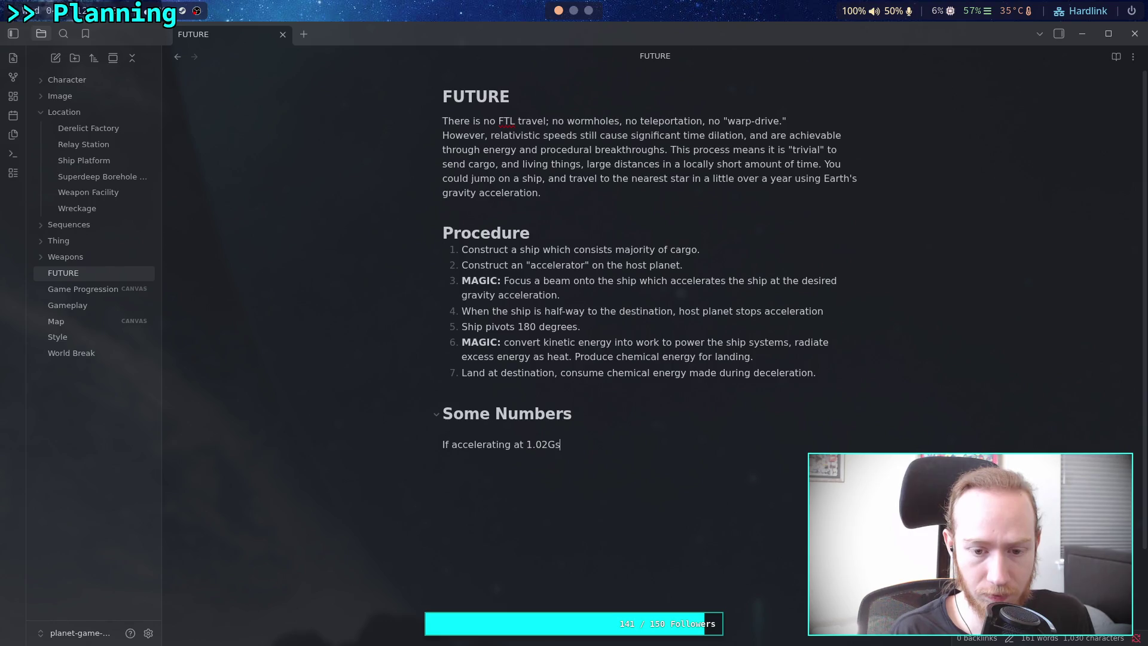
type(" (")
type("about 10/m")
type("s")
Correct the acceleration unit so the sentence reads 'about 10m/s^2'.
key("BackSpace")
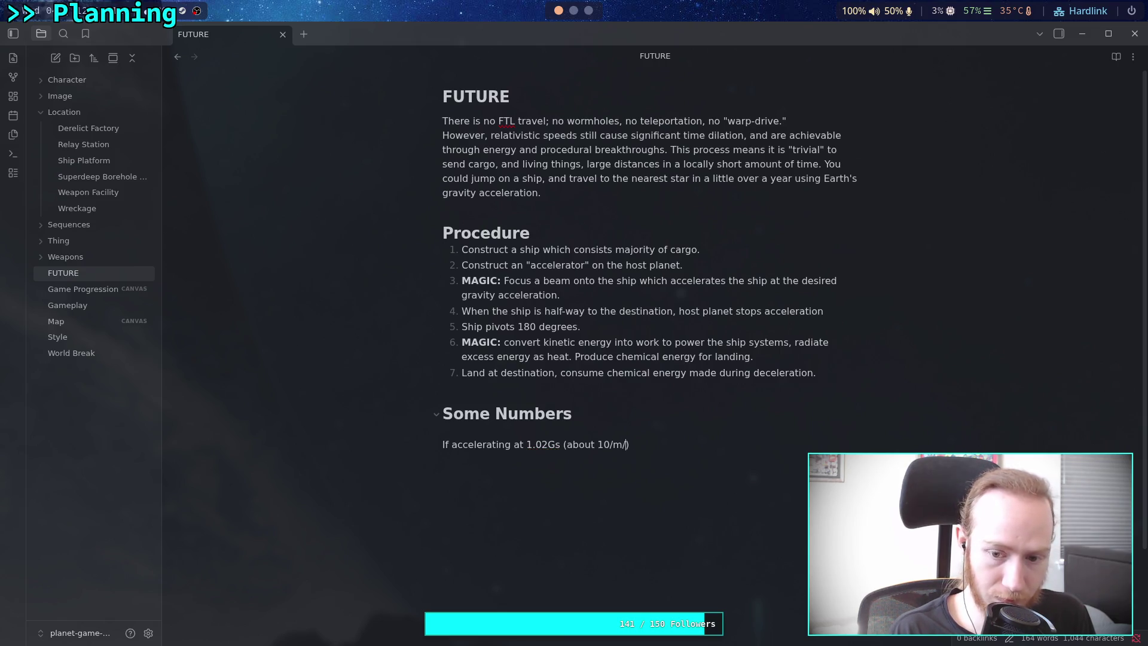
key("BackSpace")
key("BackSpace")
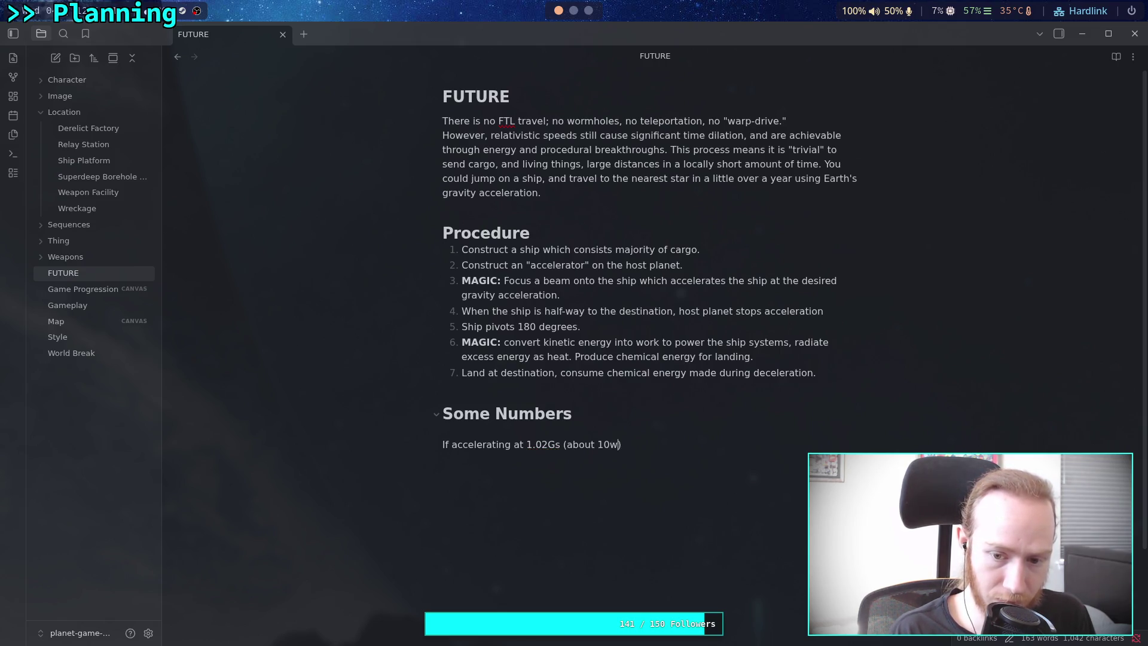
type("m/s")
type("2")
key("BackSpace")
key("BackSpace")
key("BackSpace")
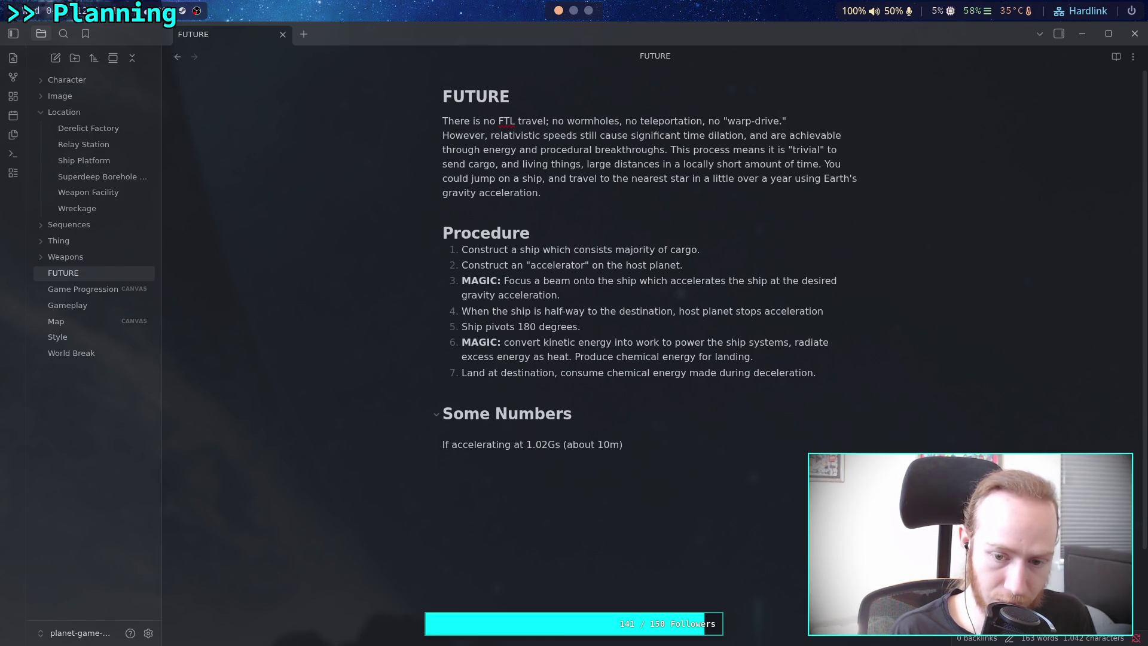
type("s")
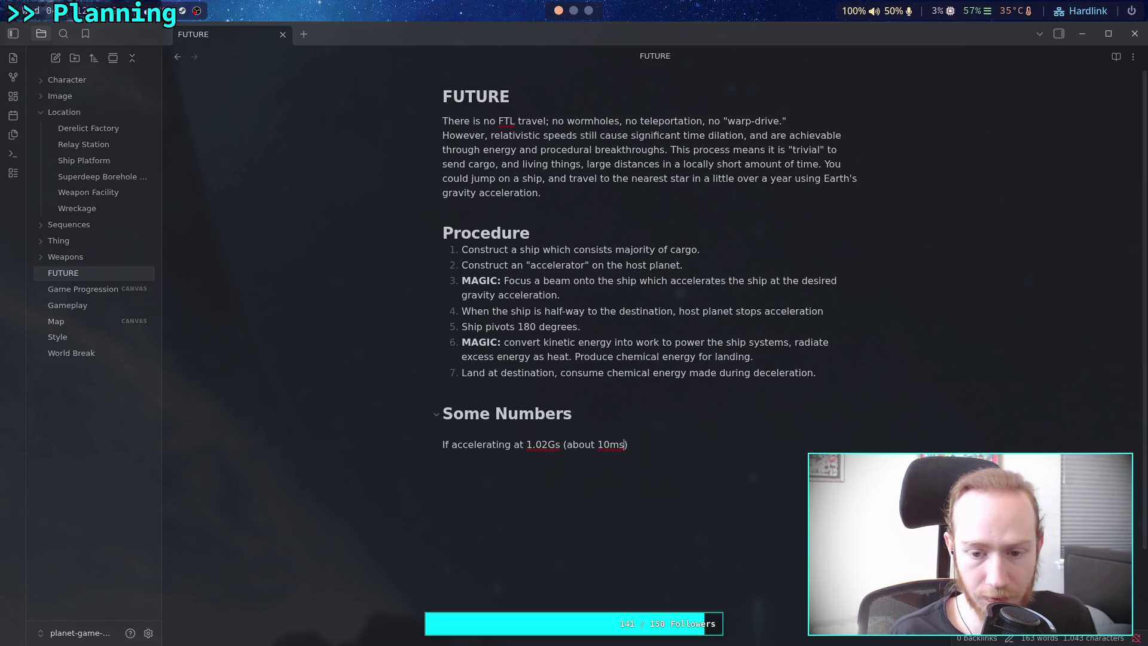
key("BackSpace")
type("/s/s")
key("BackSpace")
key("BackSpace")
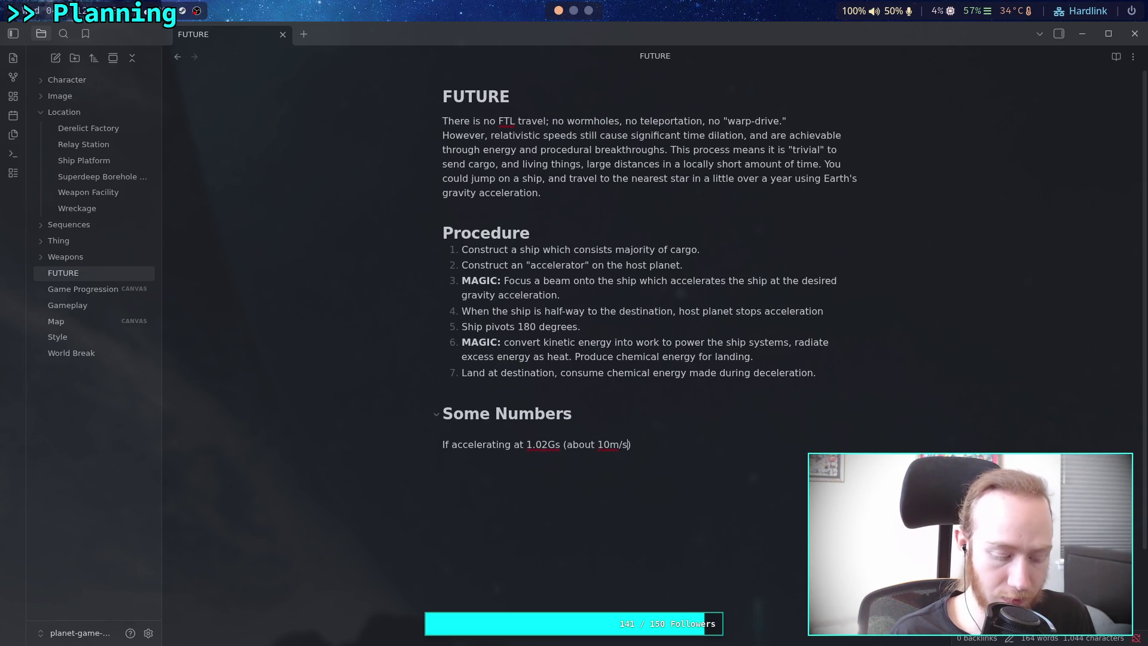
type("^2")
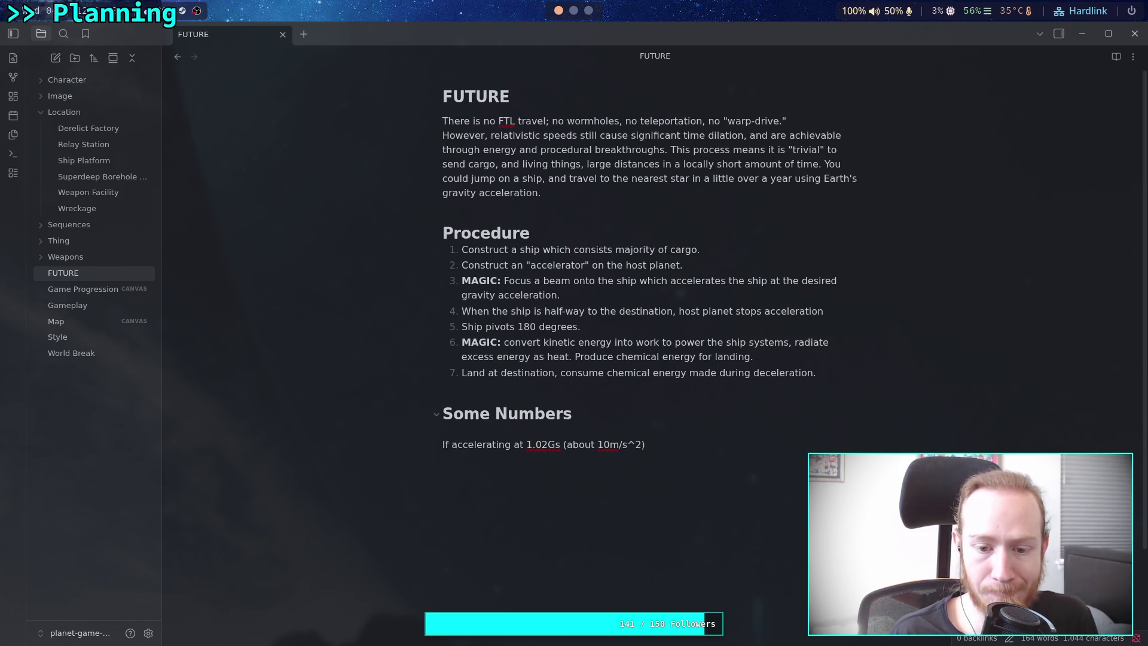
Finish the sentence: doubling the local travel time quadruples the distance traveled.
type("for")
key("BackSpace")
key("BackSpace")
key("BackSpace")
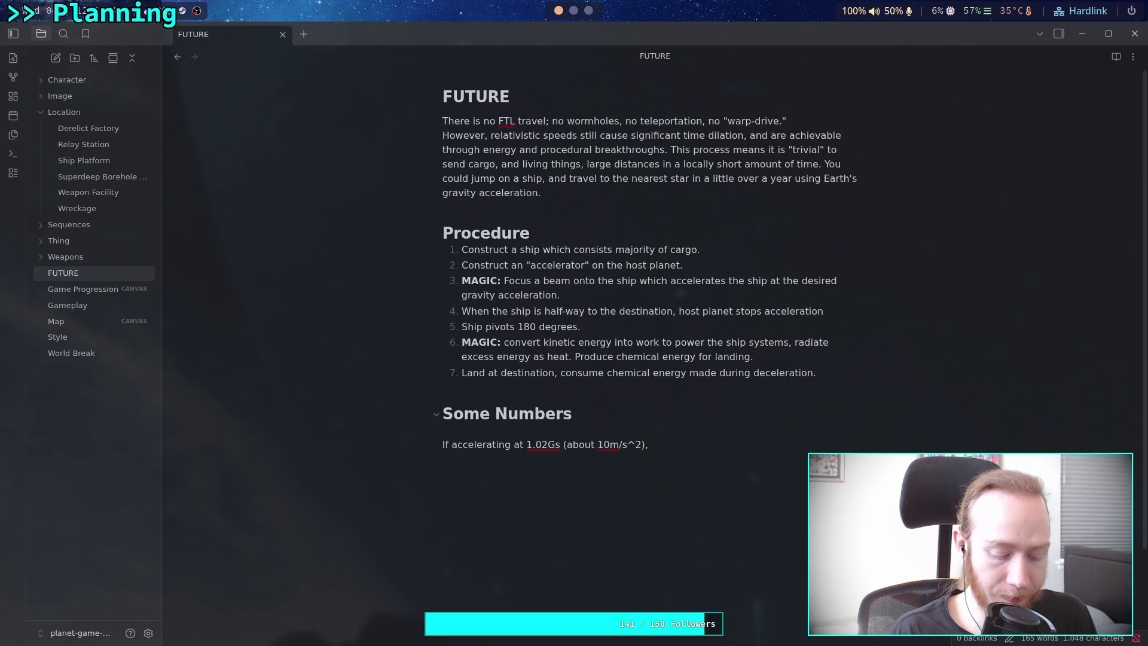
type("oubling the")
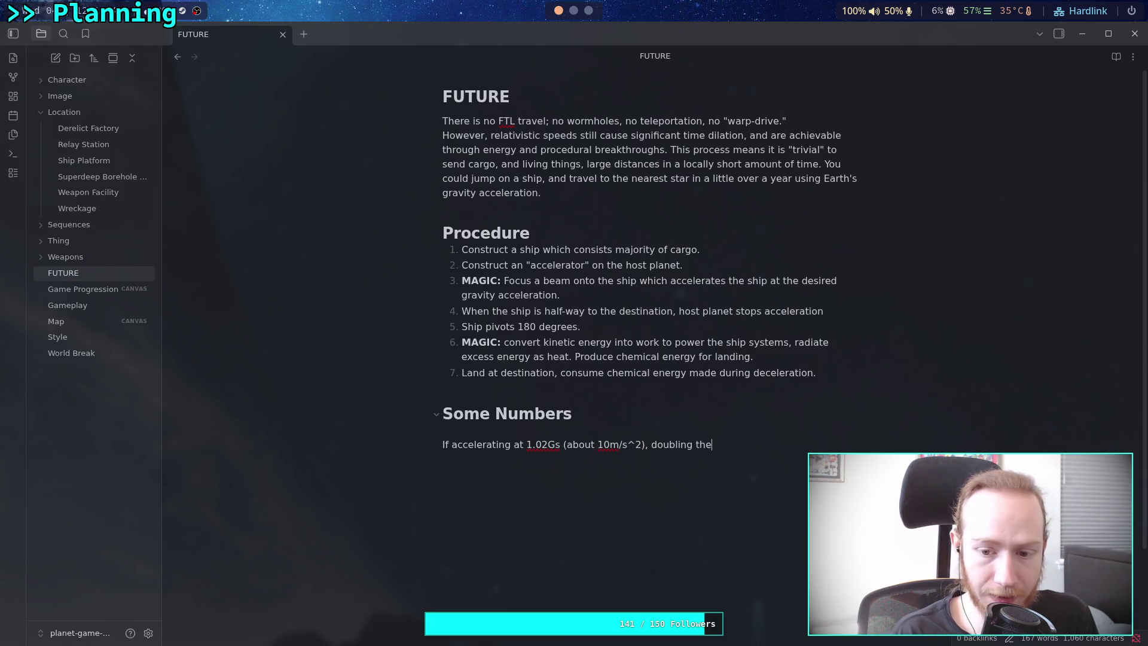
type(" travel")
key("BackSpace")
key("BackSpace")
key("BackSpace")
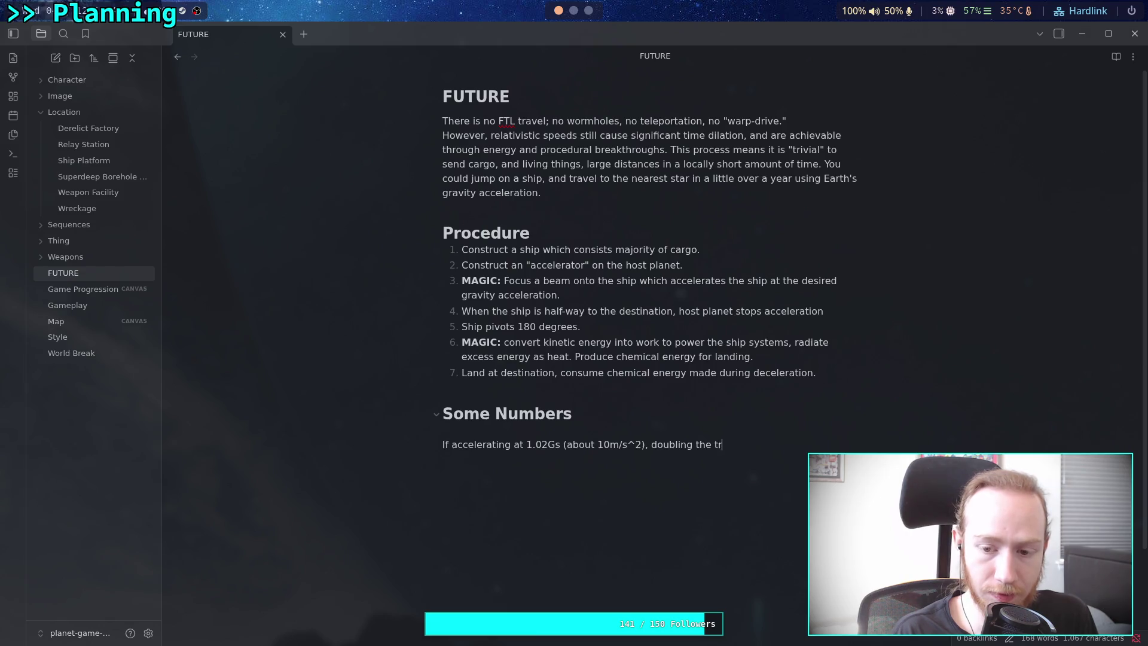
type("local ")
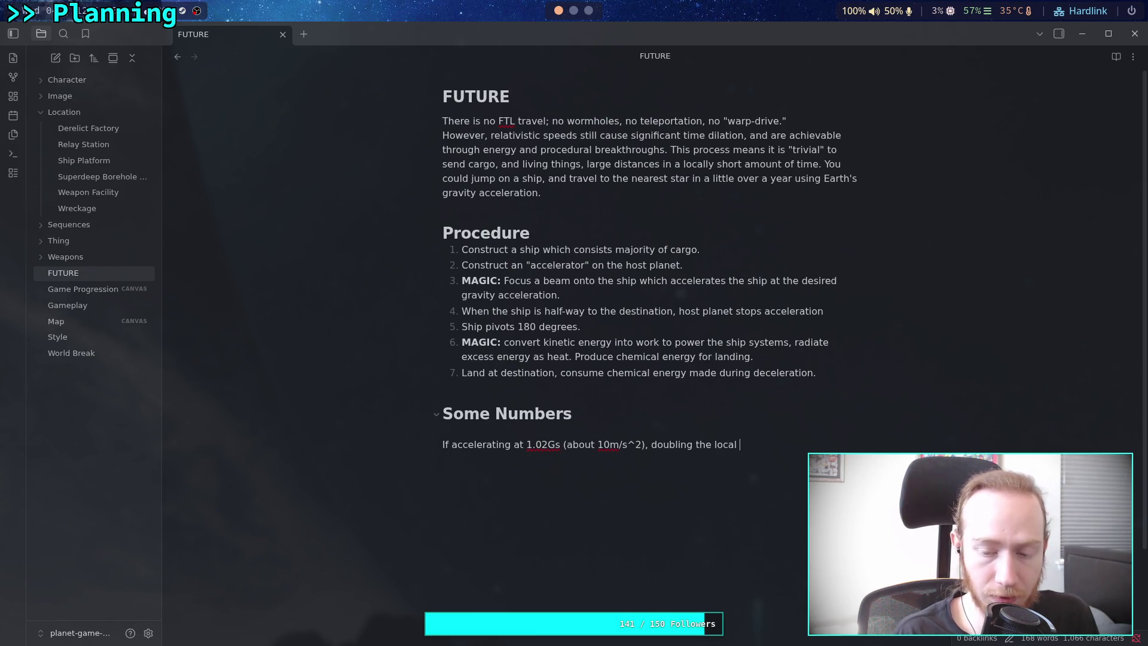
type("travel ti")
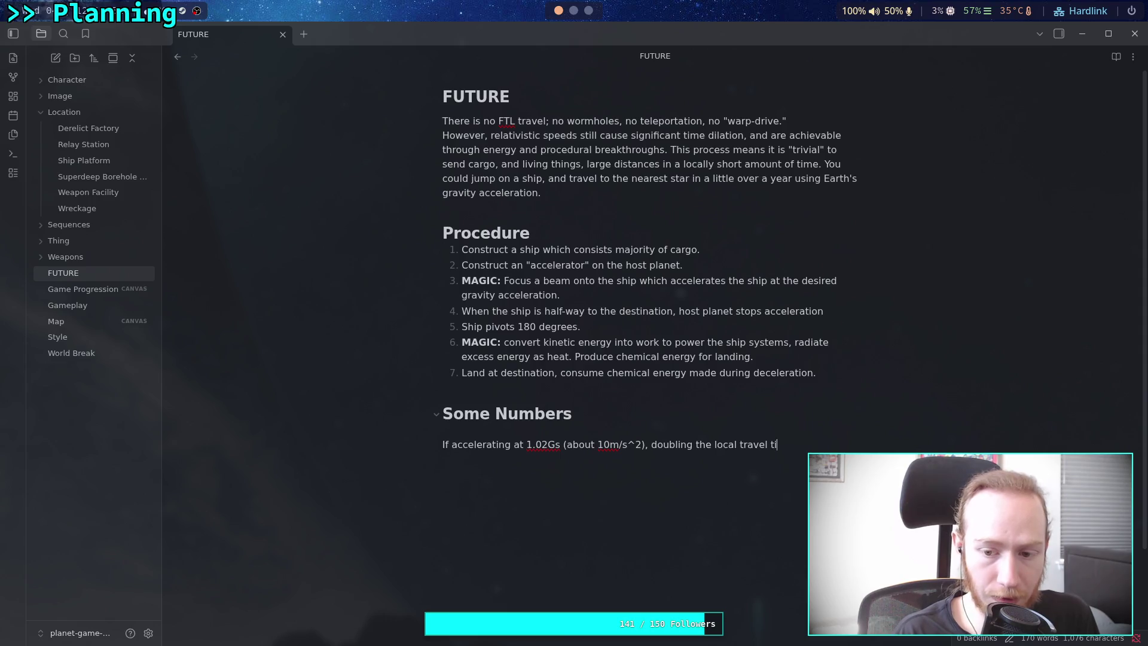
type("me quadr")
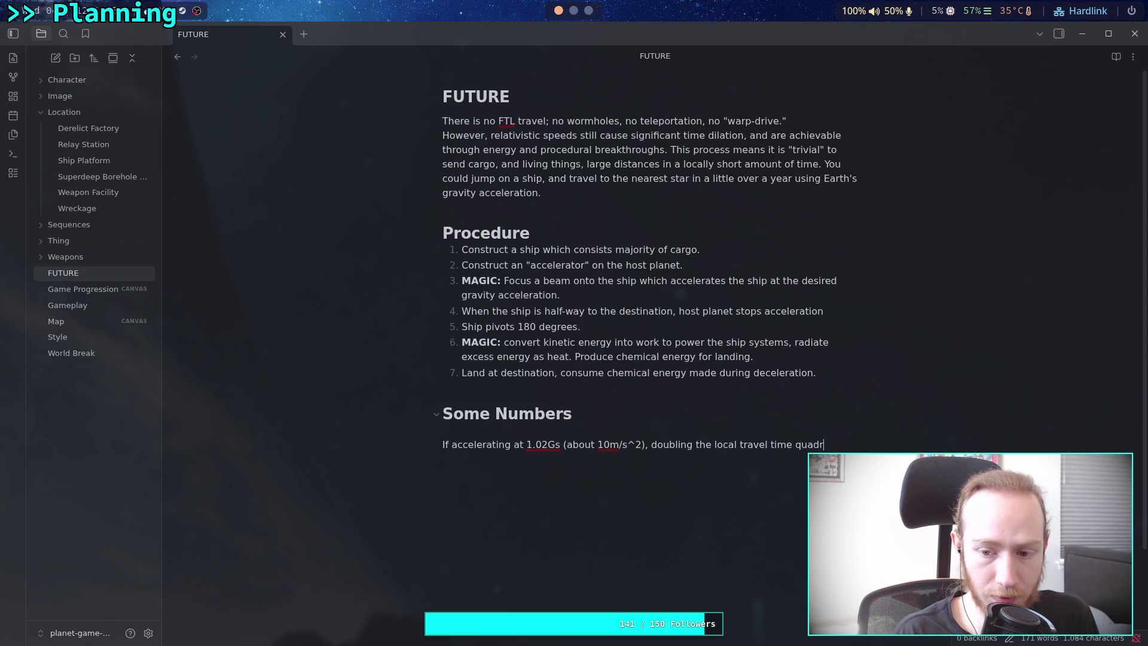
type("upl")
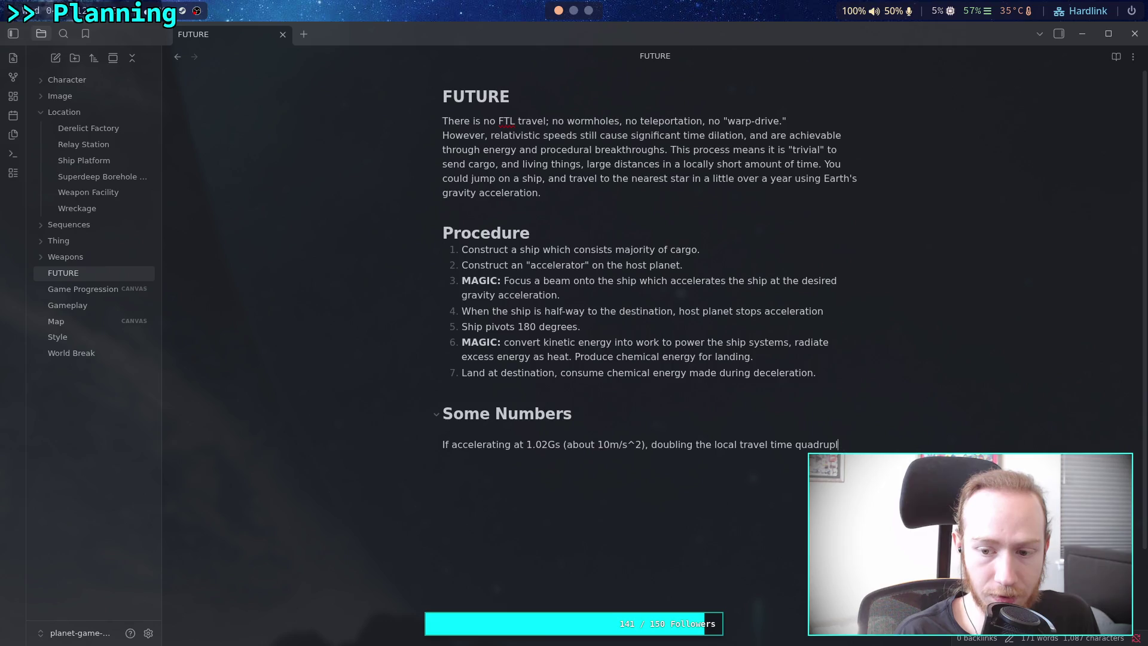
type("es the ")
type("distance")
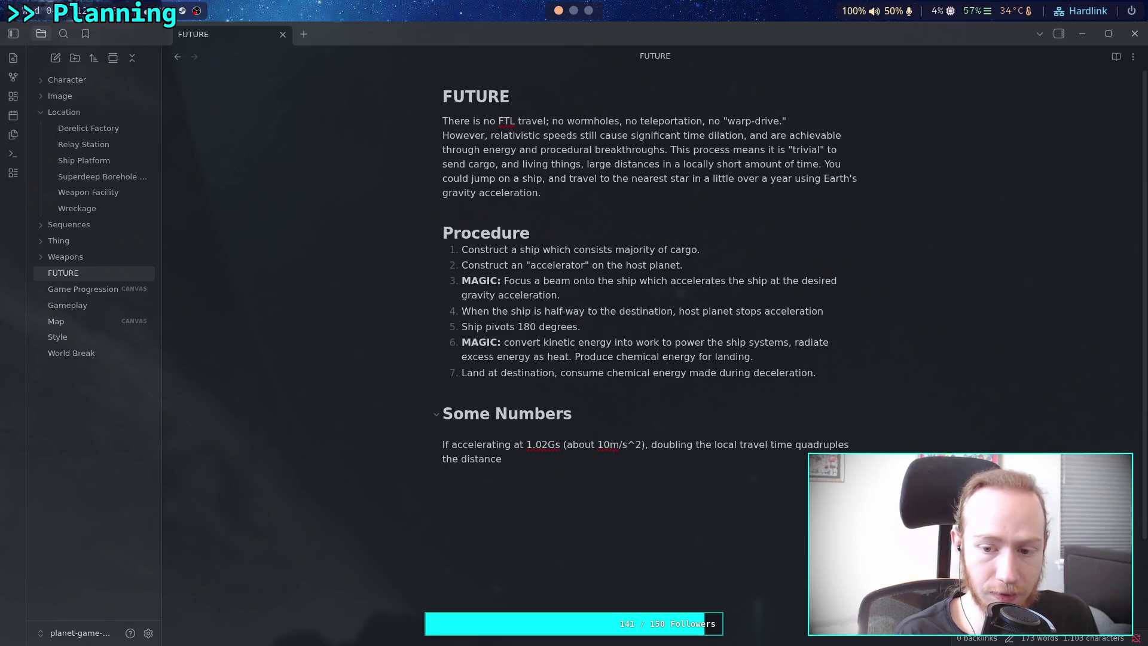
type(" travel")
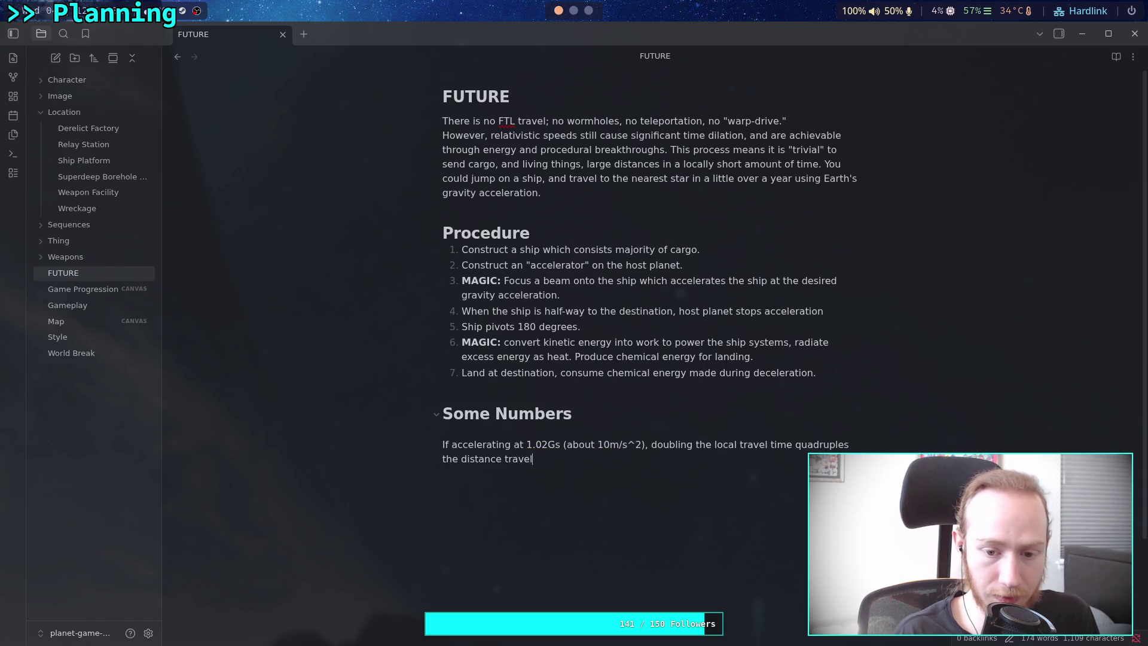
type("ed.")
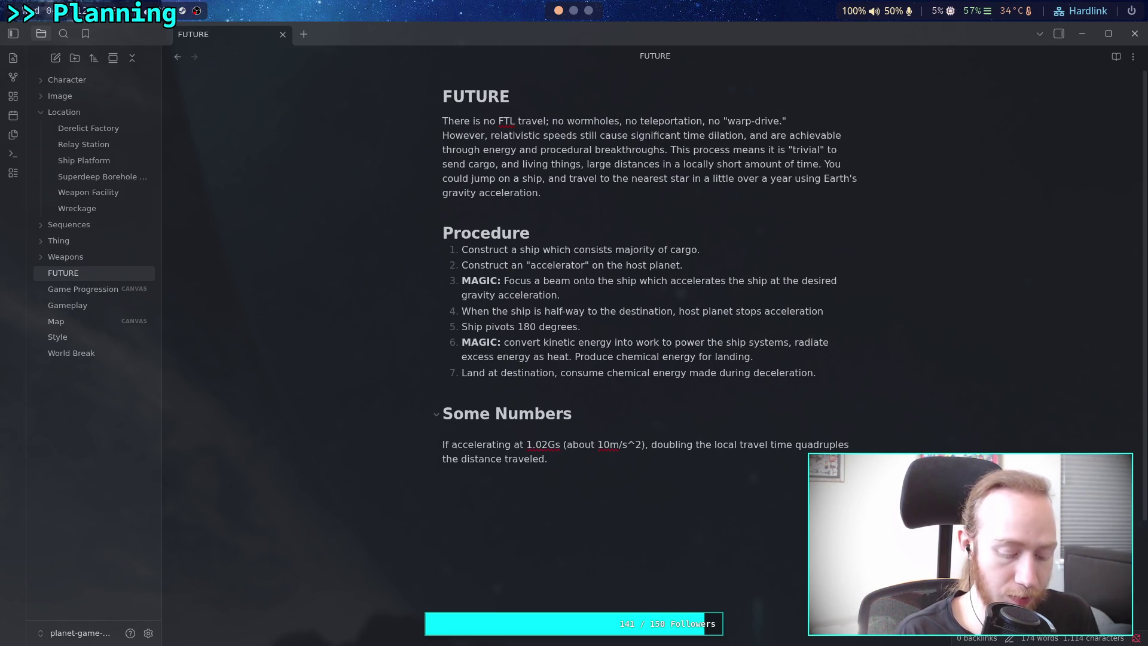
Change the chart's data range from A2:B102 to A2:B12 to show only the first year.
key("super+3")
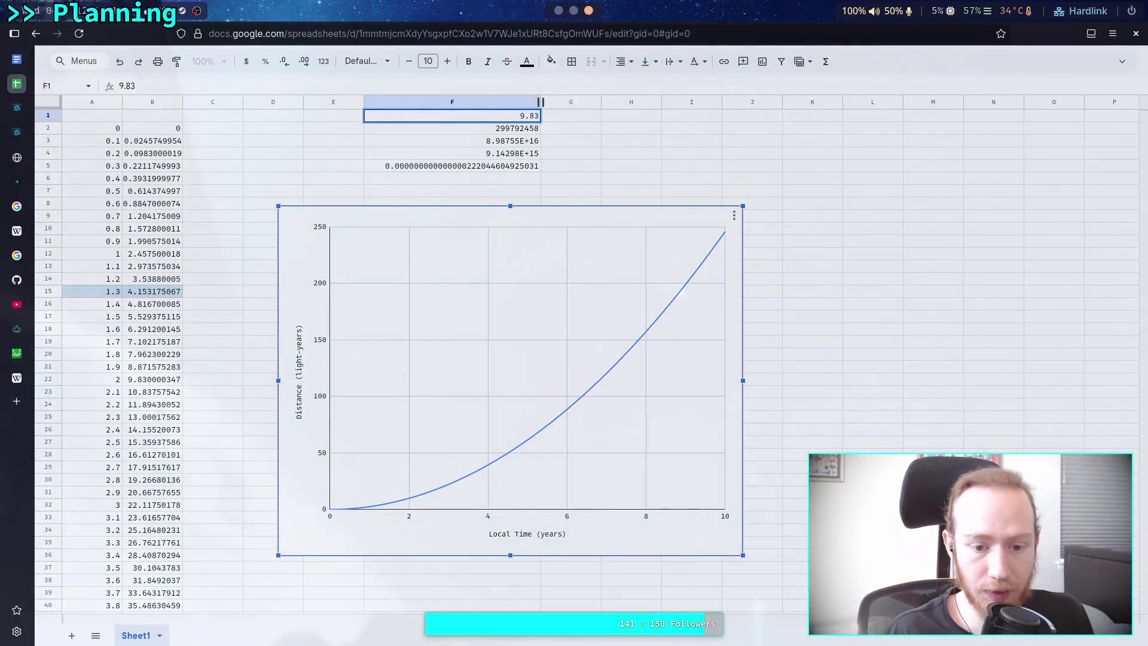
mouse_move(372, 507)
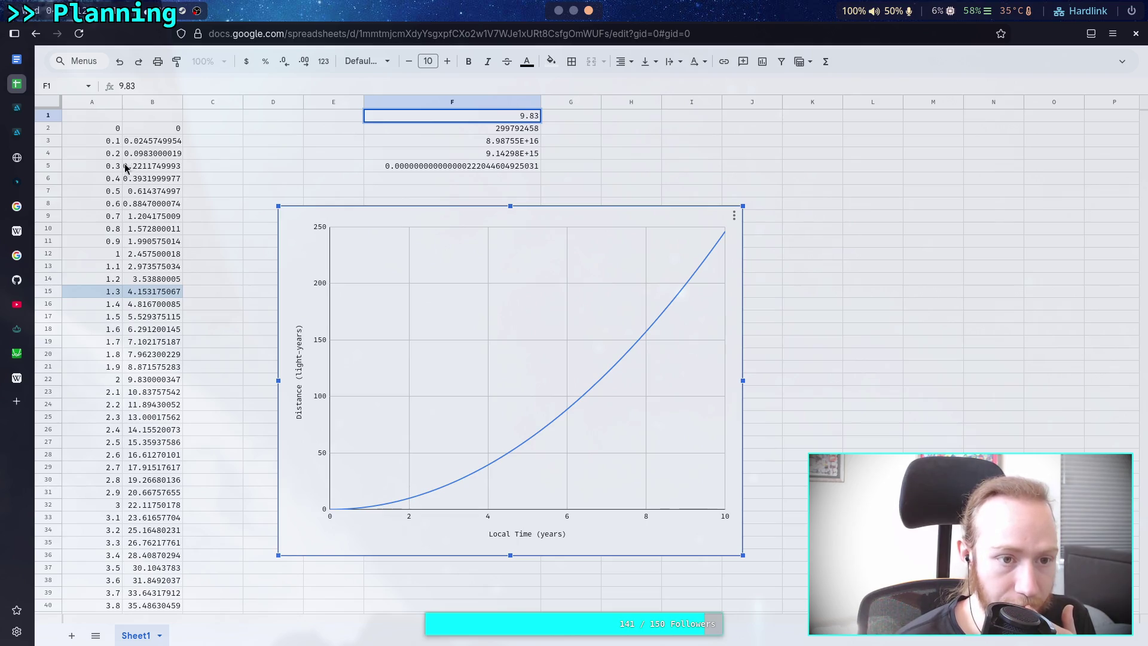
double_click(390, 219)
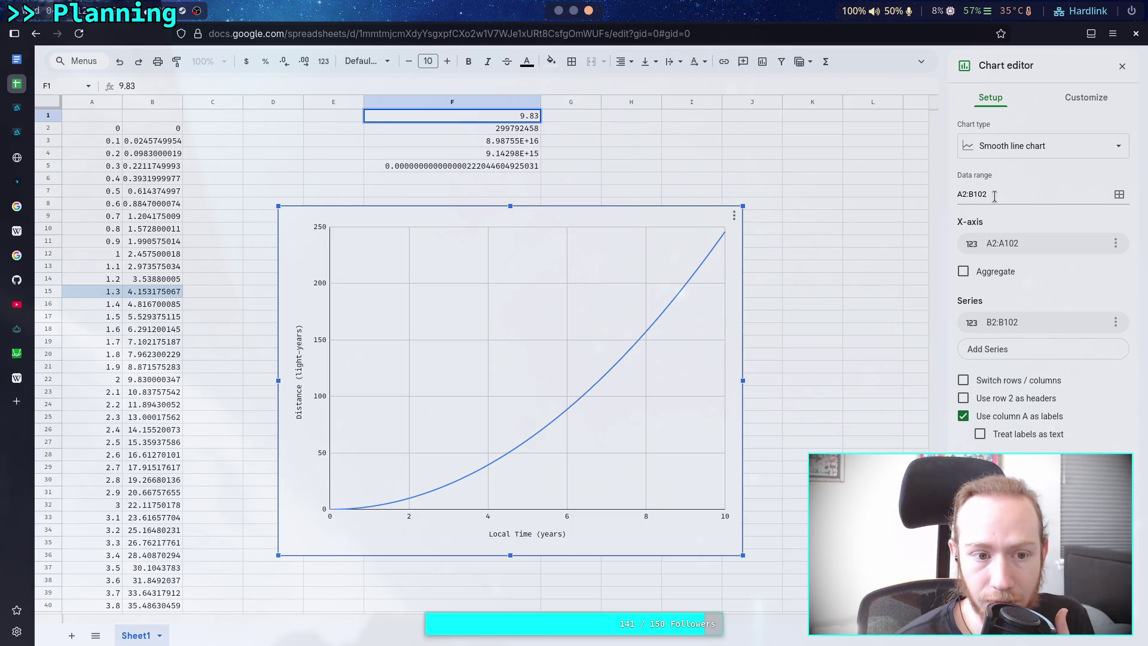
left_click(984, 194)
key("BackSpace")
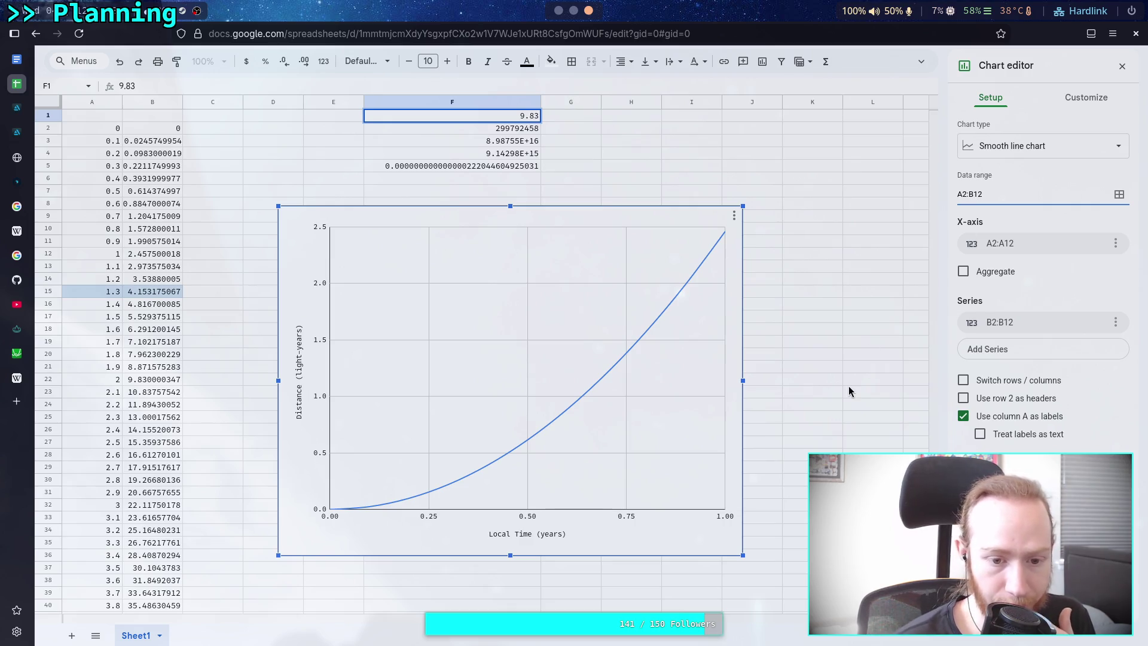
left_click_drag(600, 384, 594, 390)
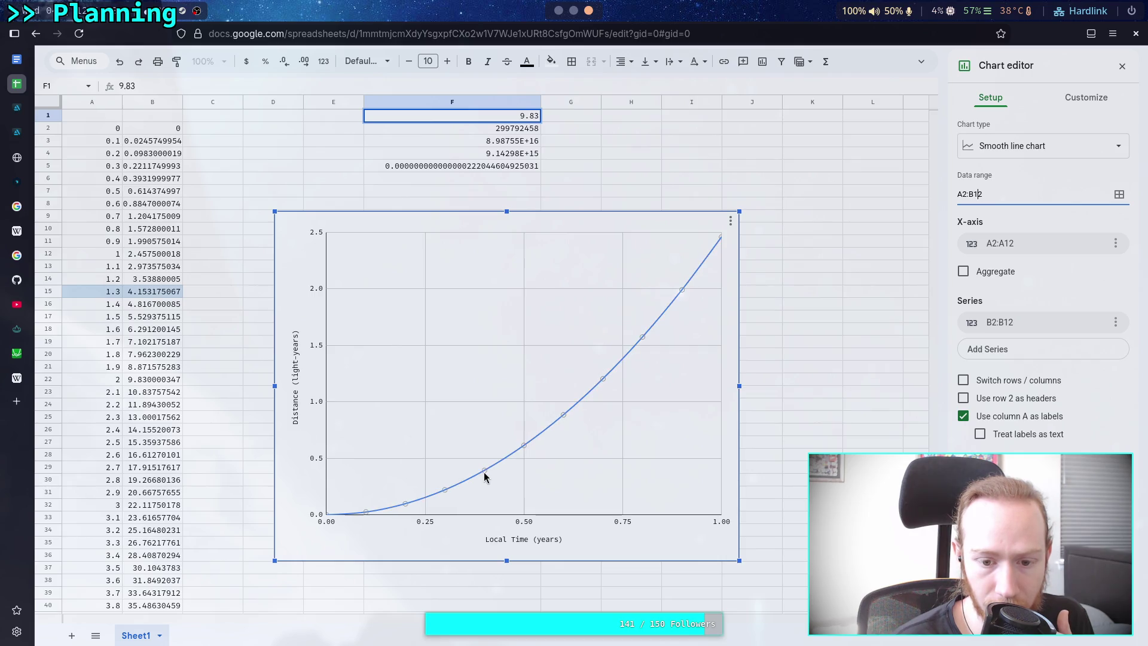
left_click_drag(566, 420, 581, 406)
left_click(581, 407)
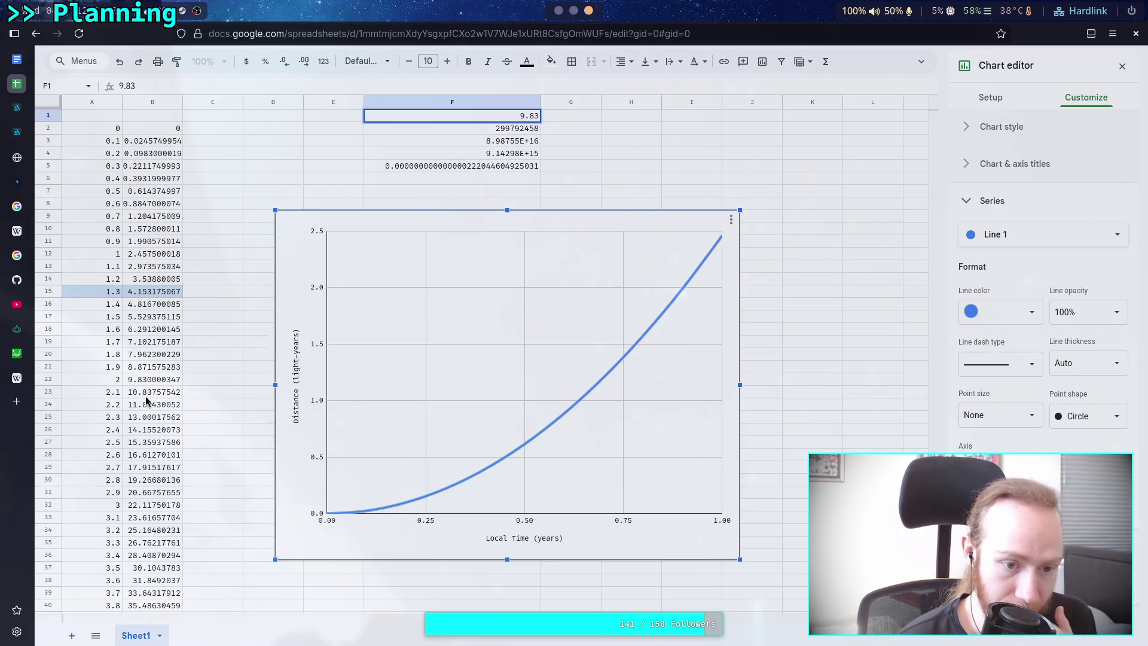
left_click(102, 381)
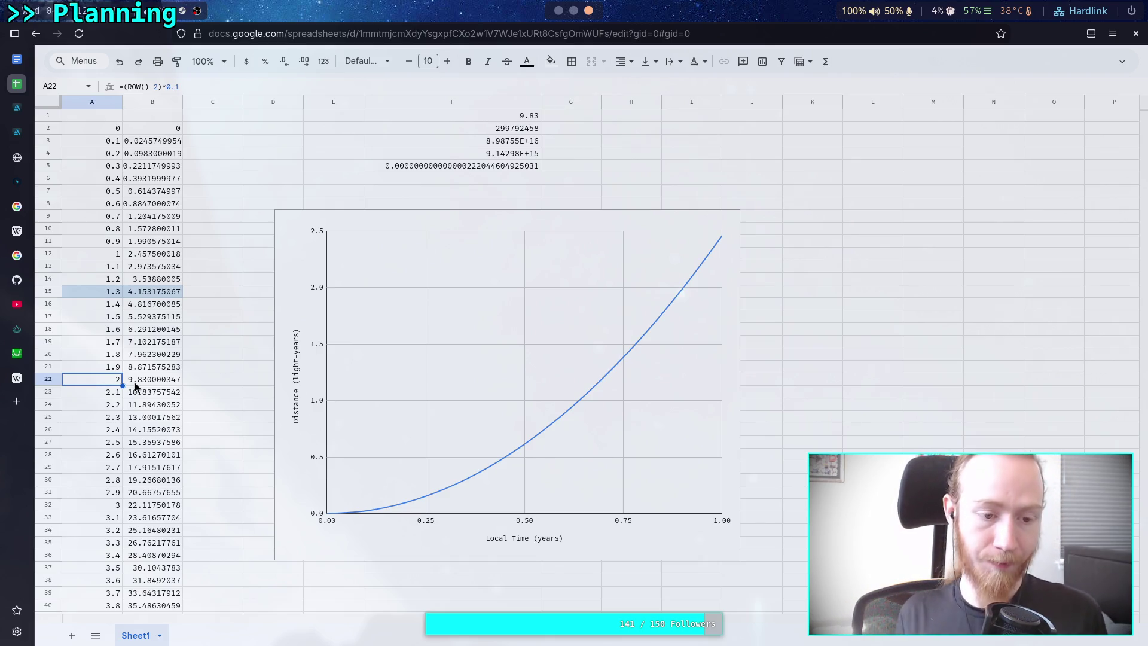
Set the acceleration value in F1 to 10.
left_click(527, 115)
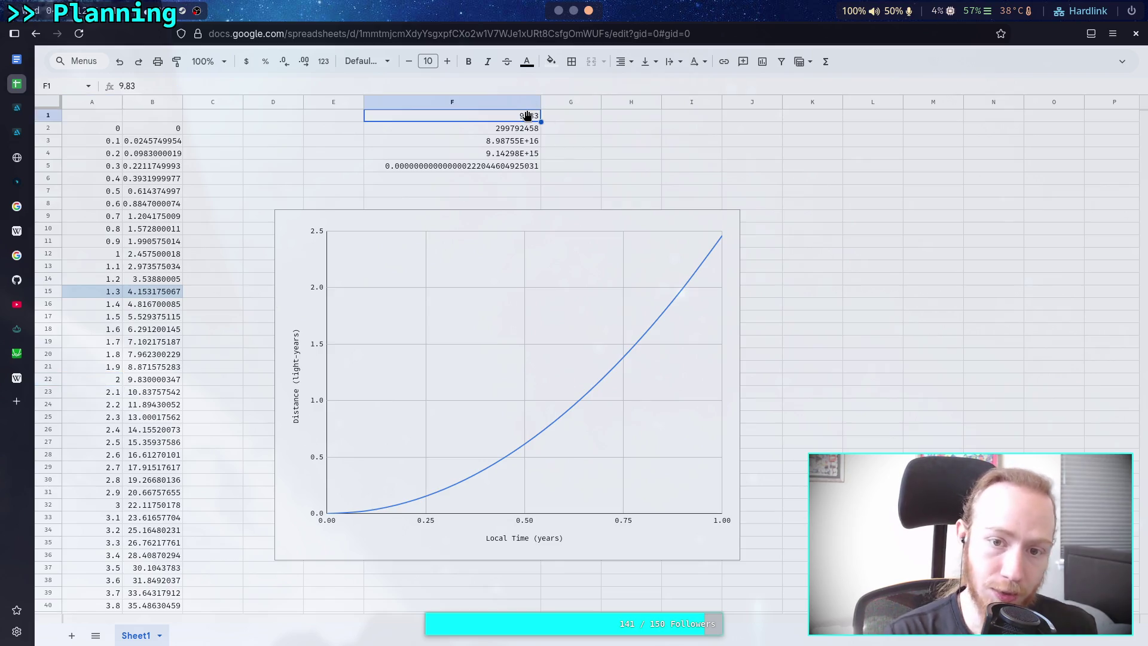
type("10")
key("Return")
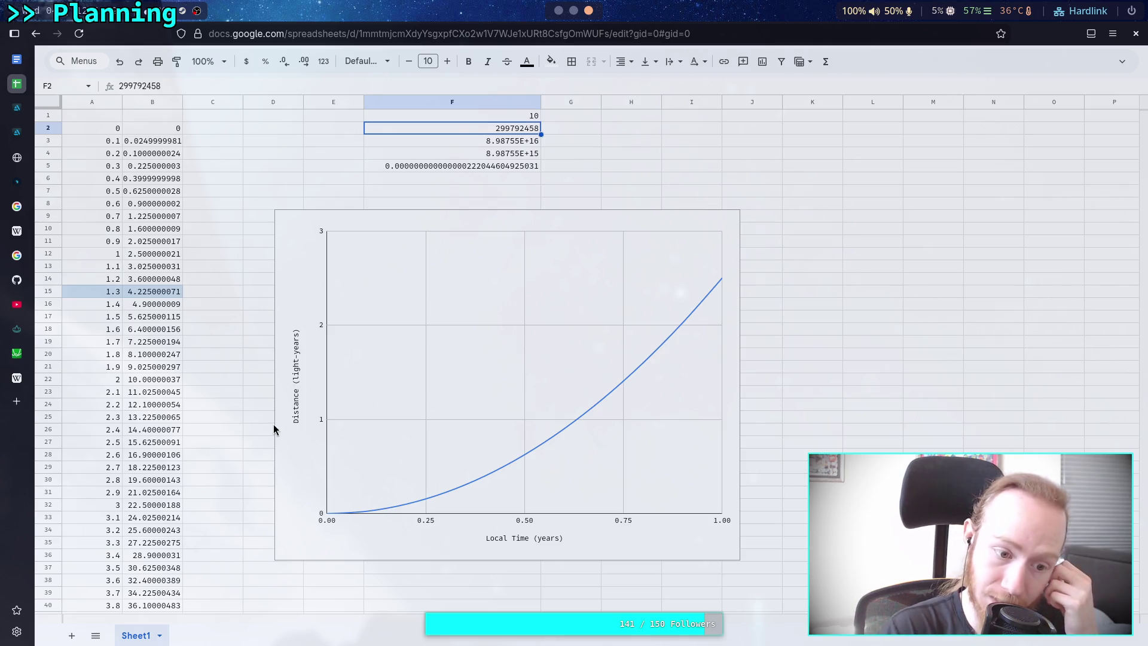
Check the recalculated distance formulas in B42 and B12, then minimize the spreadsheet window.
left_click_drag(187, 530, 202, 452)
left_click(201, 452)
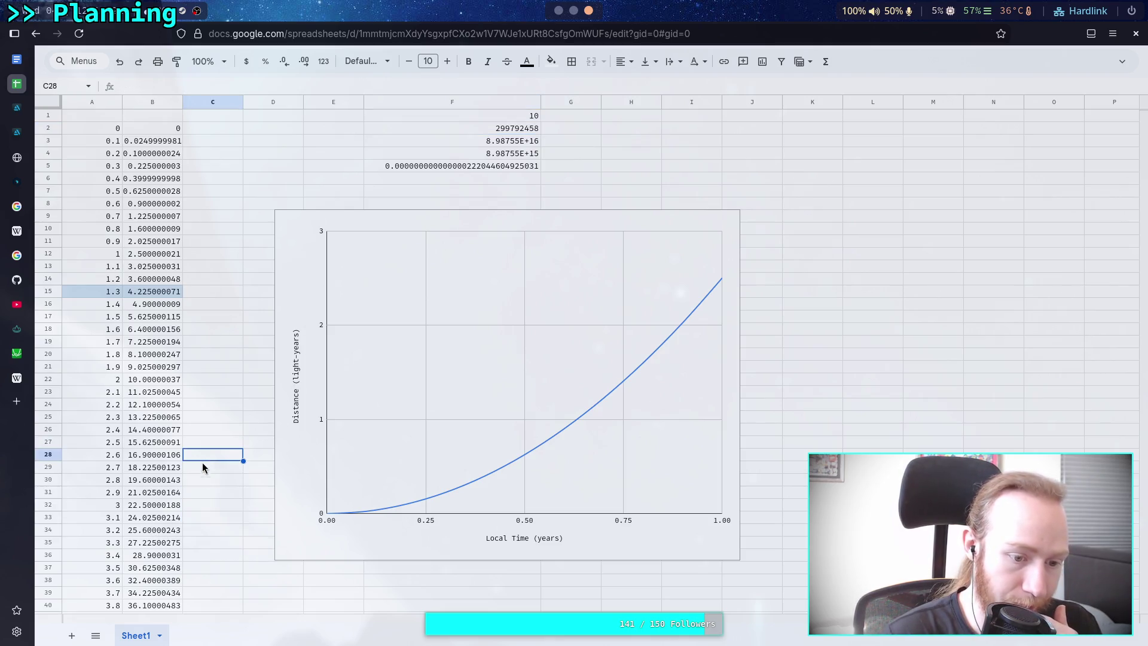
scroll(205, 521, "down", 3)
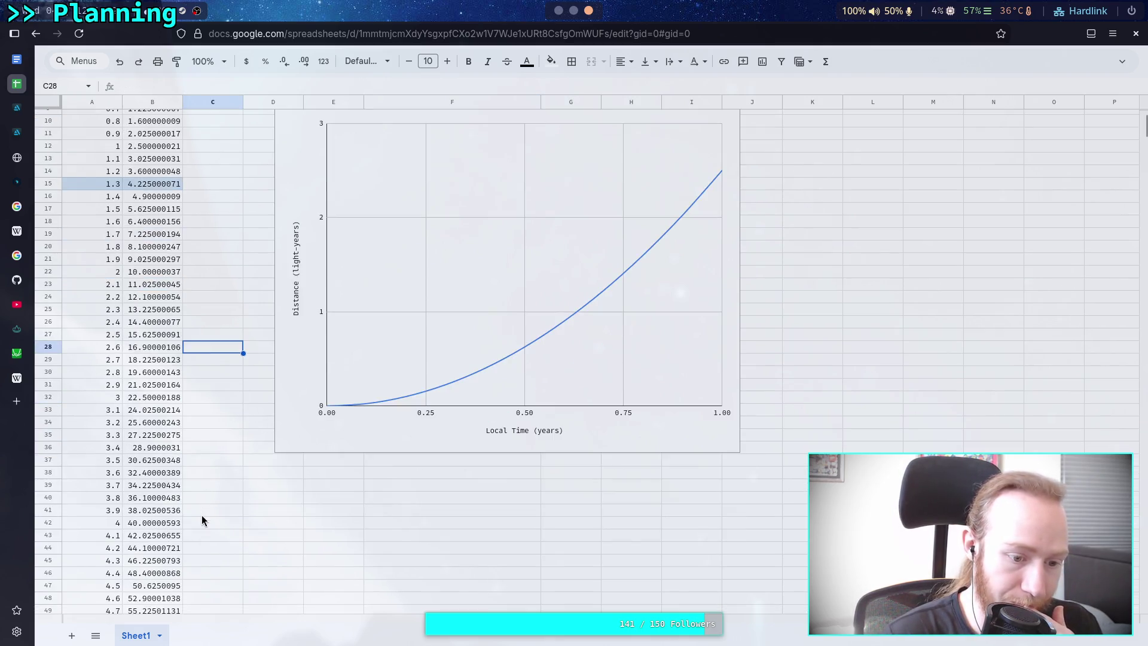
left_click(129, 525)
scroll(136, 526, "up", 3)
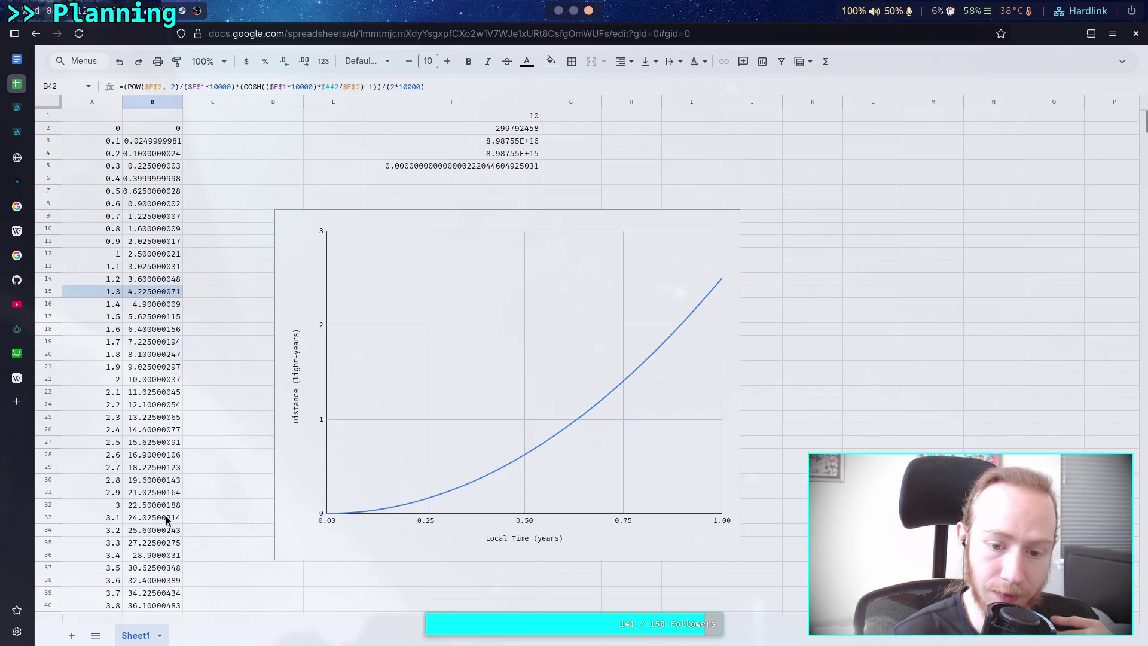
left_click(138, 257)
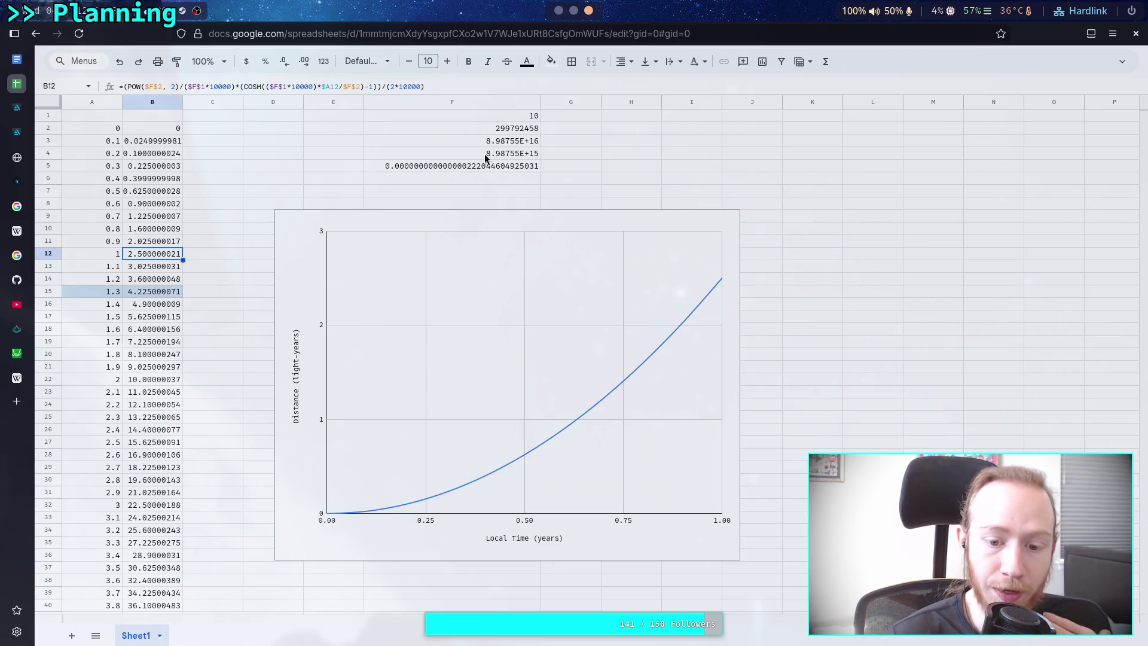
left_click(572, 10)
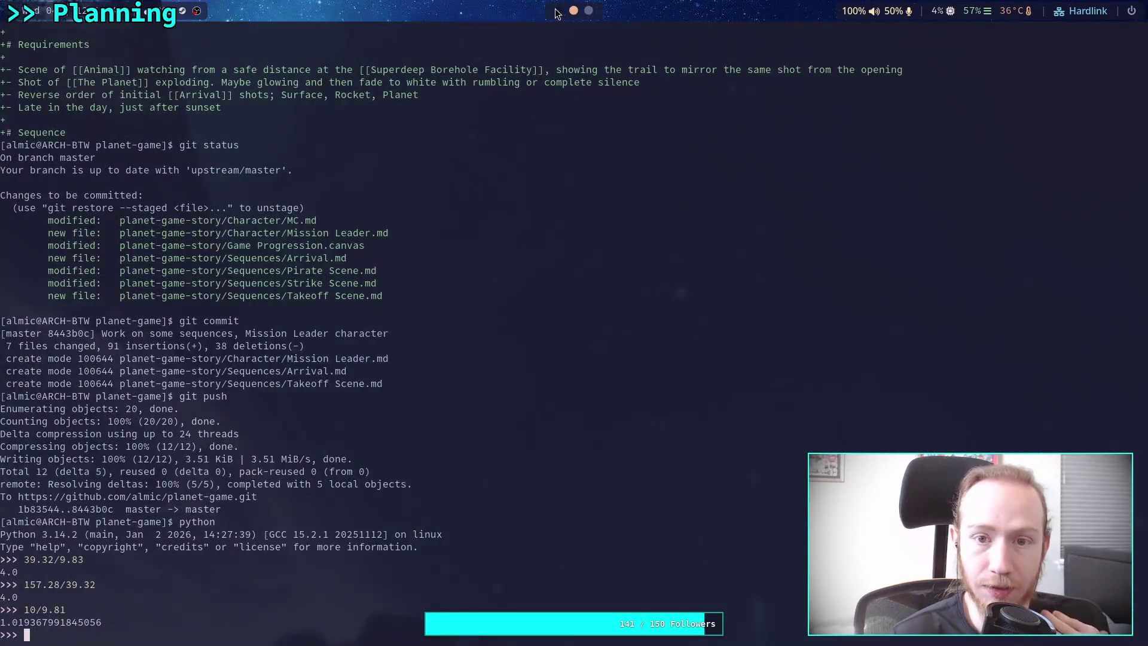
Insert a Travel Time / Distance table below the sentence with a first row of 3 months.
left_click(556, 11)
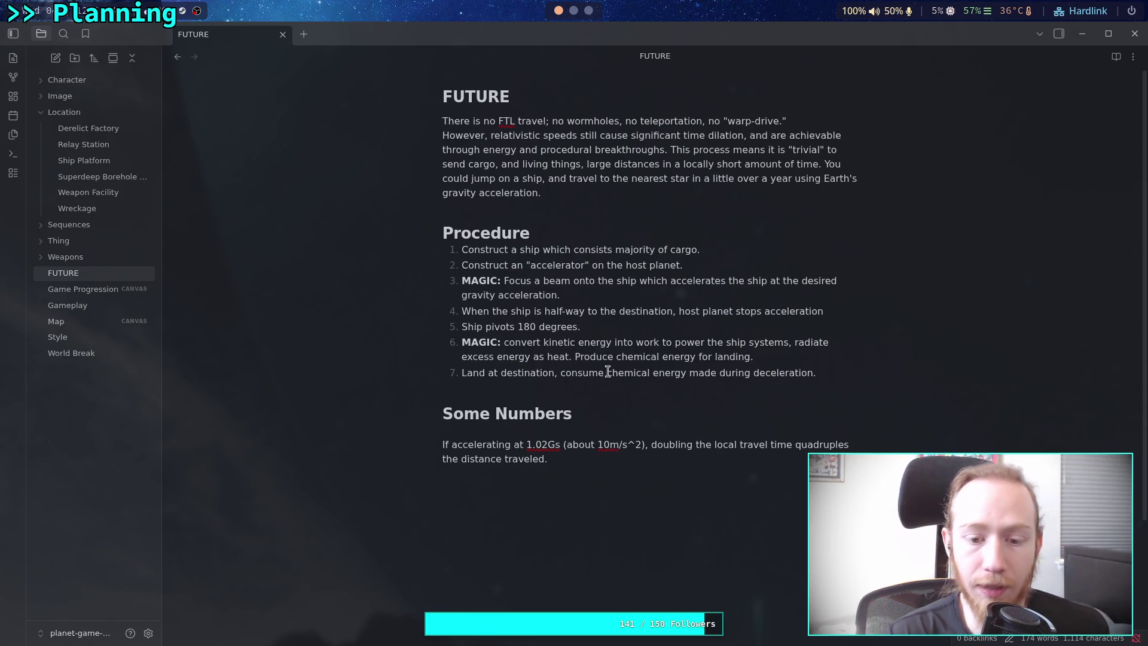
right_click(517, 479)
mouse_move(601, 388)
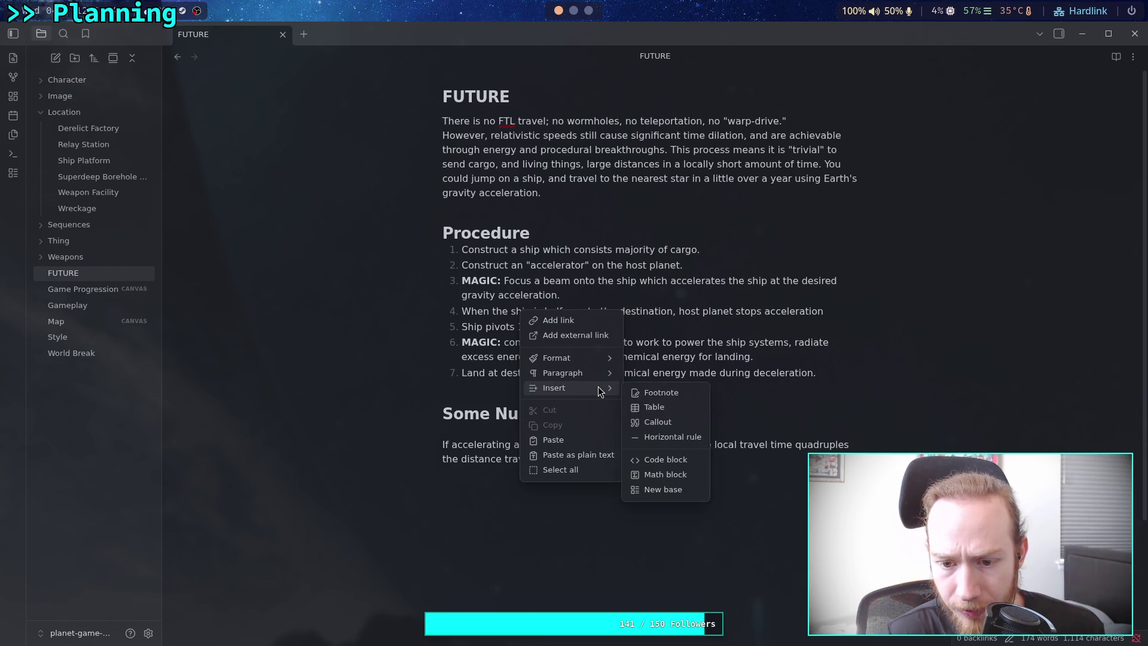
left_click(658, 404)
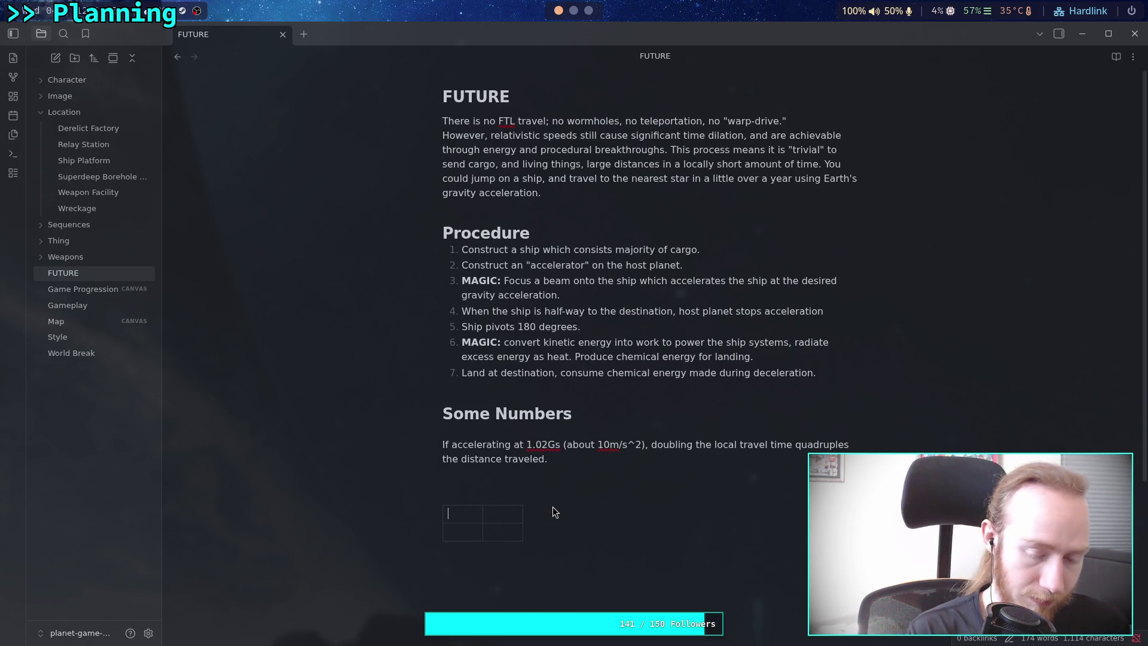
type("Travel Time")
key("Tab")
type("Distance")
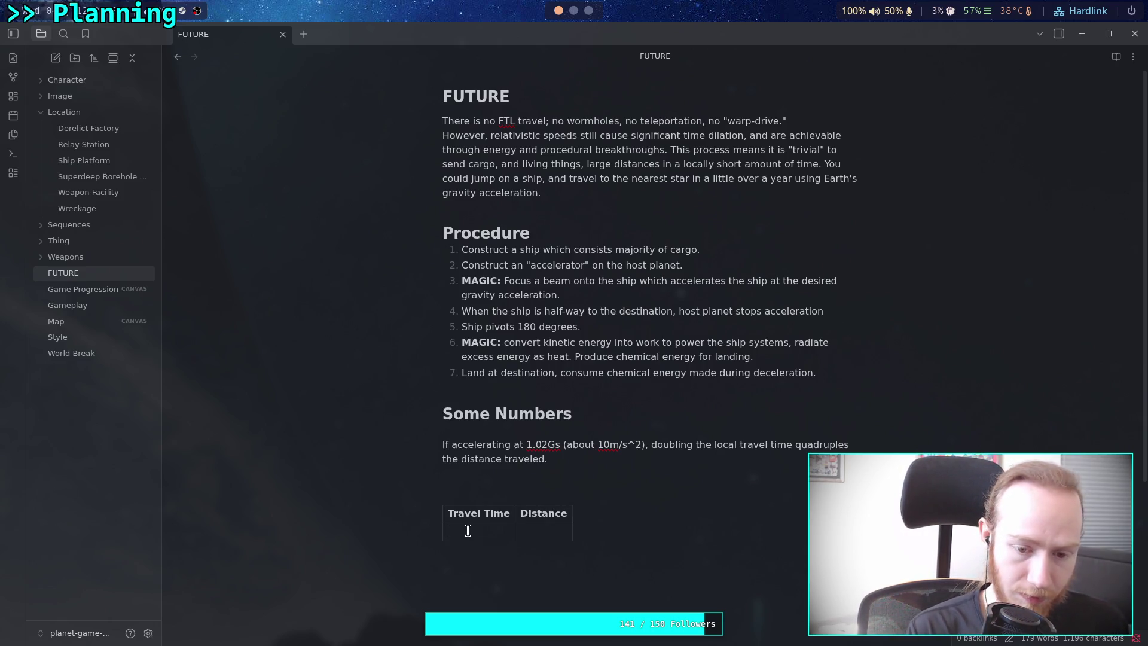
type("6")
type(" m")
key("BackSpace")
key("BackSpace")
key("BackSpace")
type("3 me")
type("n")
type("nth")
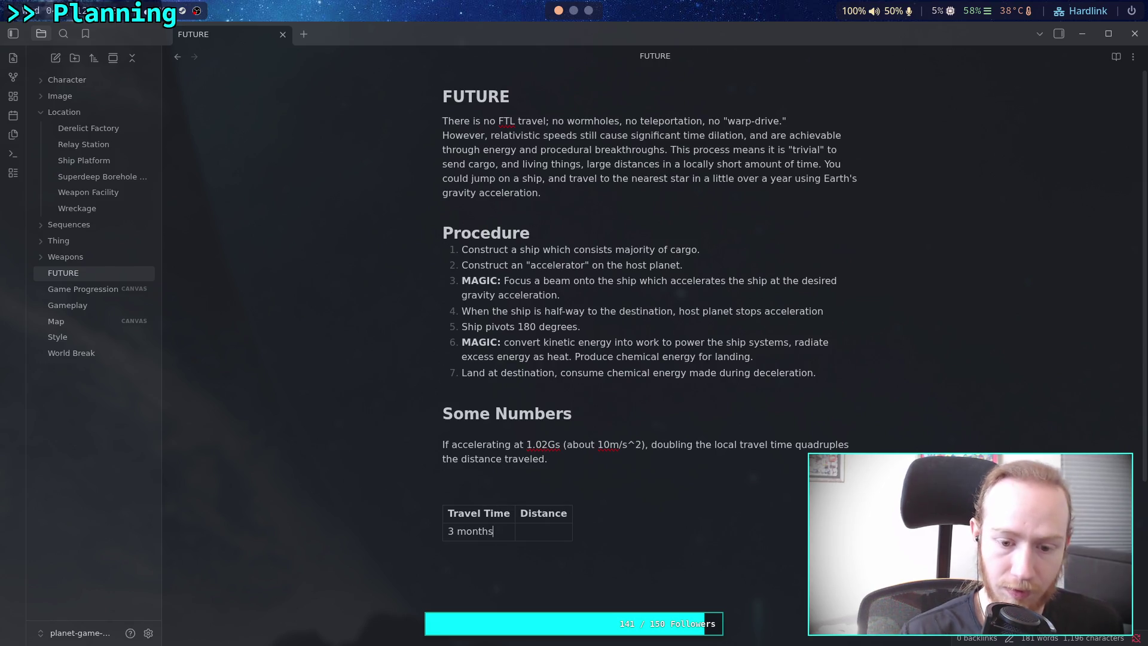
key("super+3")
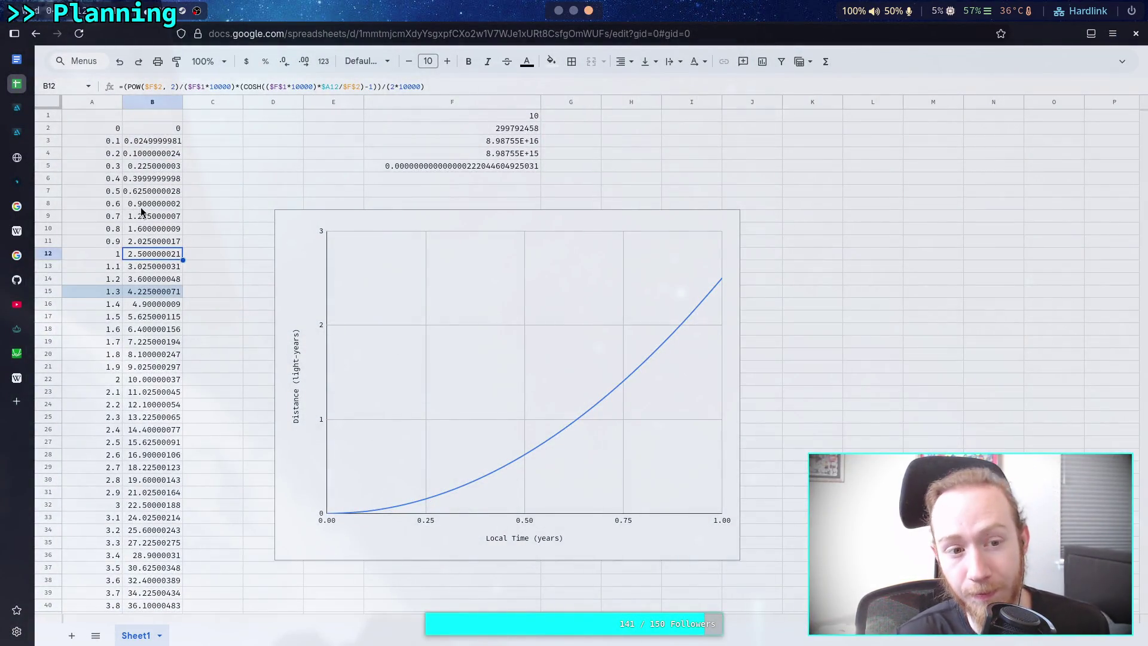
Change the time in A4 to 0.25 years and confirm B4 gives about 0.156 light-years.
left_click(113, 154)
double_click(114, 153)
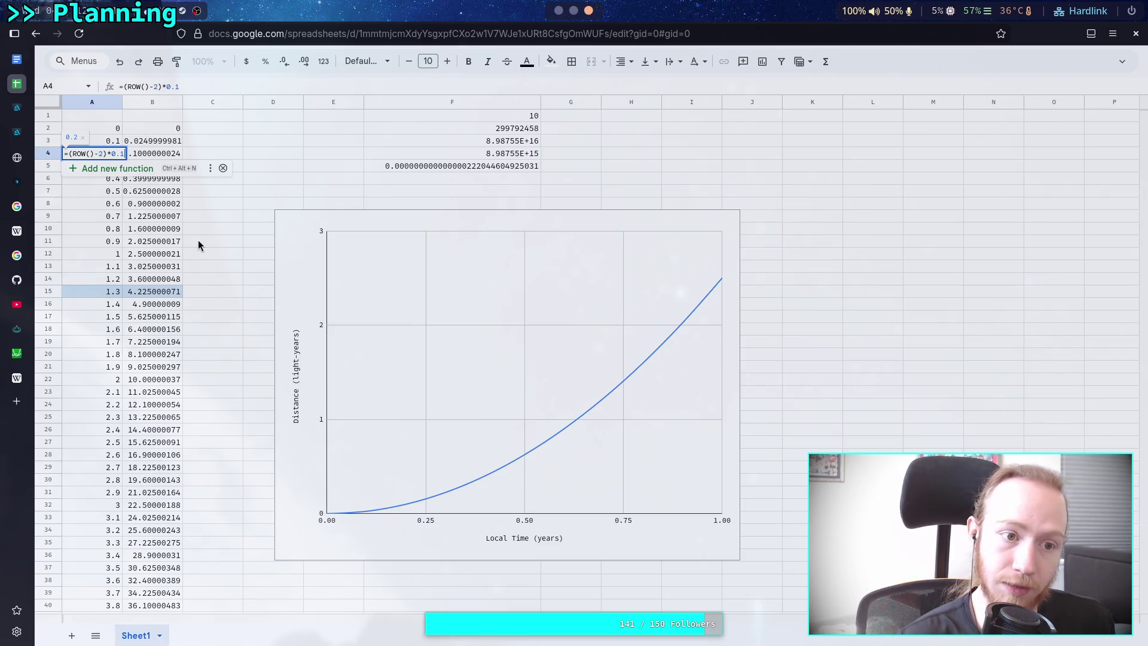
type("25")
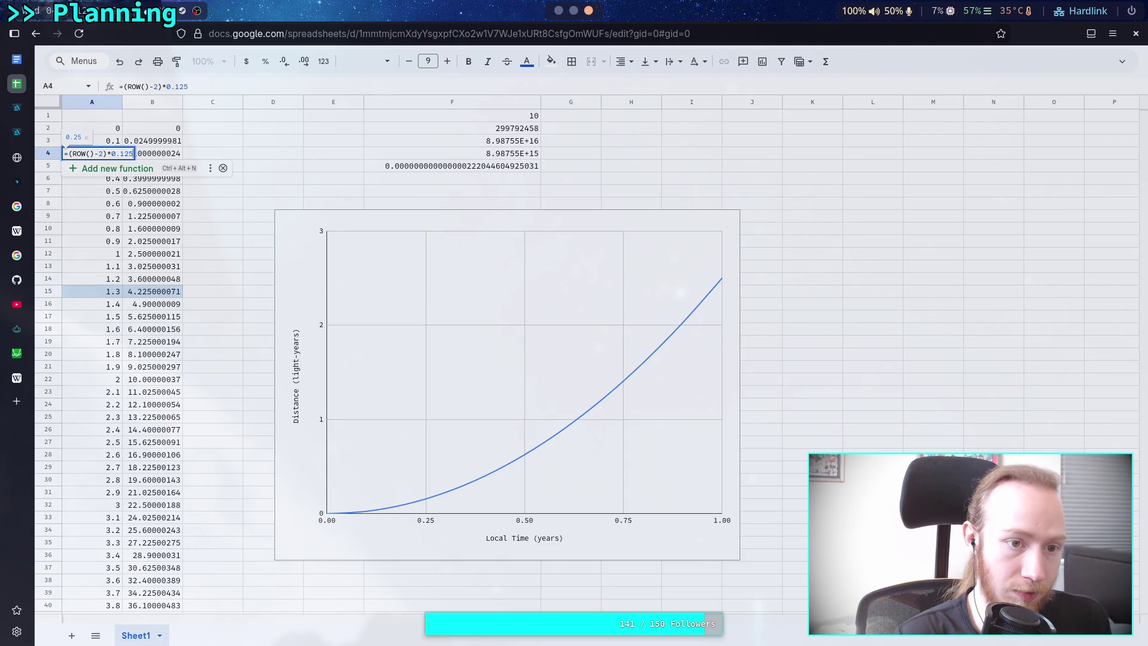
key("Return")
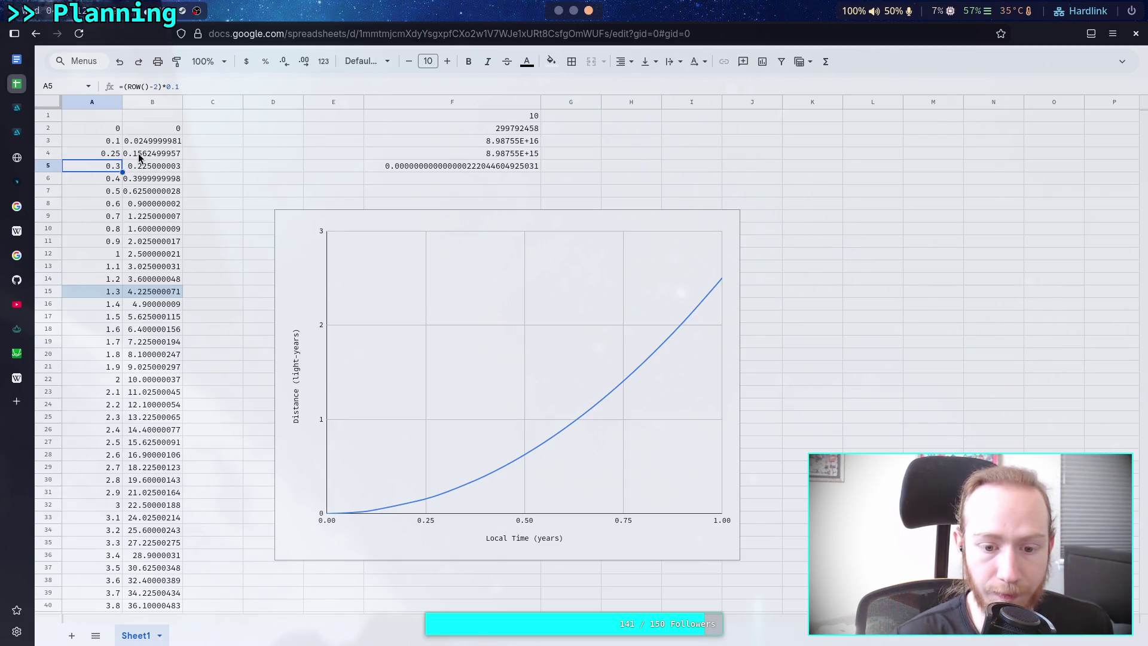
left_click(138, 153)
left_click(134, 167)
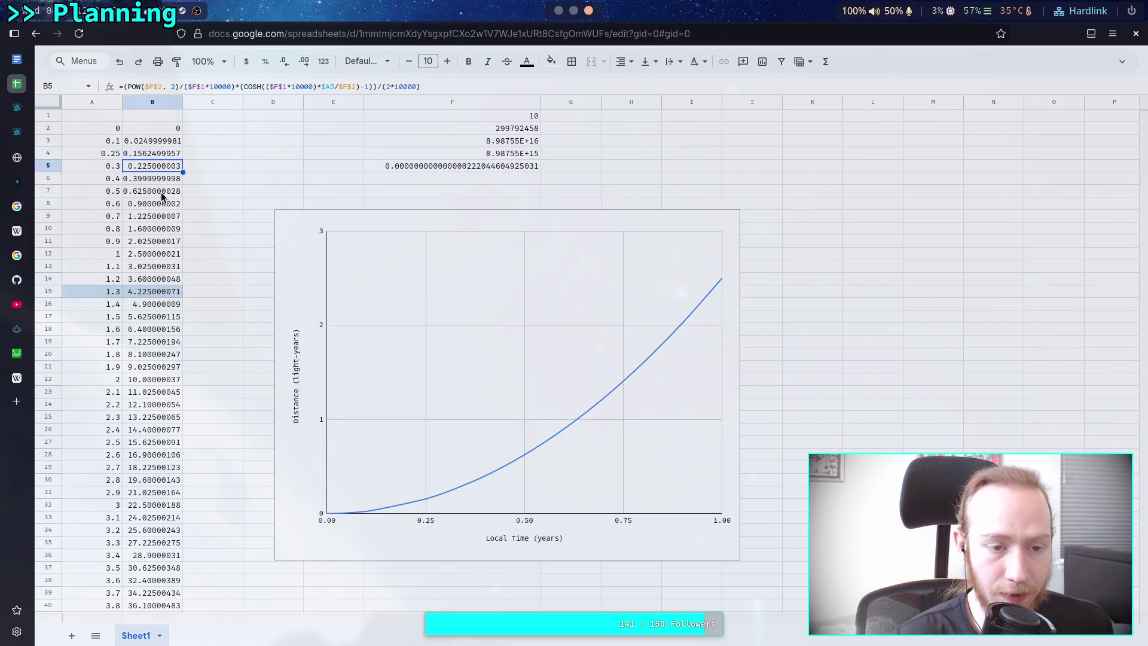
left_click(146, 156)
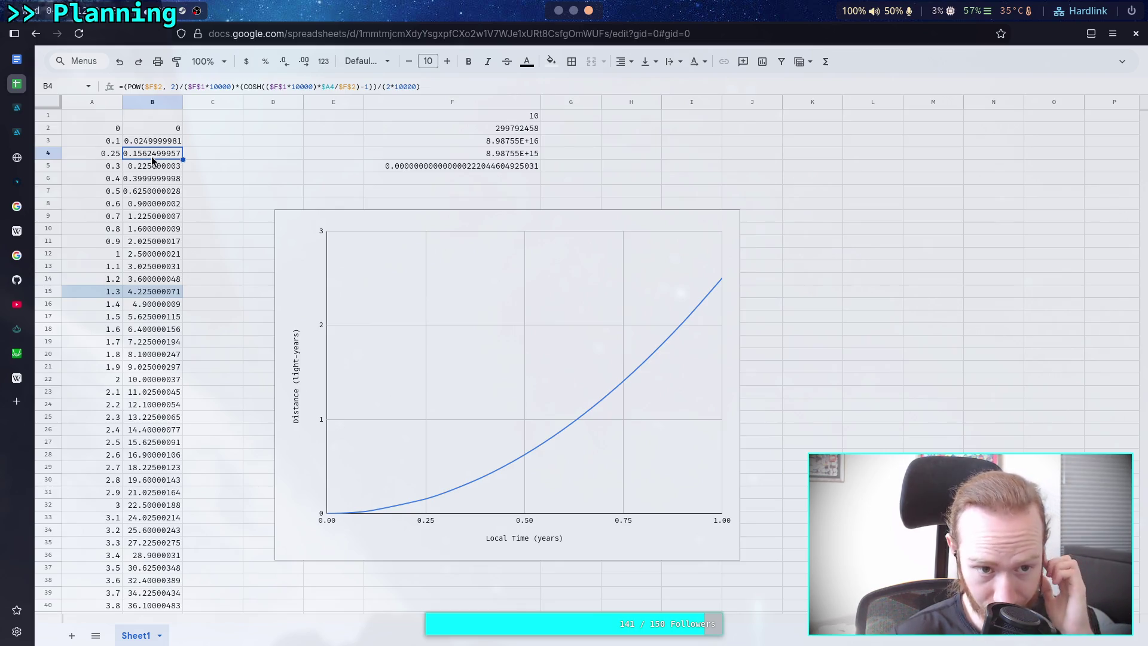
key("super+2")
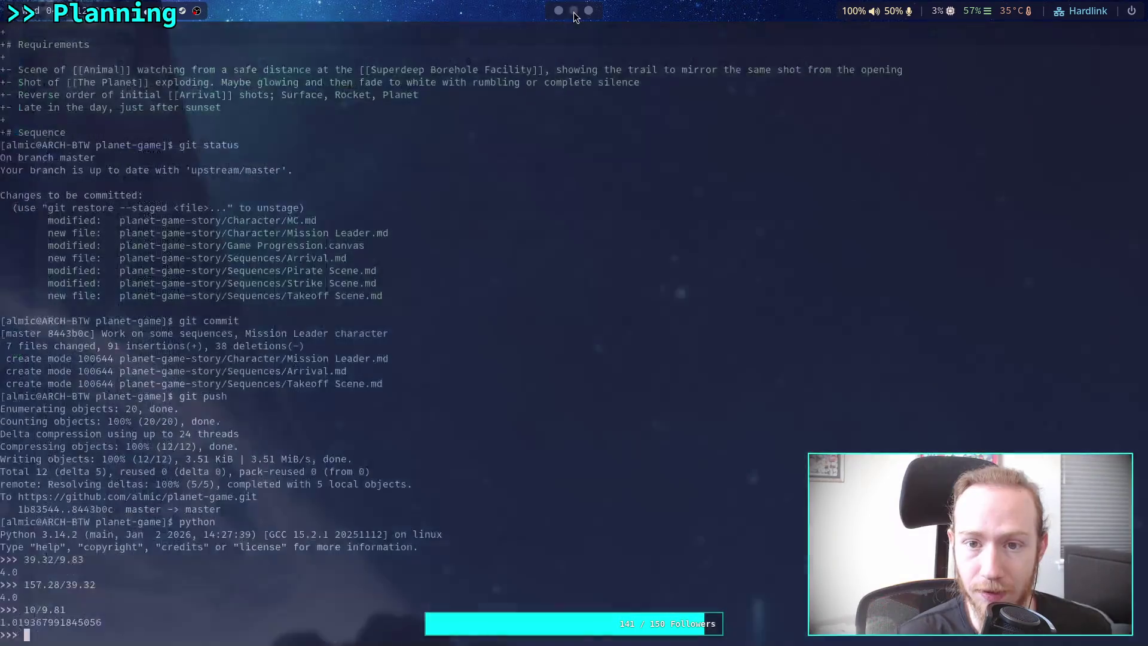
Enter 0.156 as the Distance for the 3 months row.
key("super+1")
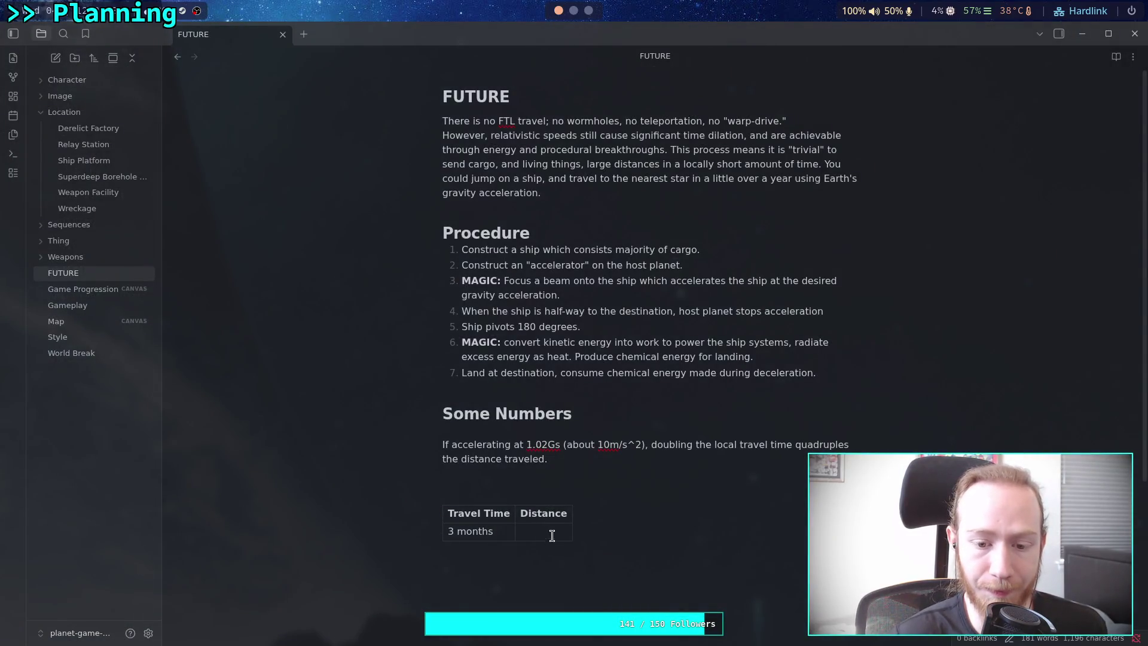
type("0.15")
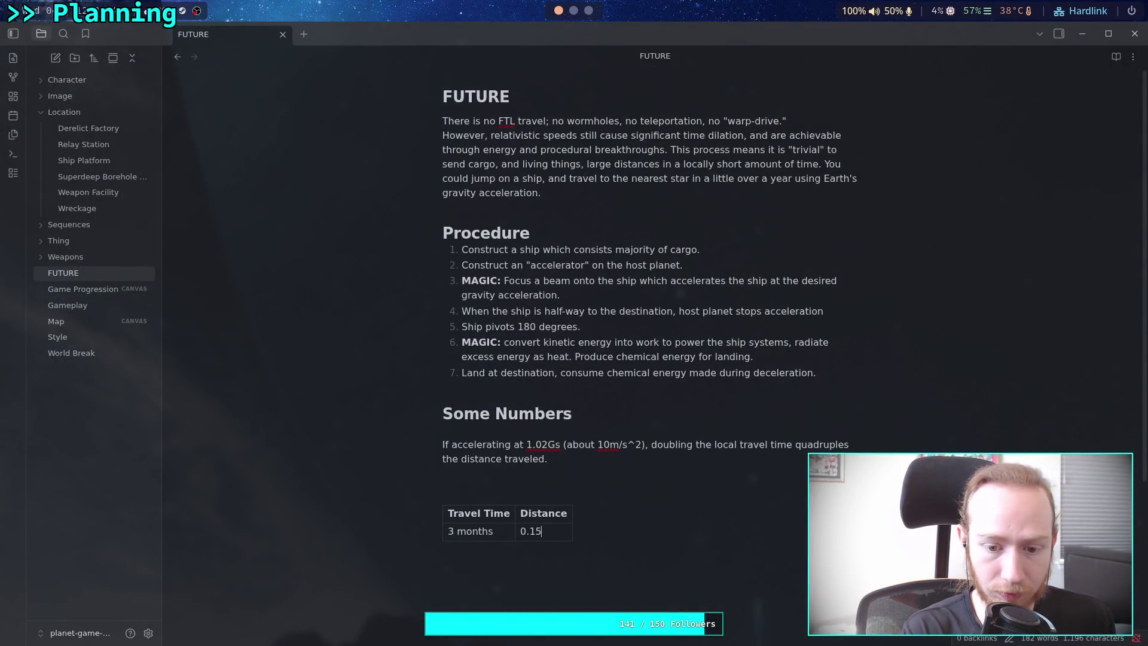
type("6")
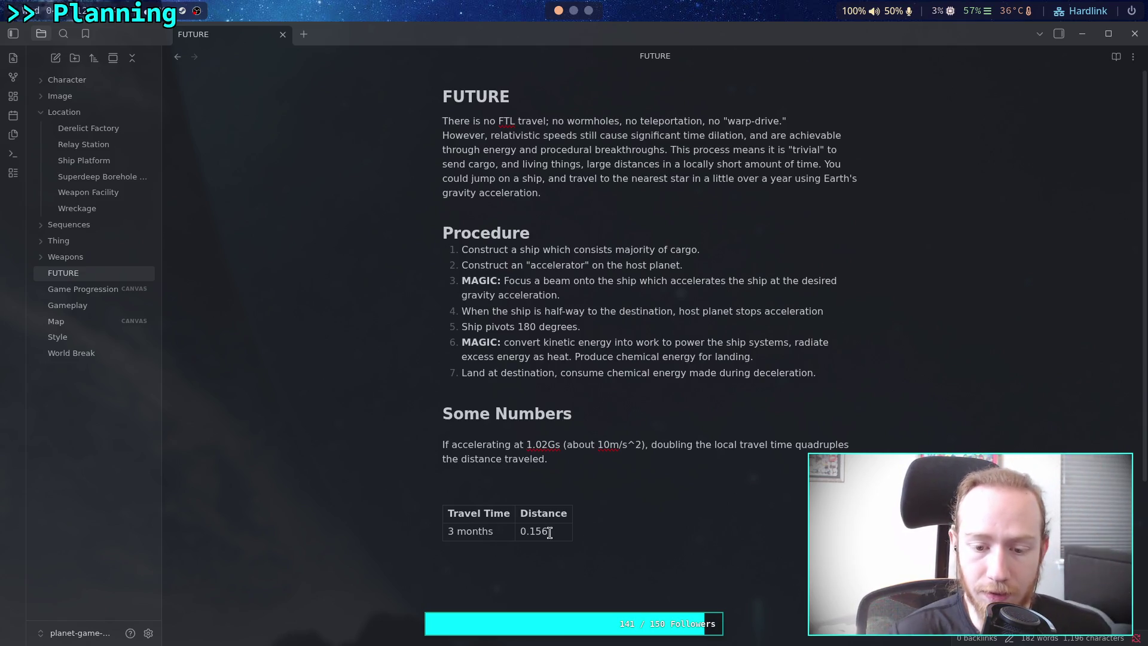
key("super+2")
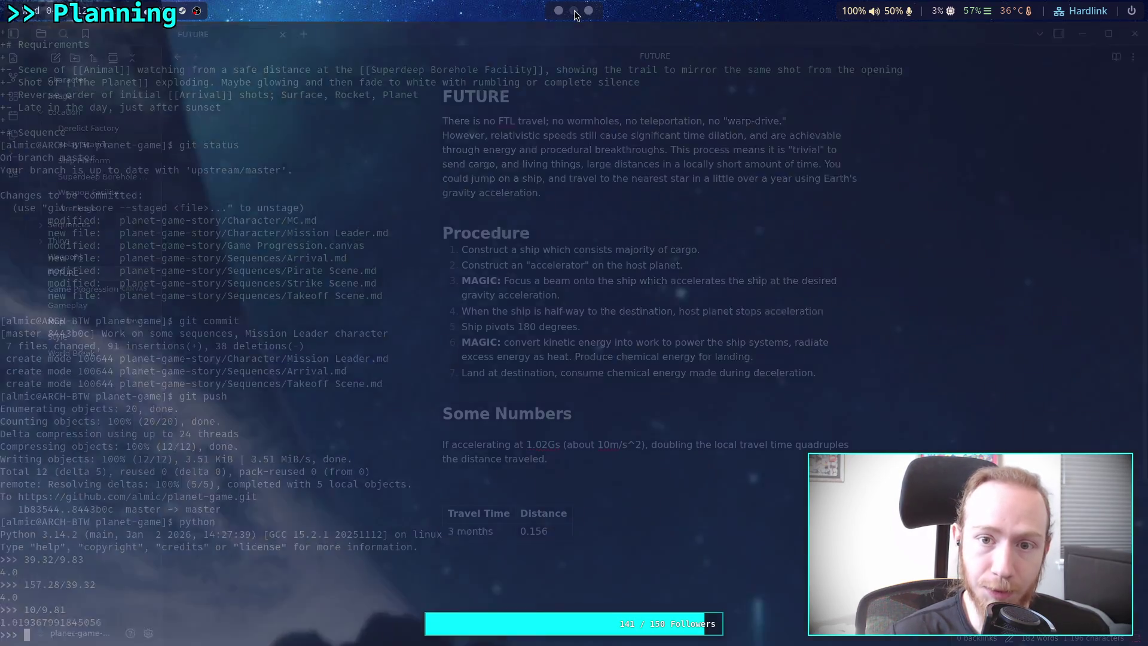
Compute .156*12 = 1.872 light-months in Python and clear 0.156 from the Distance cell.
type(".156*12")
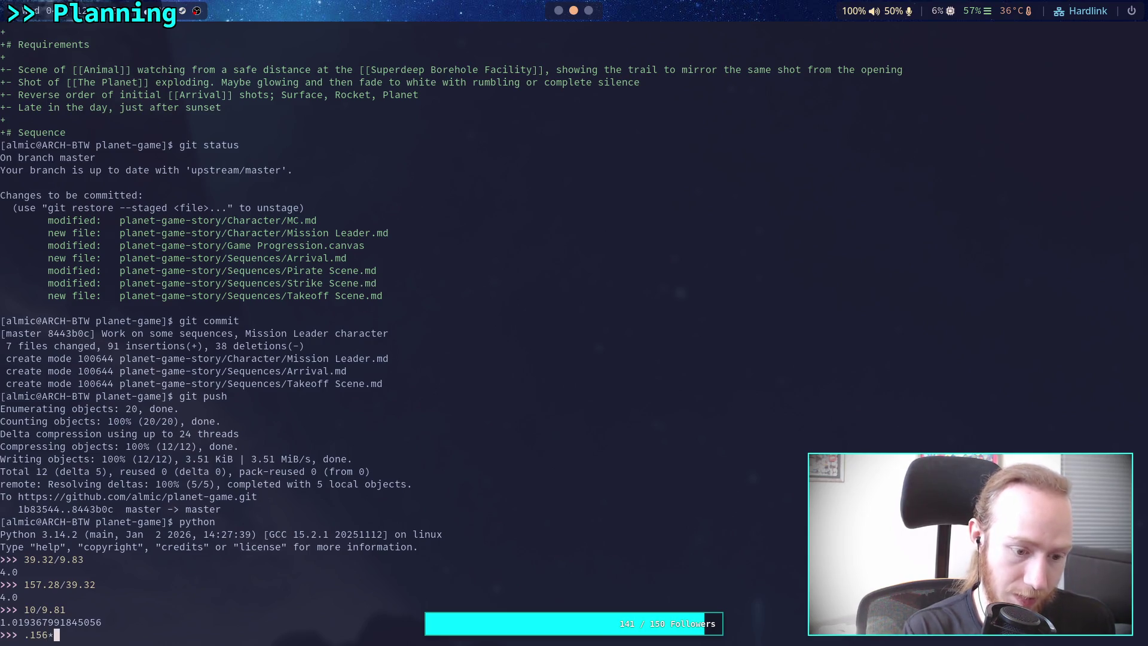
key("Return")
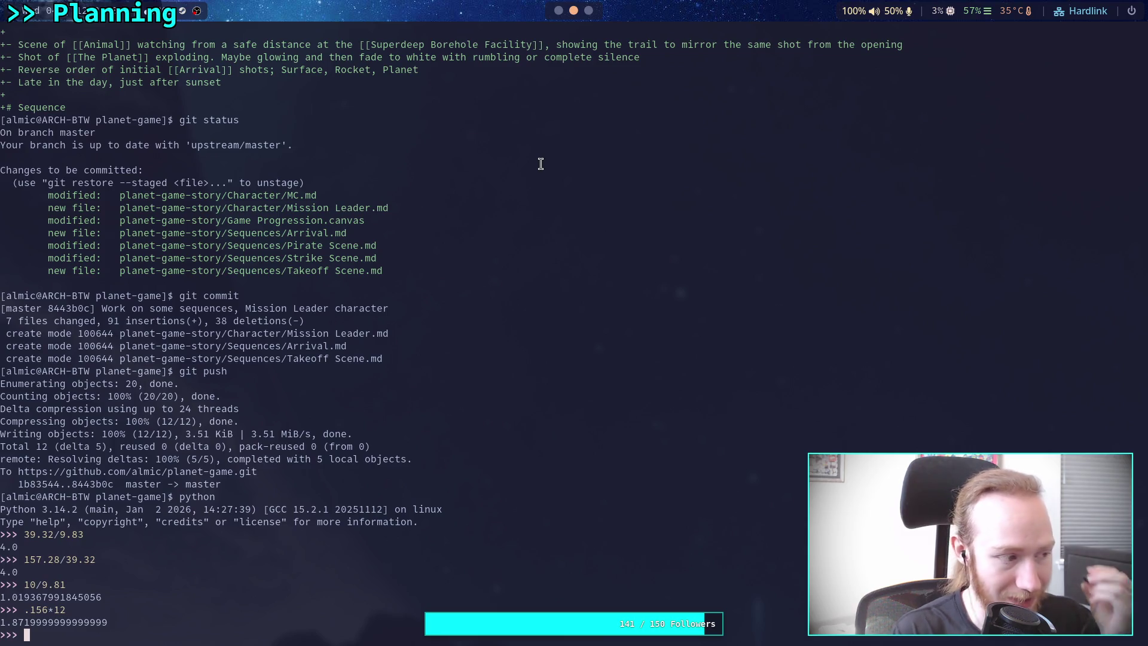
left_click(558, 10)
key("BackSpace")
key("BackSpace")
key("BackSpace")
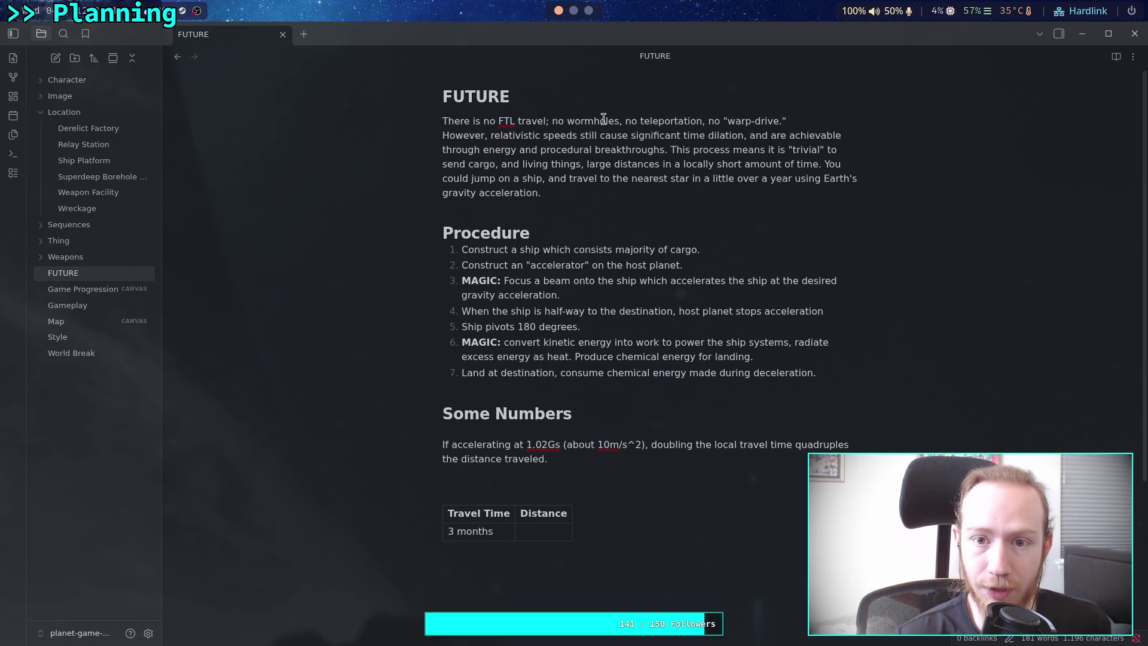
left_click(590, 15)
left_click(573, 10)
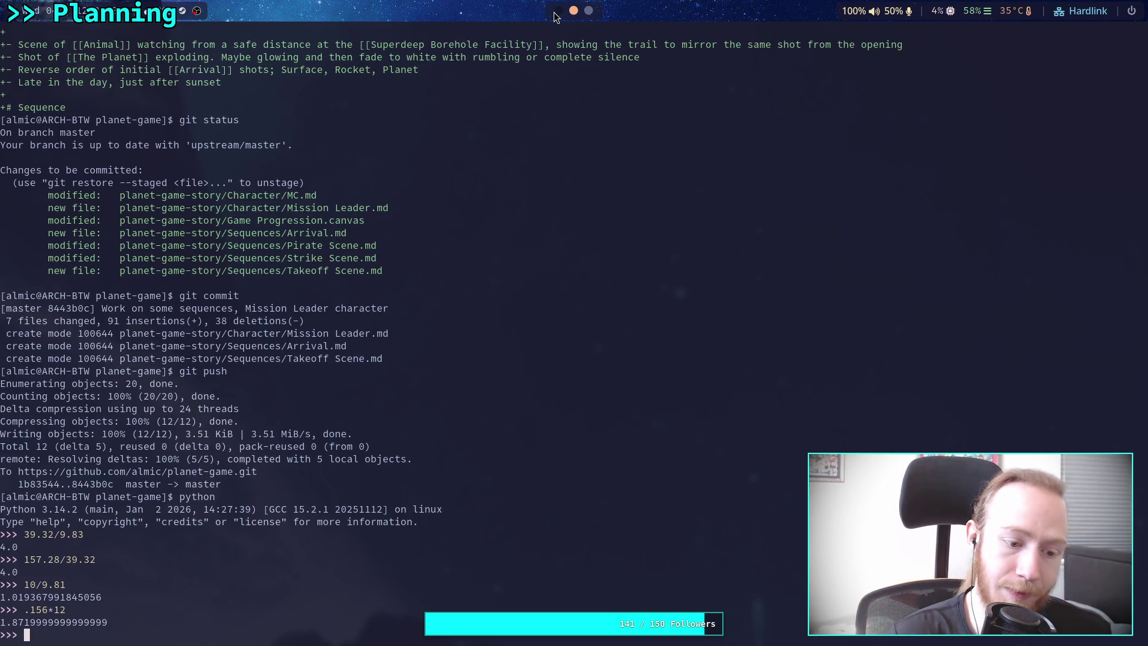
Enter '1.87 light-month' as the 3 months distance.
left_click(555, 12)
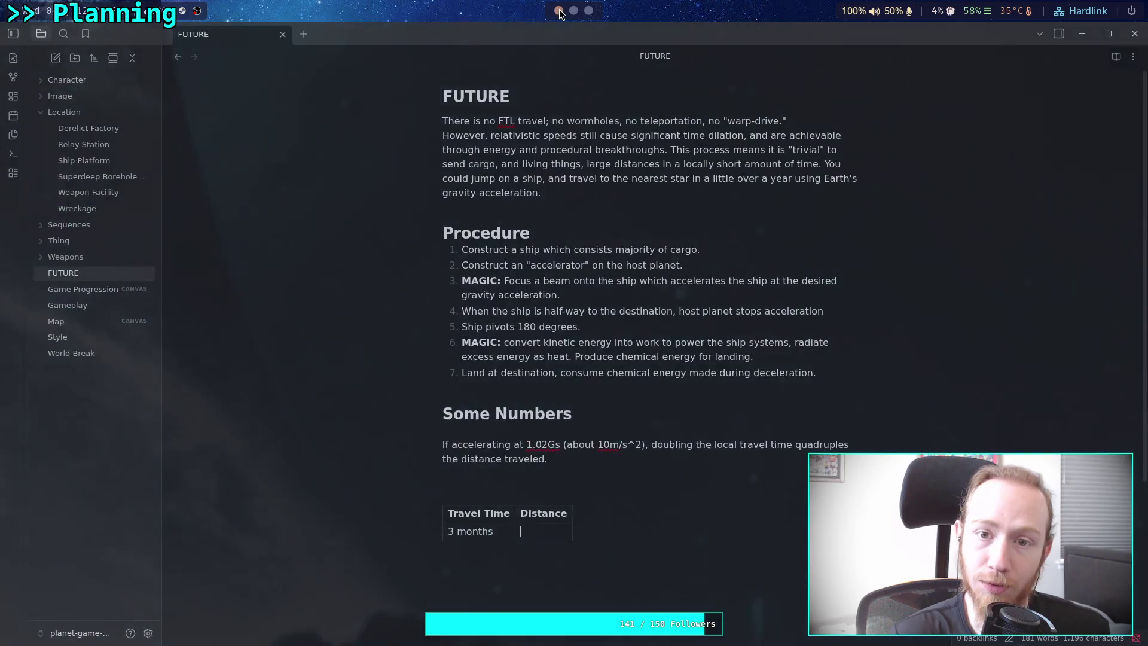
type("1.87")
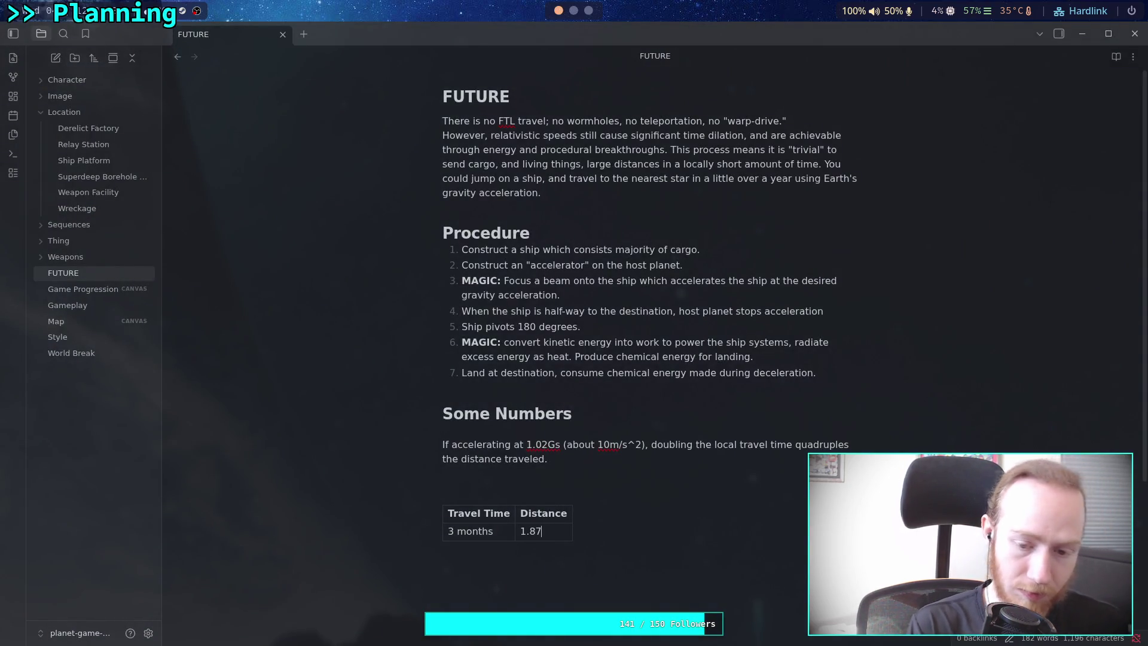
type(" ligth")
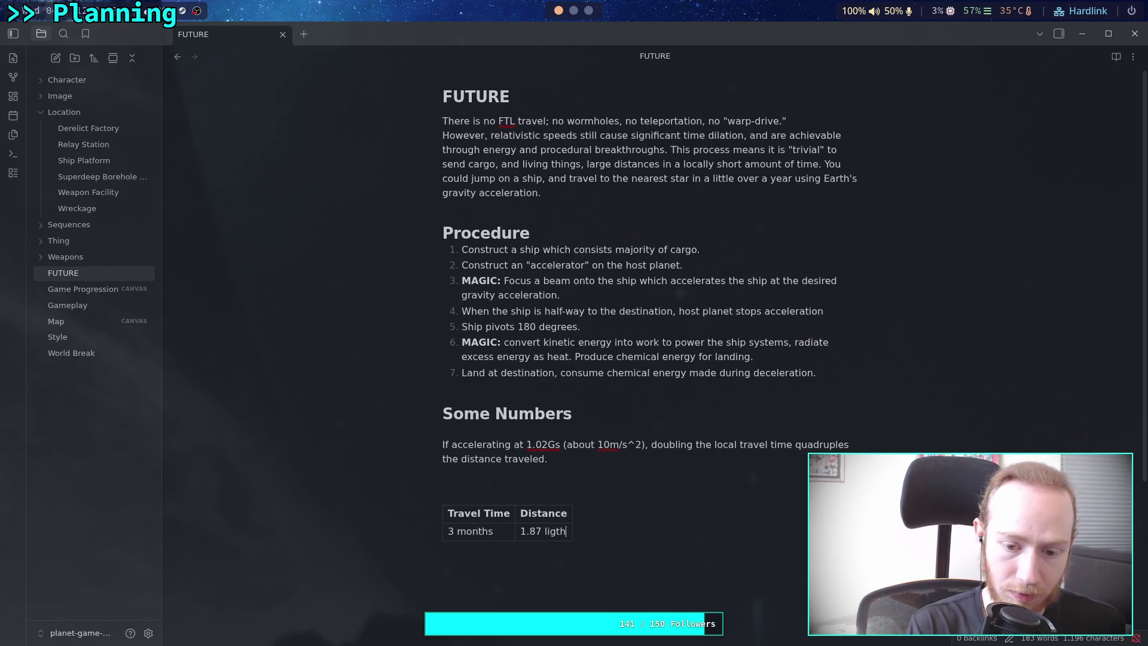
key("BackSpace")
key("BackSpace")
key("BackSpace")
type("igg")
key("BackSpace")
key("BackSpace")
key("BackSpace")
type("igg")
key("BackSpace")
type("ht-months")
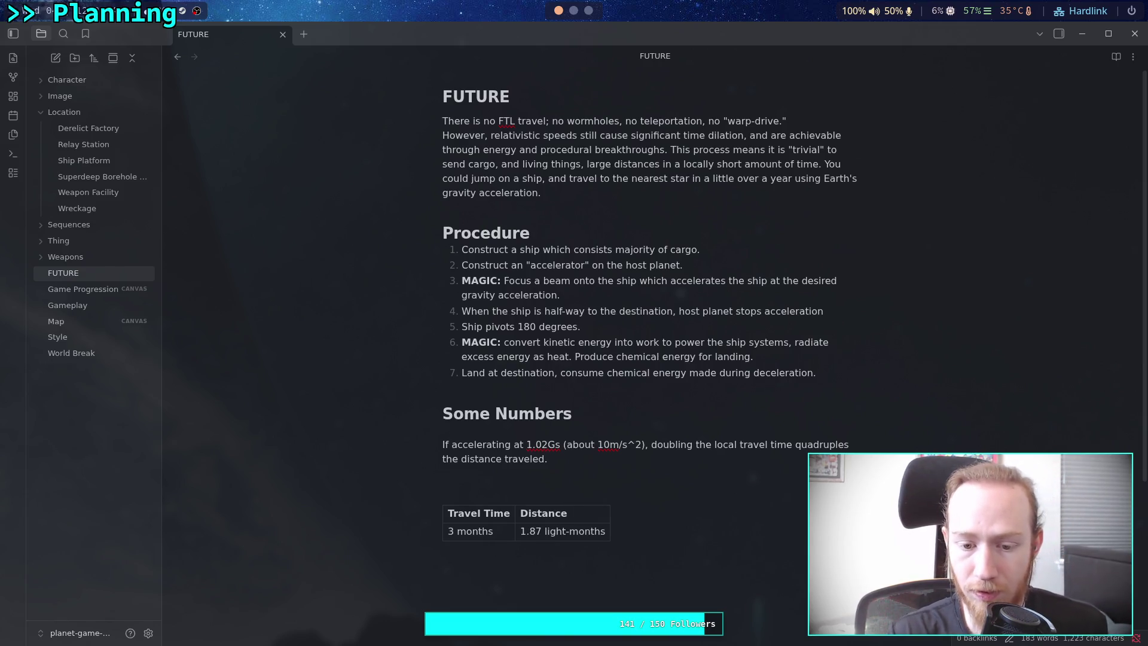
Add a new table row for 6 months.
key("Return")
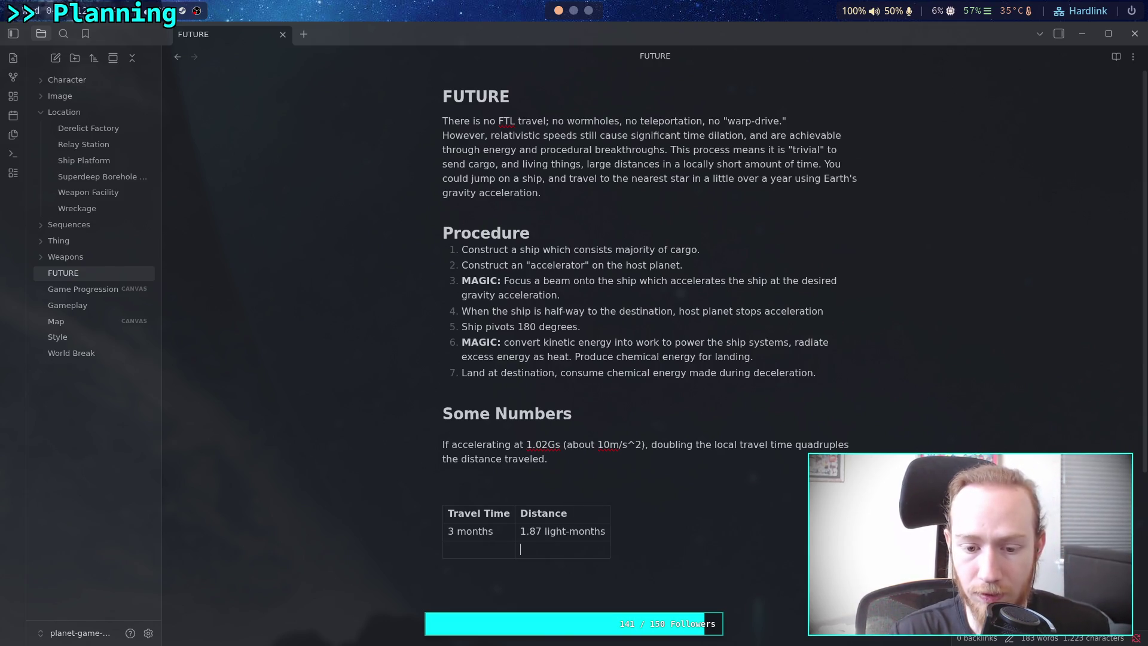
type("7")
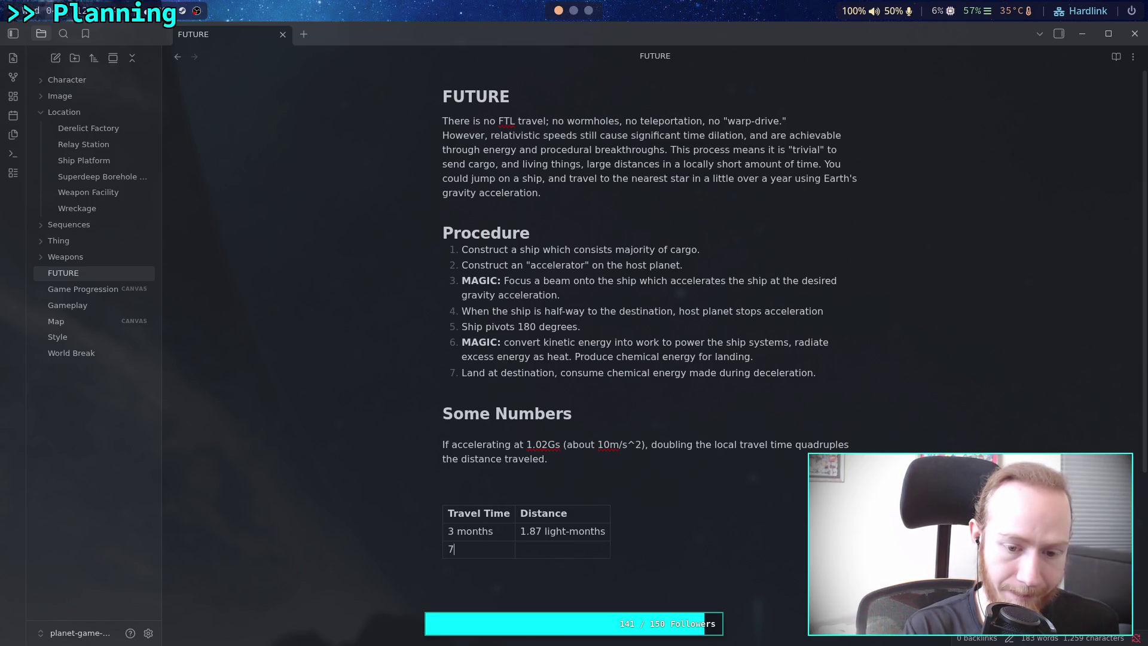
type("onthes")
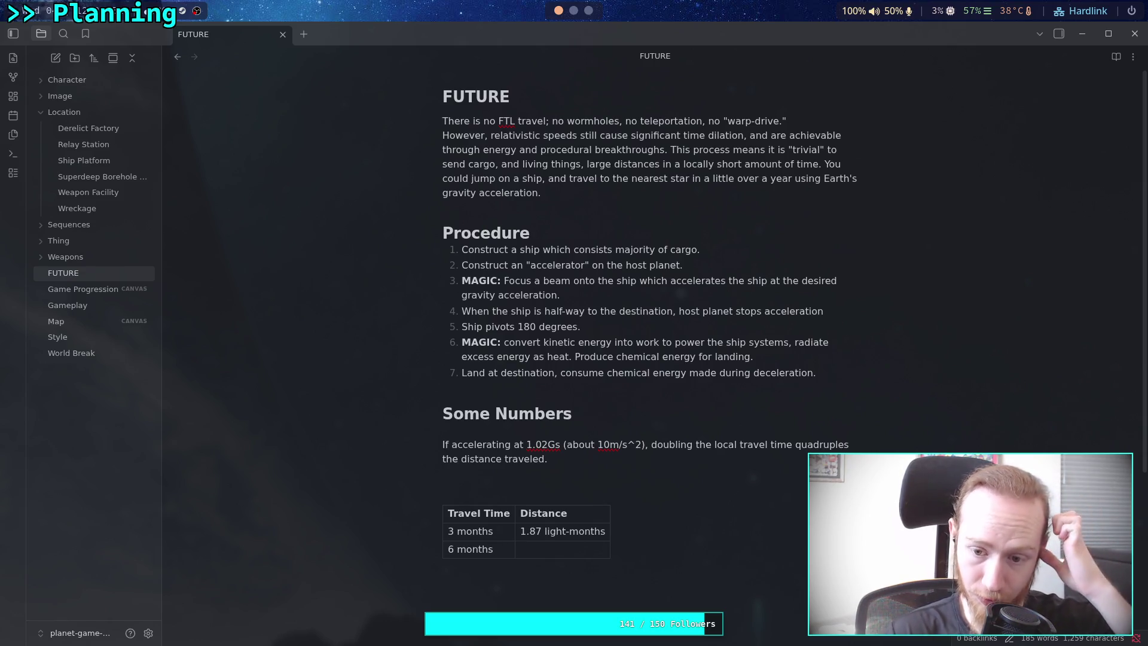
left_click(574, 12)
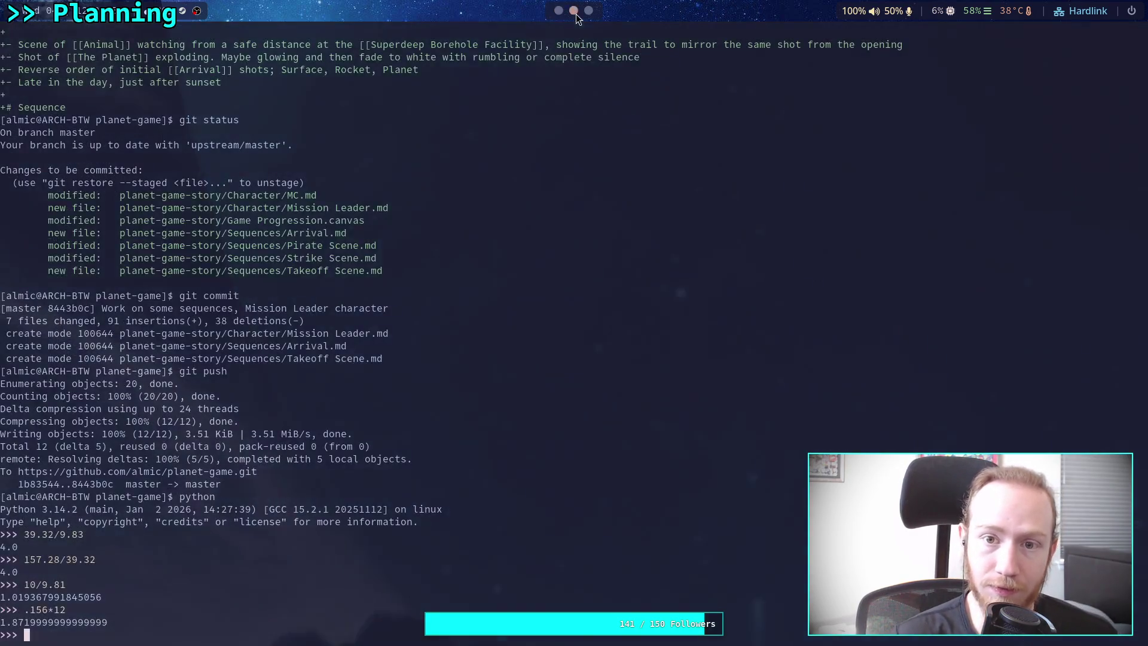
Check the 0.5-year distance in B7 and compute .625/.156, about 4.006.
left_click(590, 10)
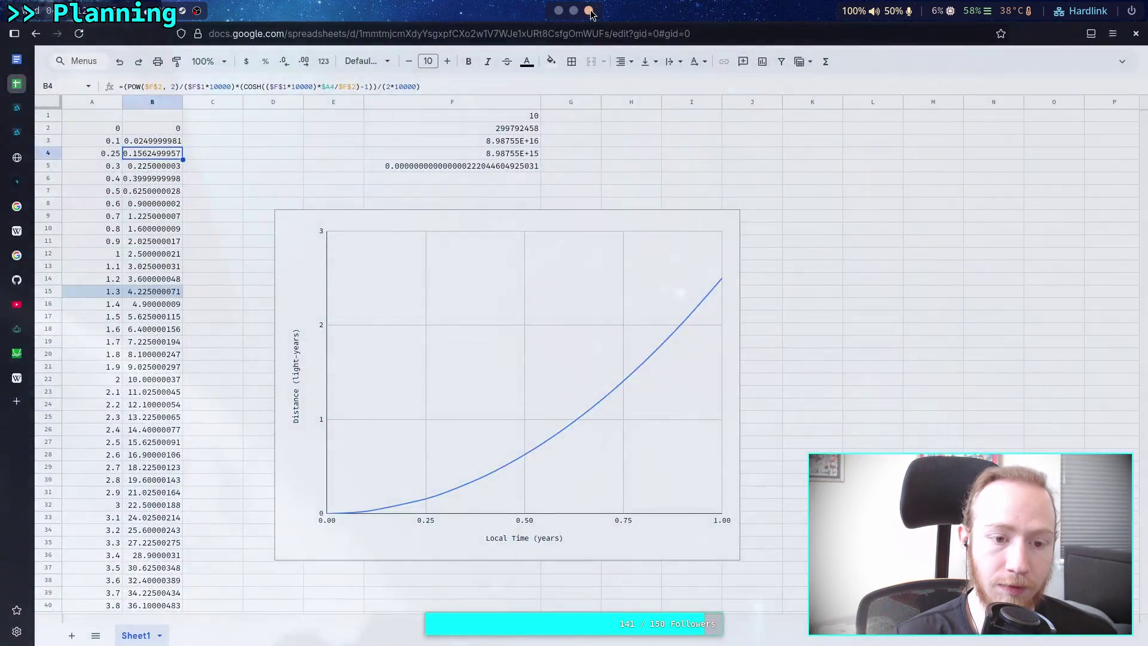
left_click(145, 192)
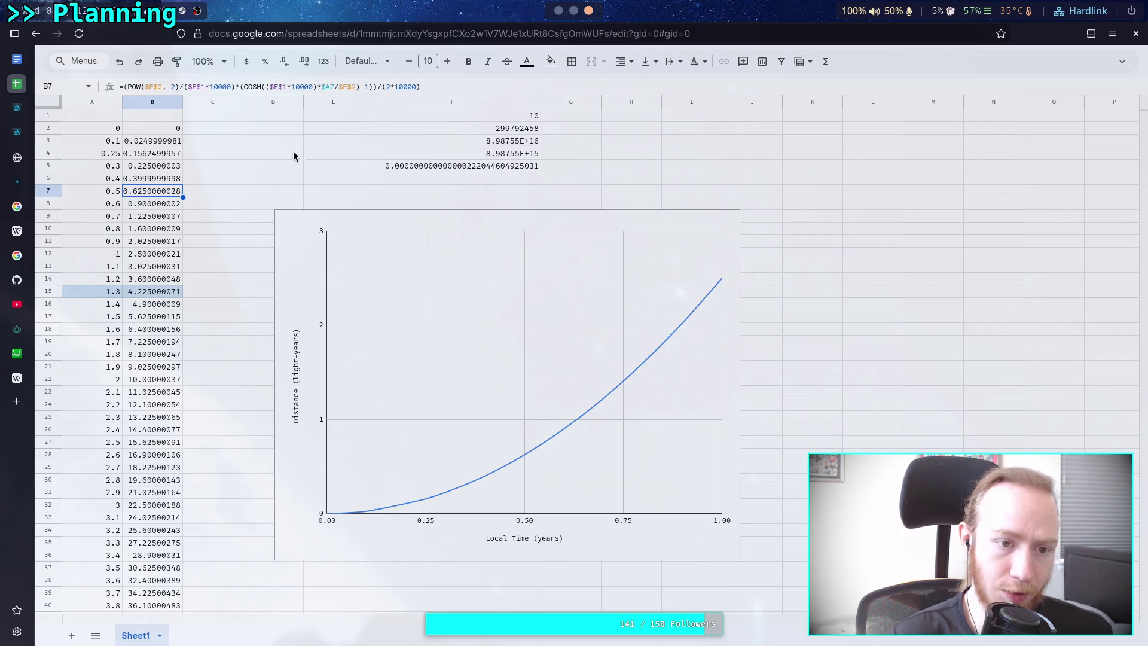
left_click(573, 10)
type(".625")
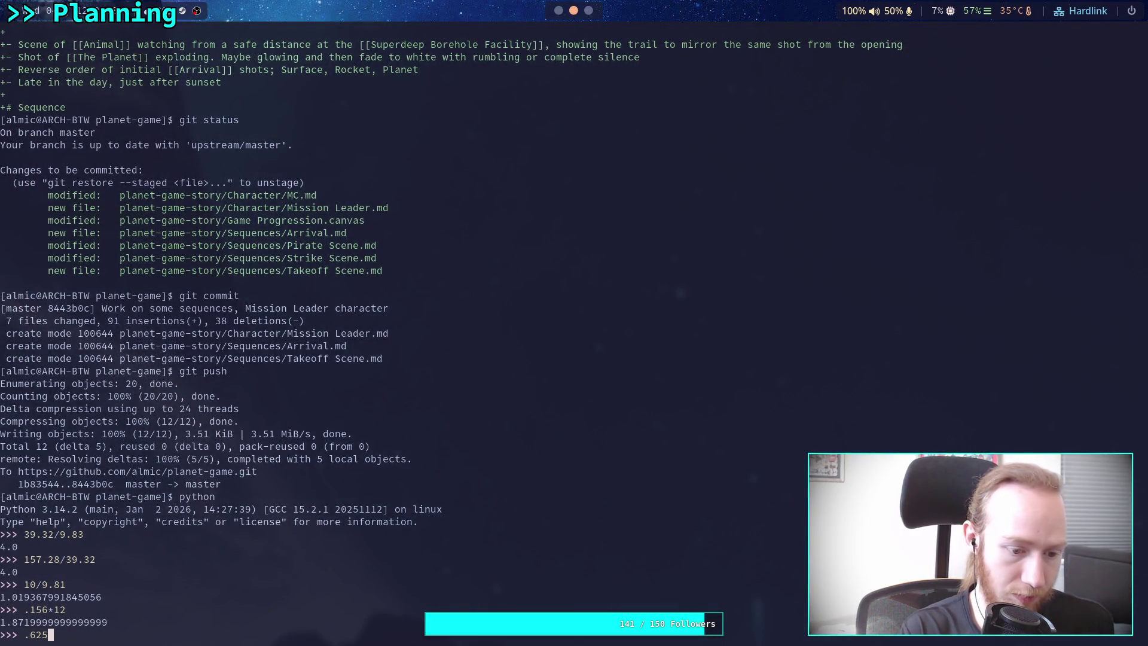
type("/.12")
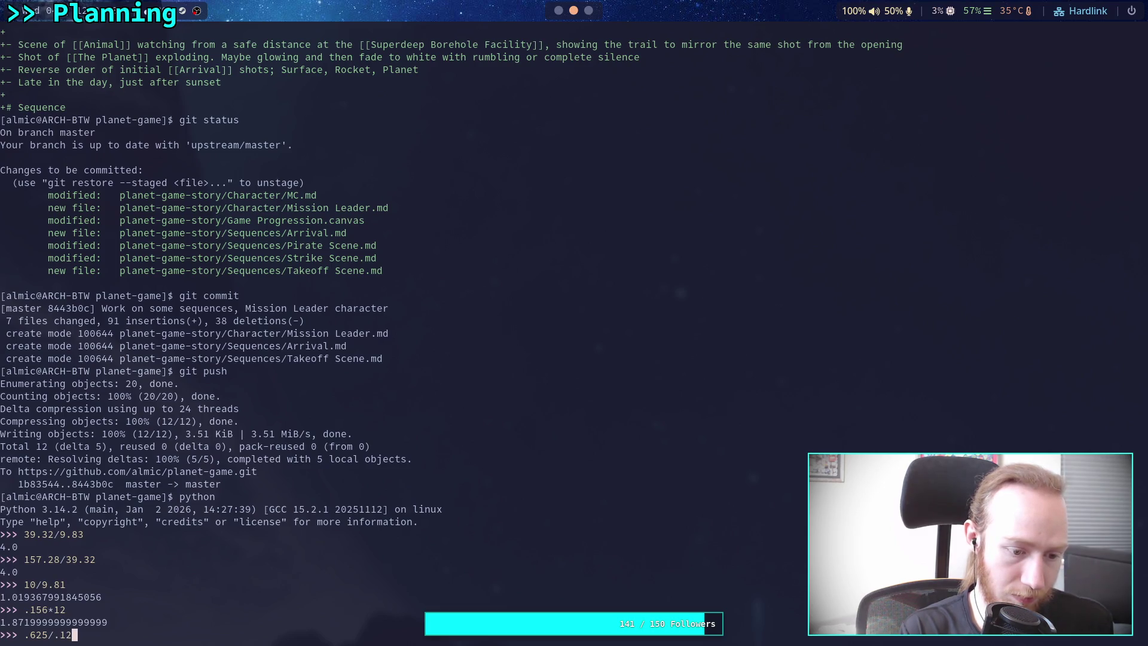
key("BackSpace")
type("56")
key("Return")
Evaluate .625*12 in Python to get 7.5 light-months.
key("Up")
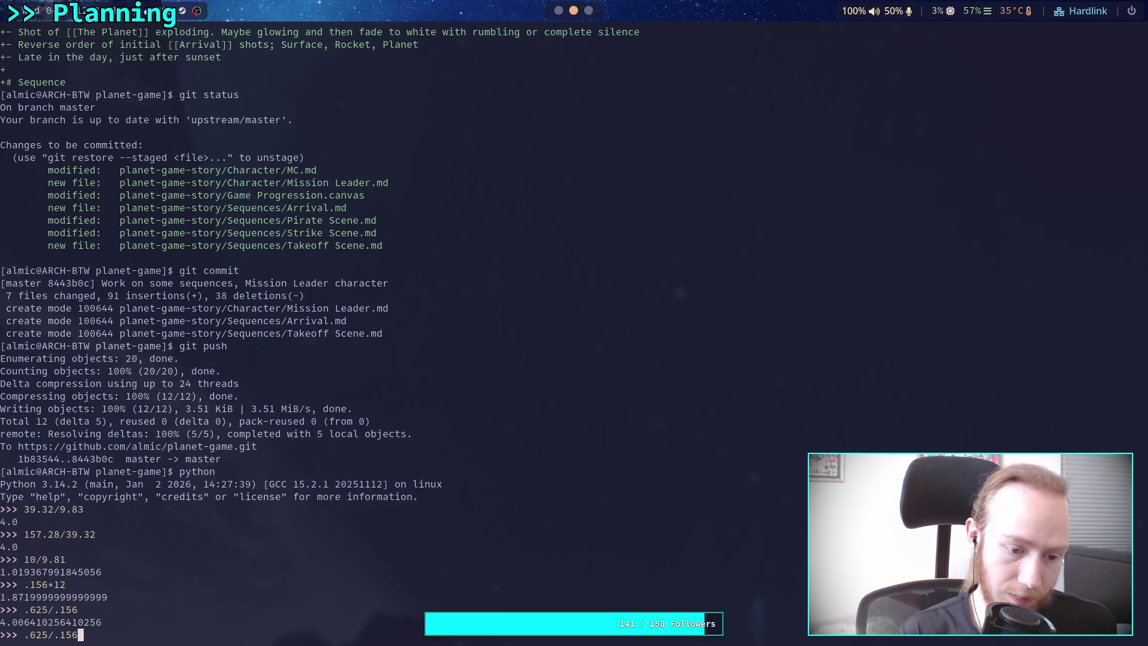
key("BackSpace")
key("BackSpace")
key("BackSpace")
type("&1")
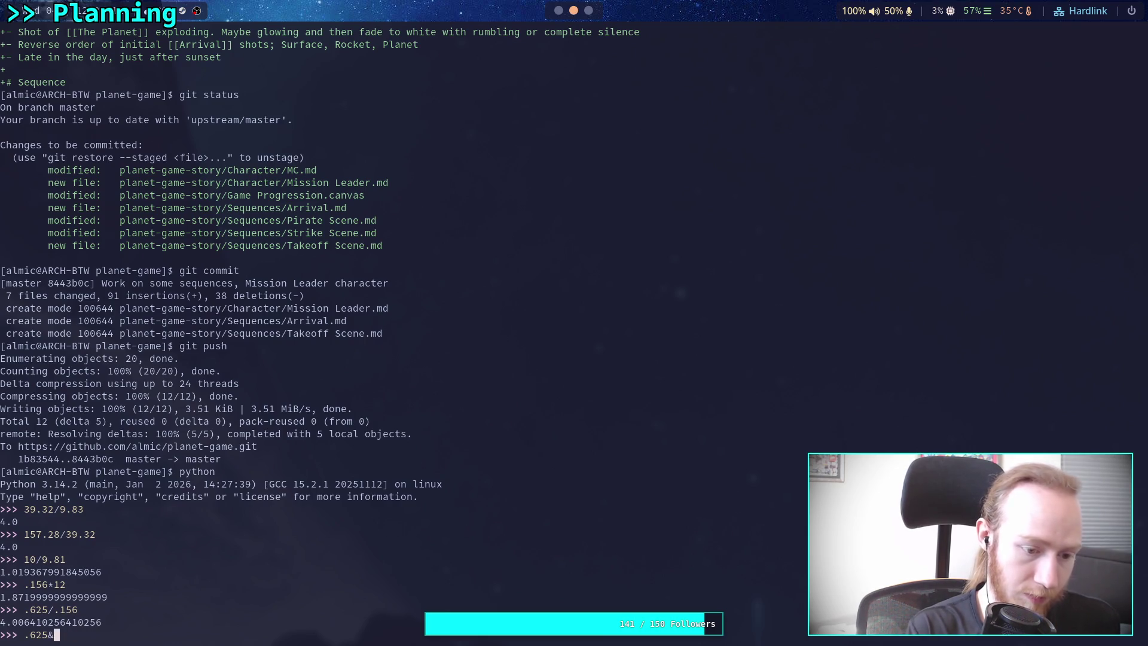
key("BackSpace")
key("BackSpace")
type("*12")
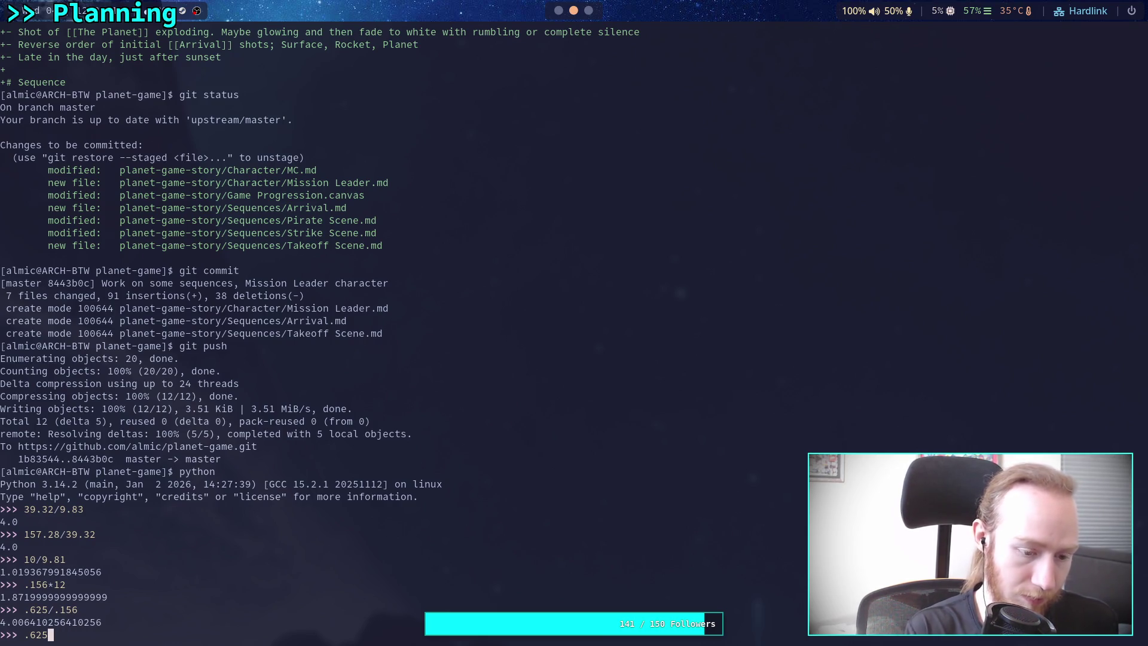
key("Return")
left_click(586, 8)
Enter 7.5 light-months for 6 months and add a 1 year row at 2.5 light-years.
key("super+1")
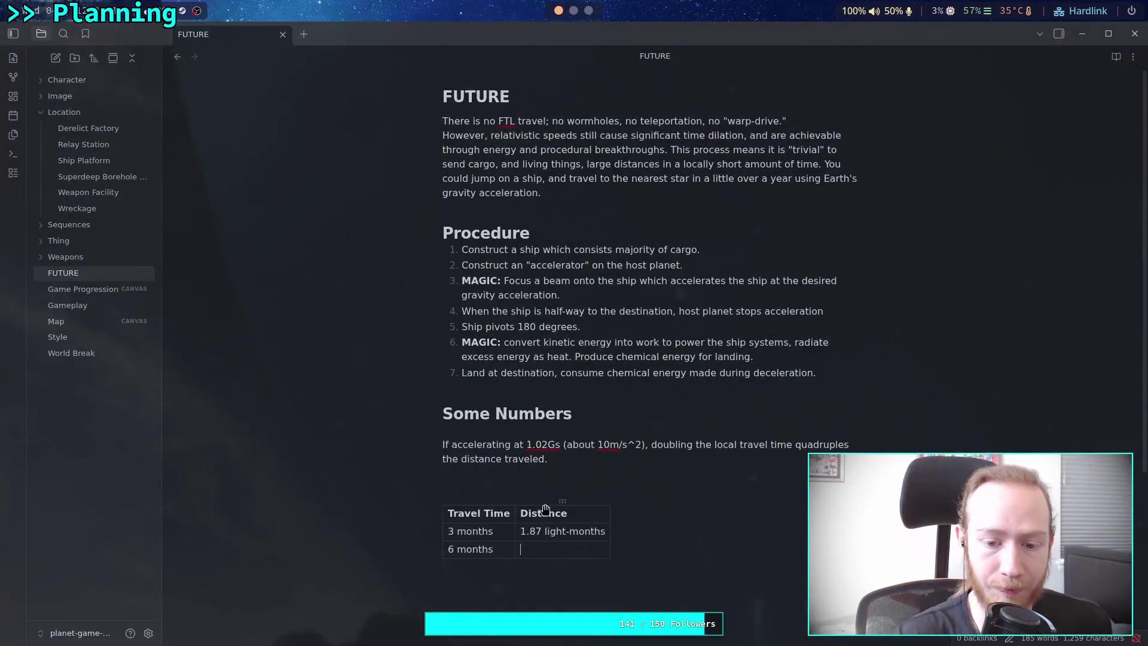
type("7.5 lig")
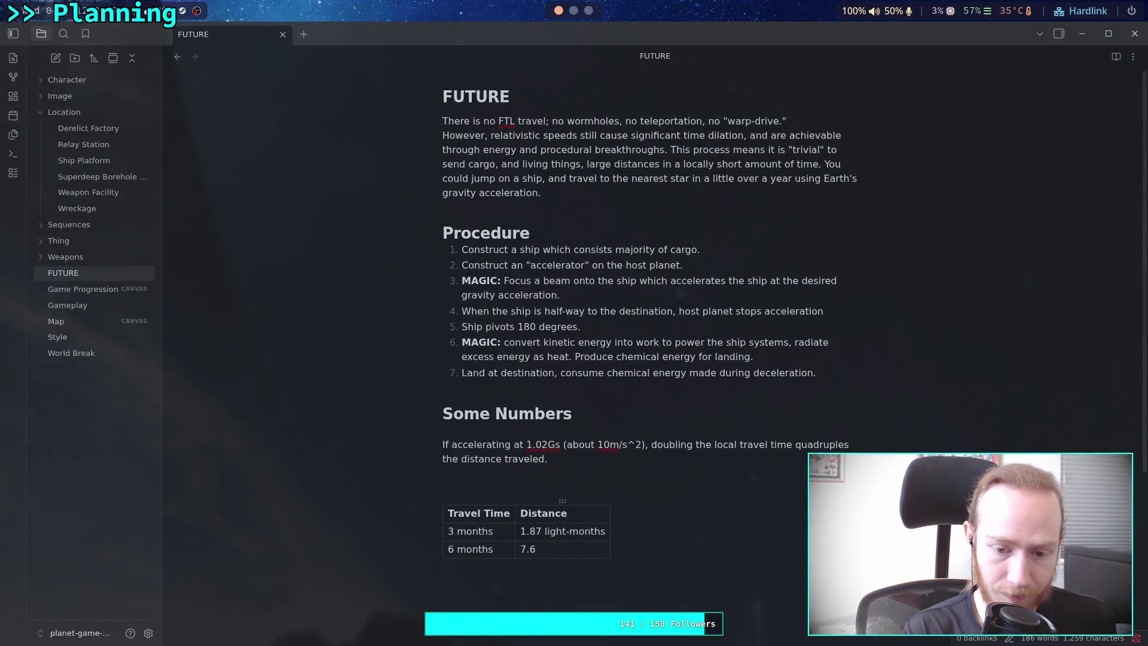
type("ht-months")
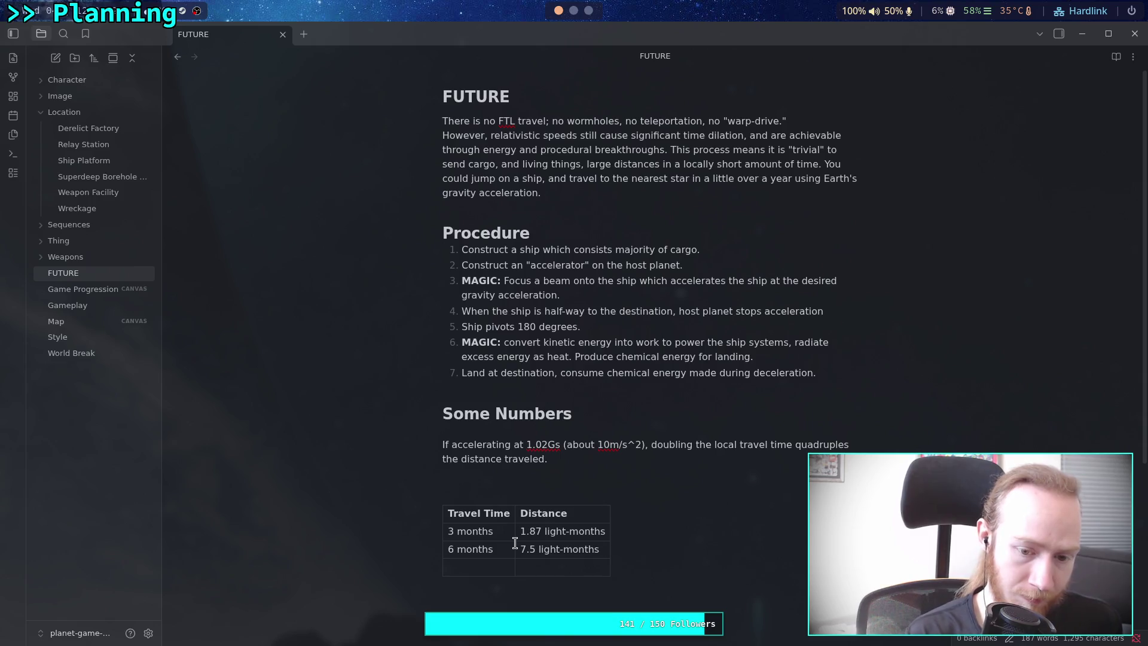
type("1 year")
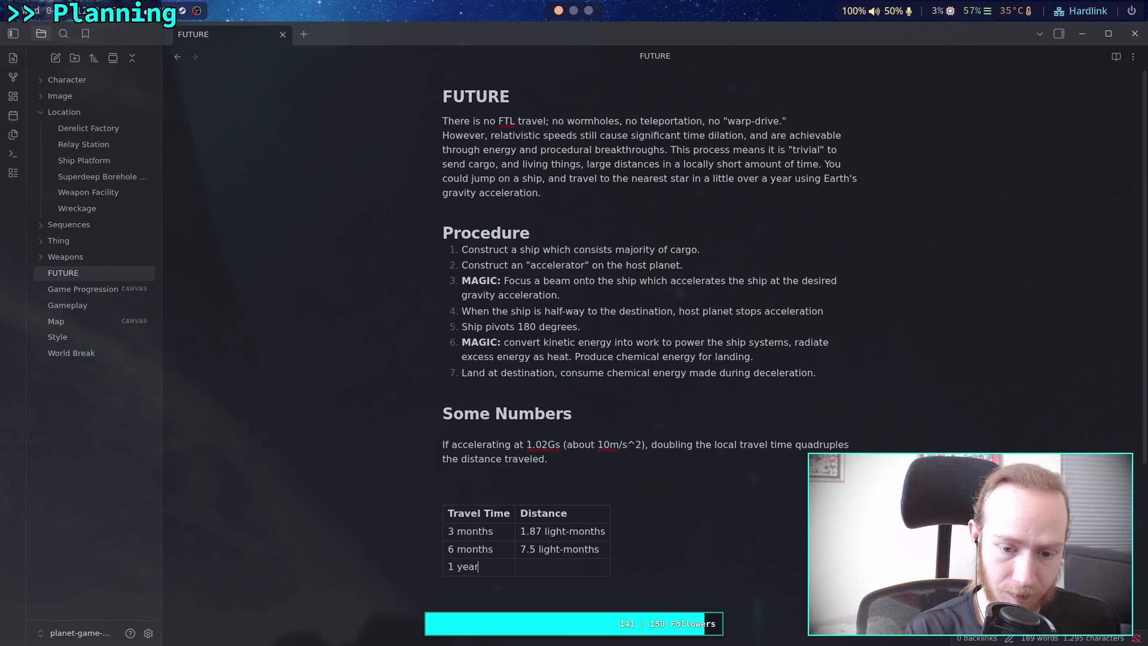
left_click(592, 10)
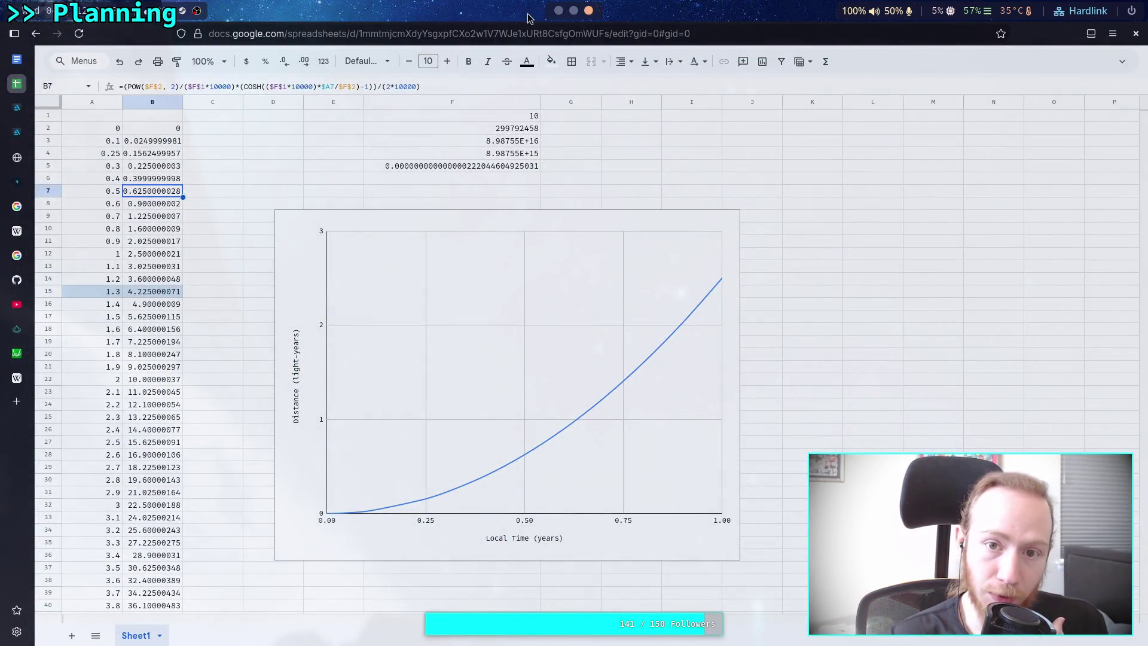
left_click(559, 11)
left_click(557, 565)
type("2.5 light-")
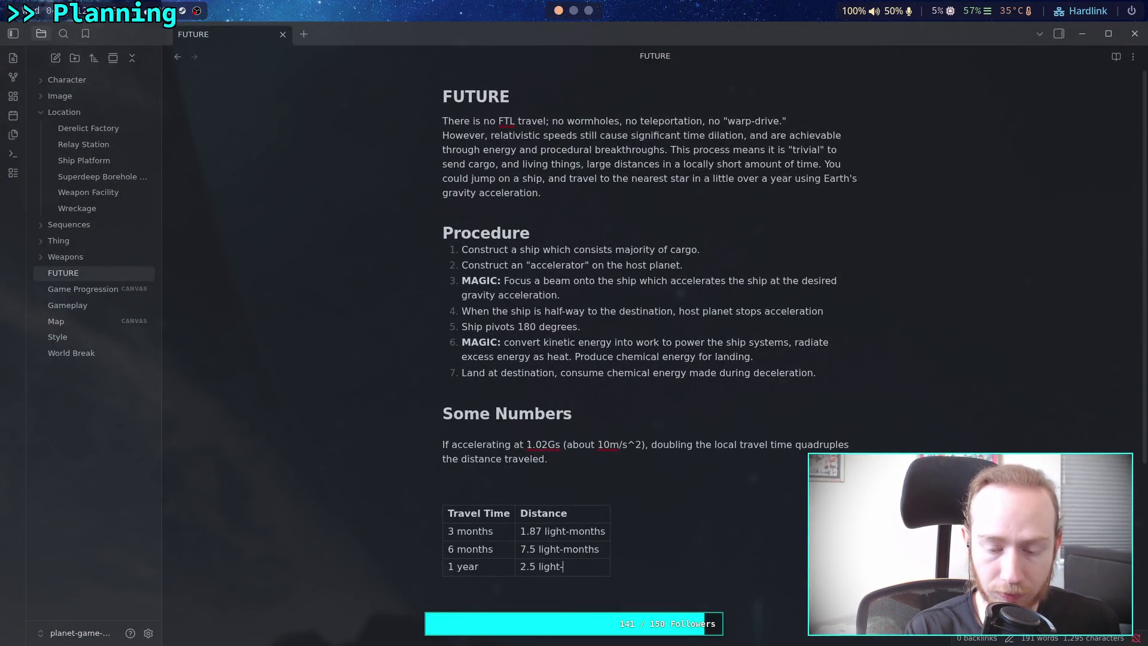
type("years")
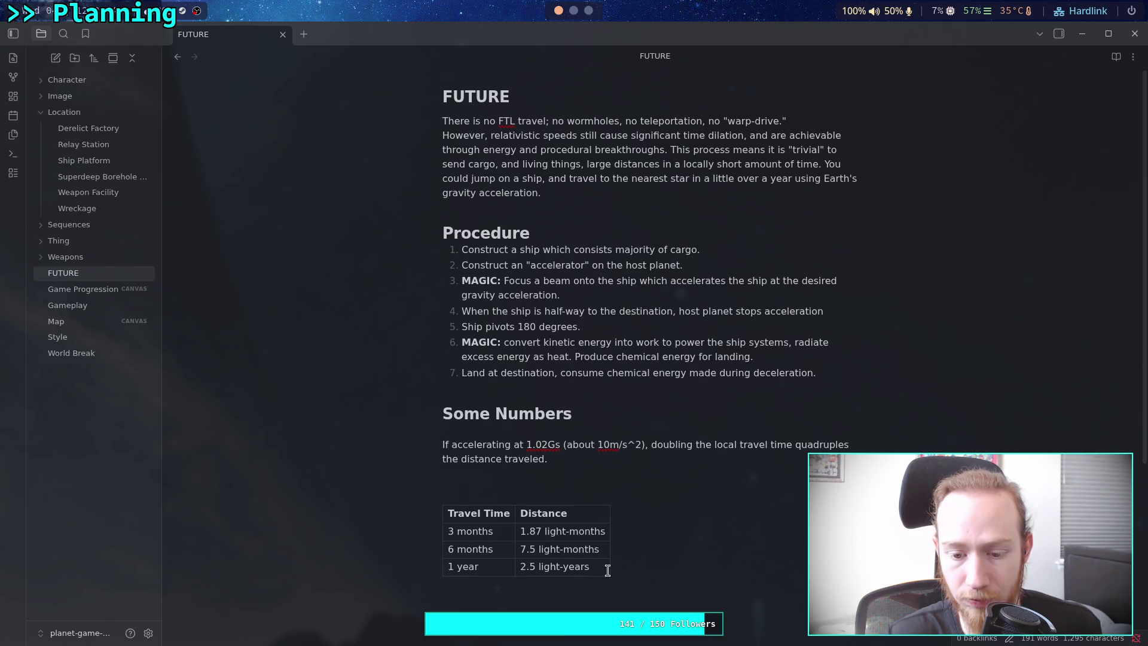
Shorten 'light' to 'L' in the 2.5 light-years, 7.5 light-months and 3-months distance cells.
double_click(556, 568)
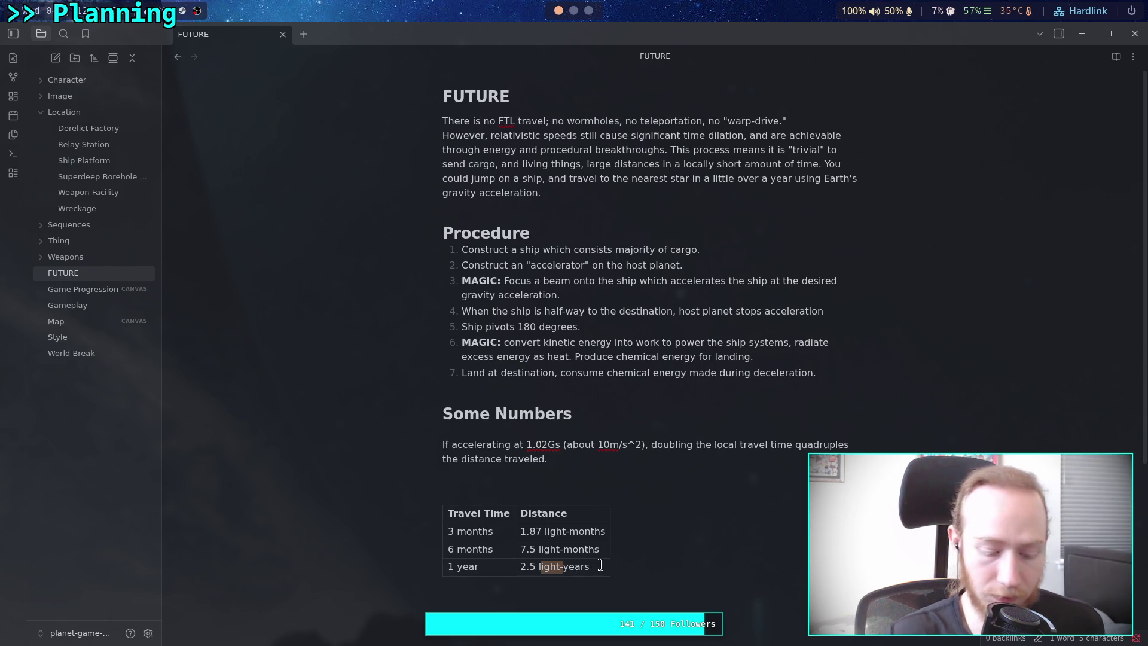
type("L")
left_click(520, 549)
key("Delete")
key("Delete")
key("Delete")
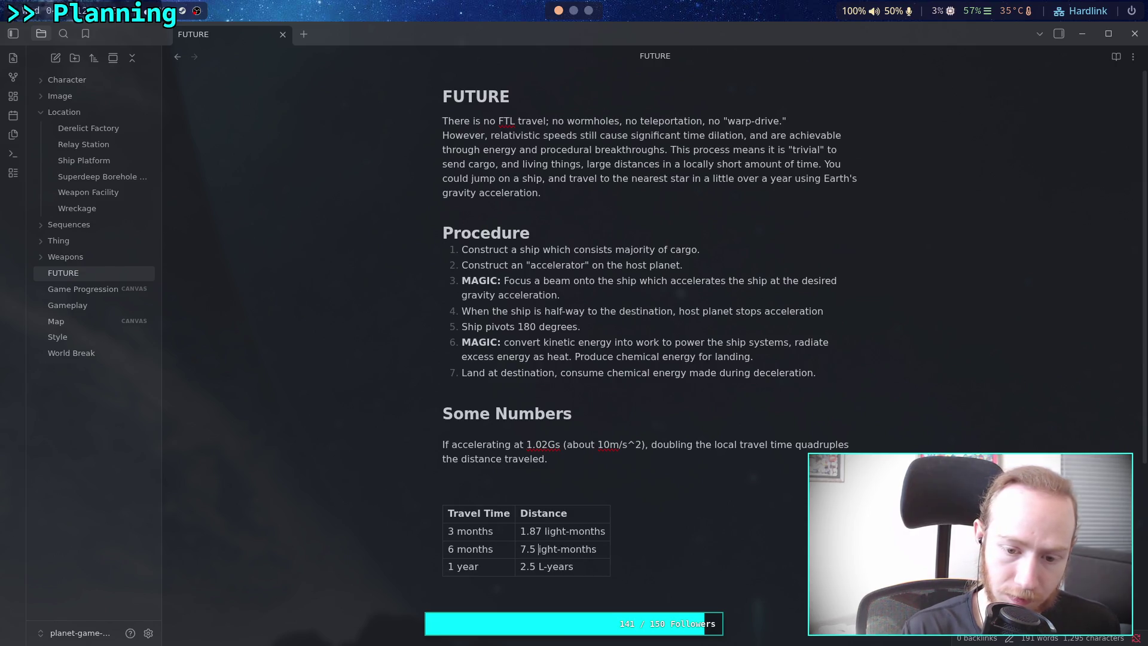
type("L")
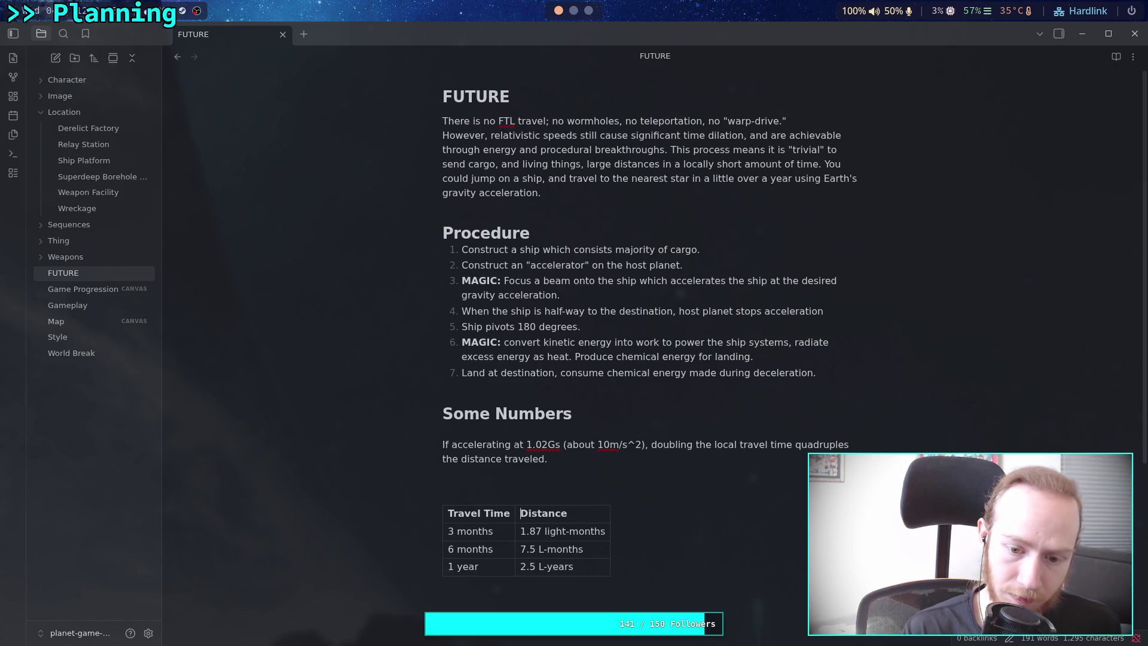
key("Delete")
key("Delete")
key("Delete")
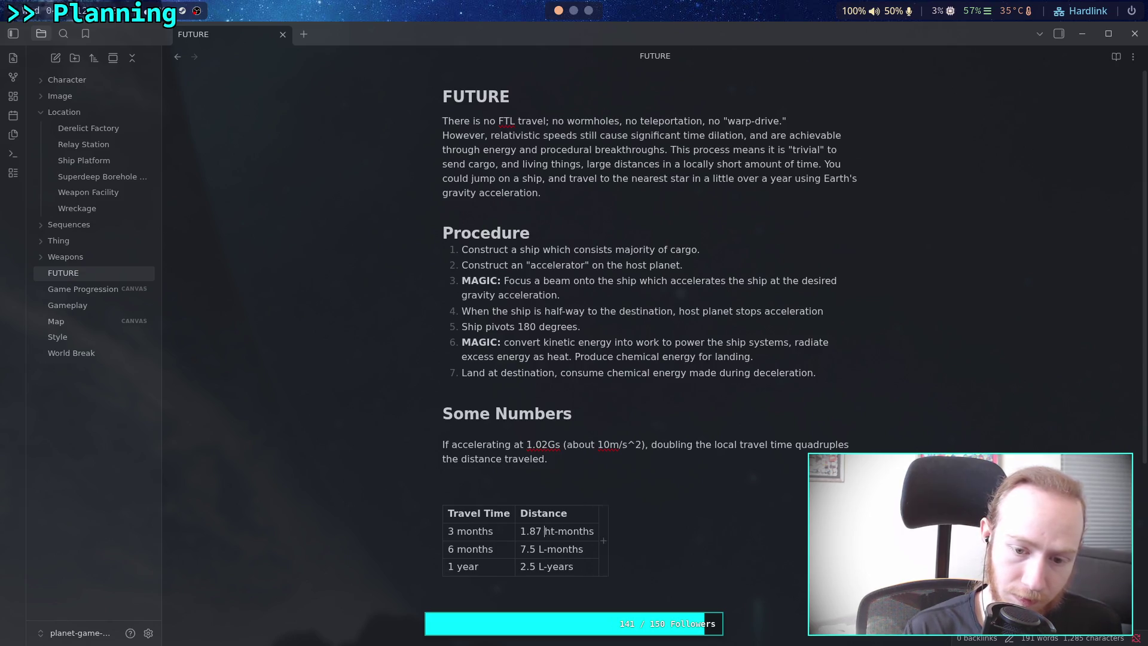
type("L")
Add table rows for 2 years at 10 L-years and 4 years at 40 L-years.
left_click(585, 571)
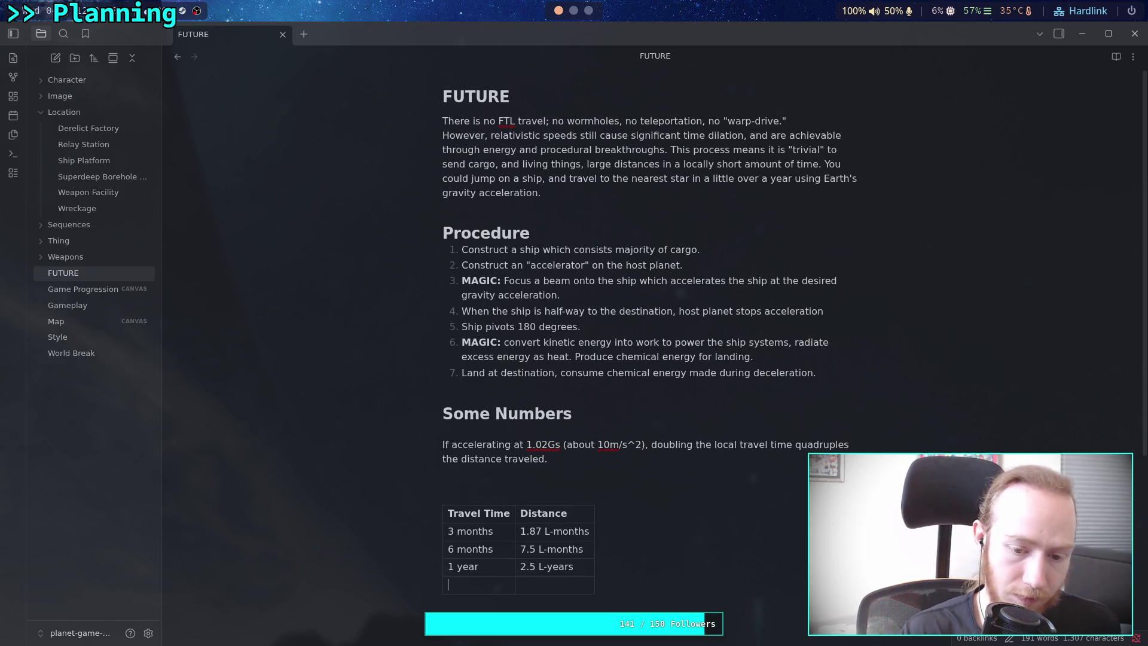
type("2 ")
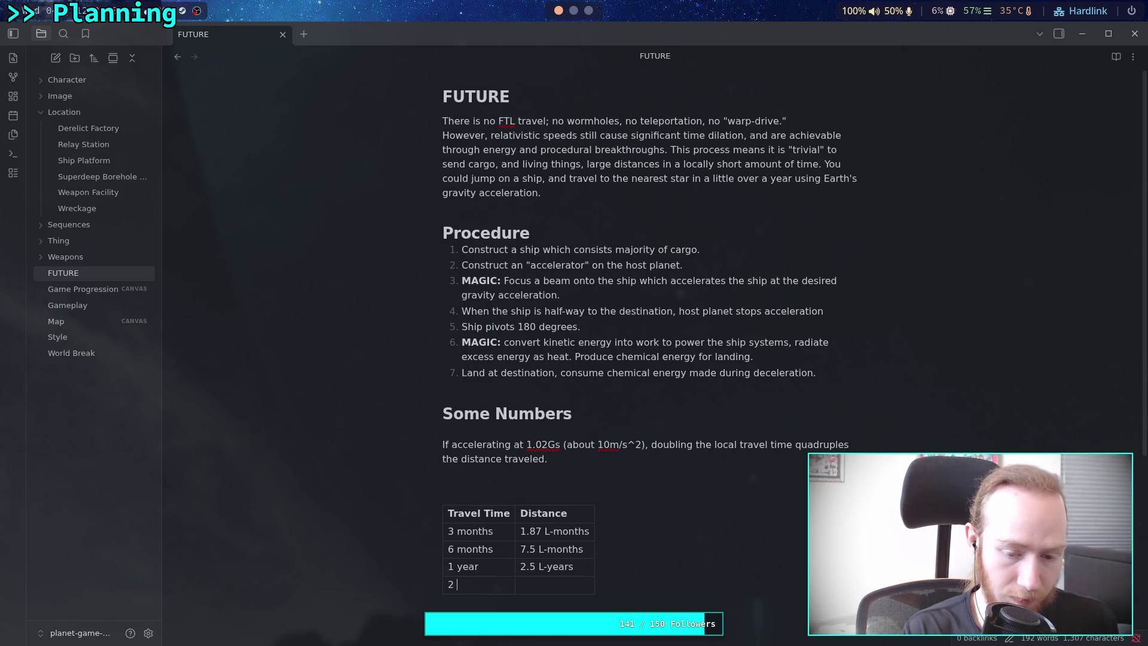
type("years")
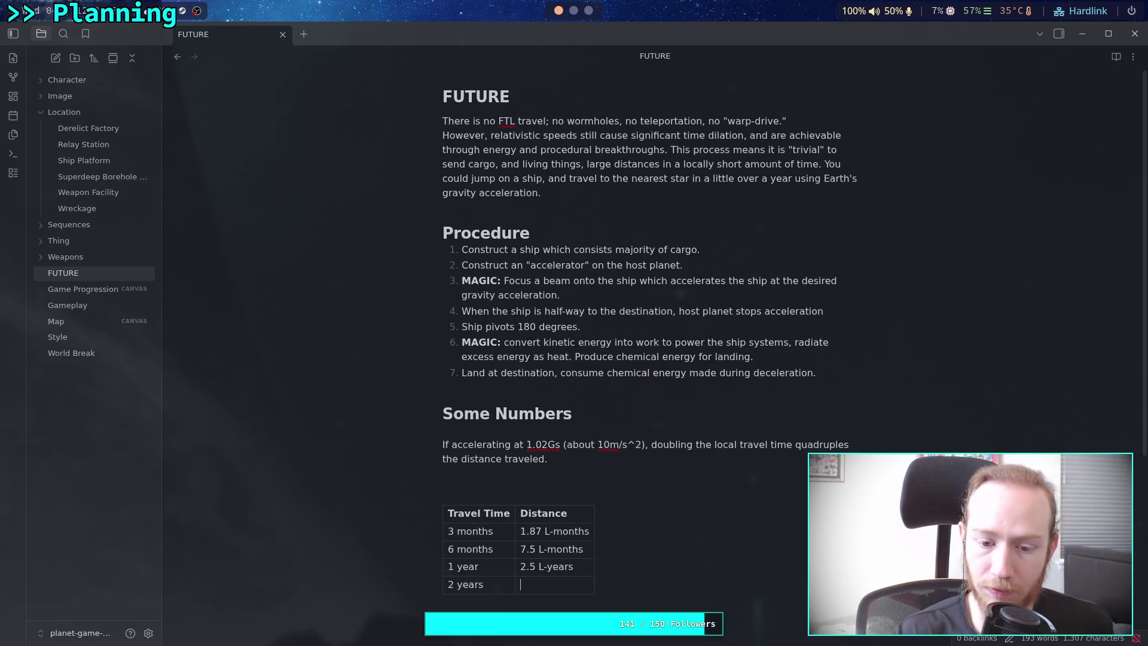
left_click(587, 11)
left_click(144, 383)
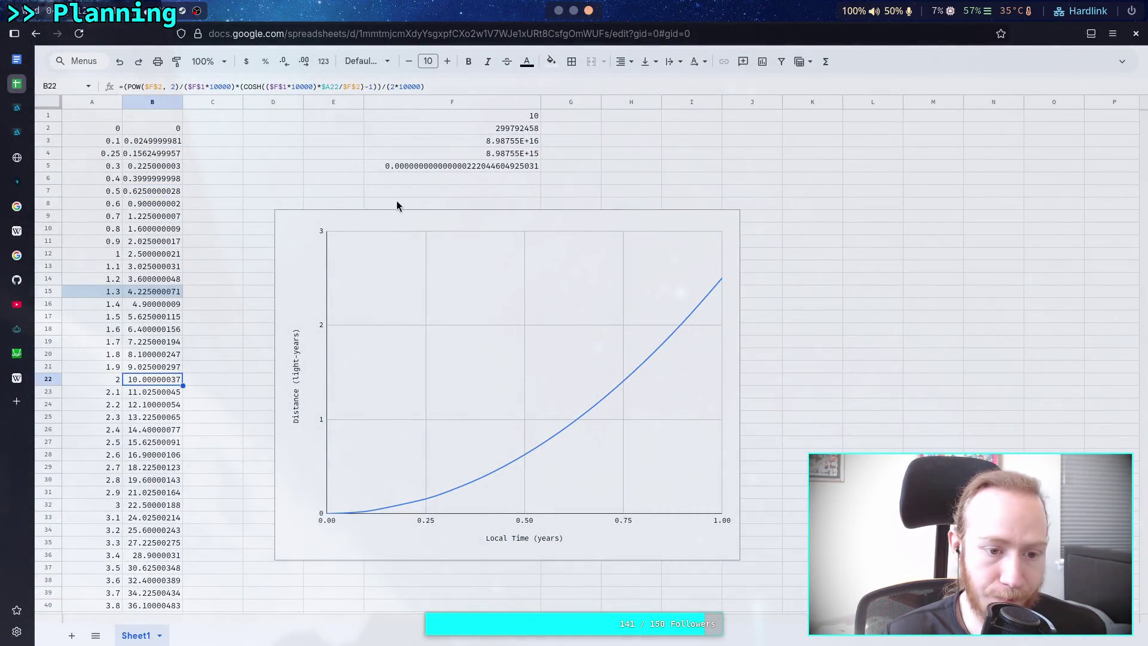
left_click(558, 11)
type("10 L-fea")
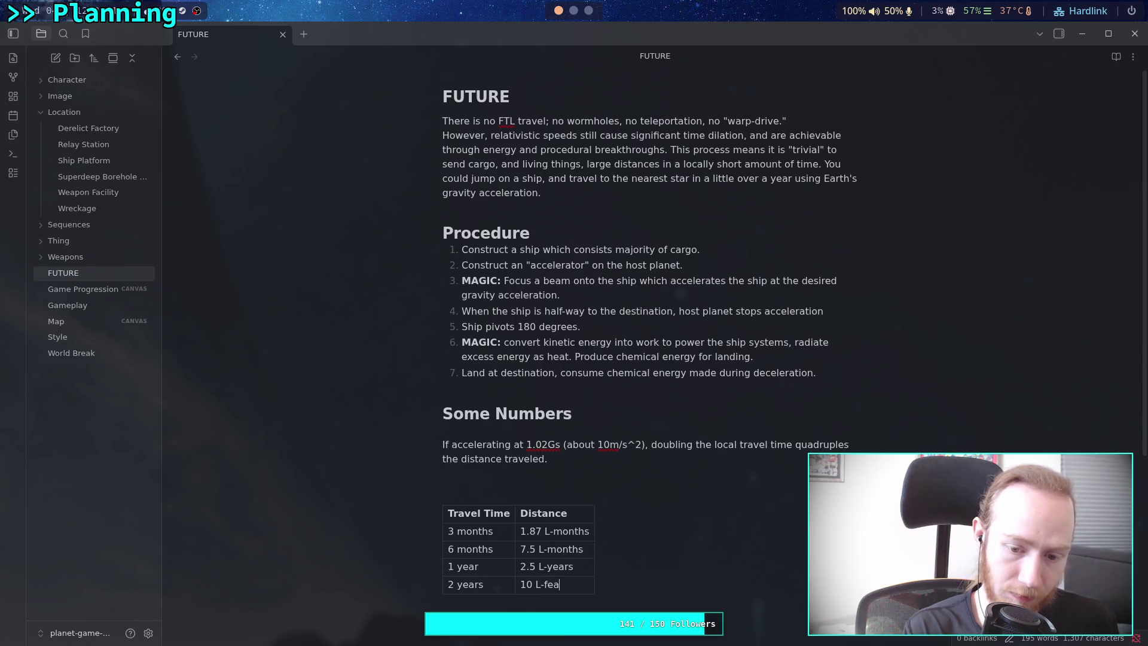
key("BackSpace")
type("years")
type("4")
type("years")
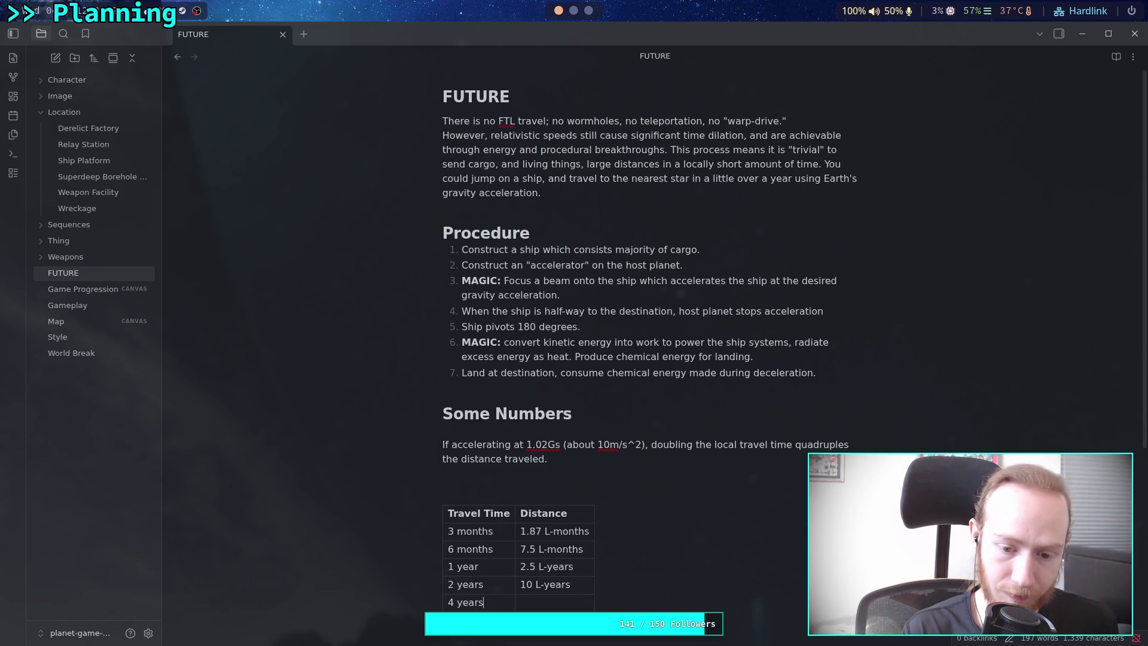
type("0 L")
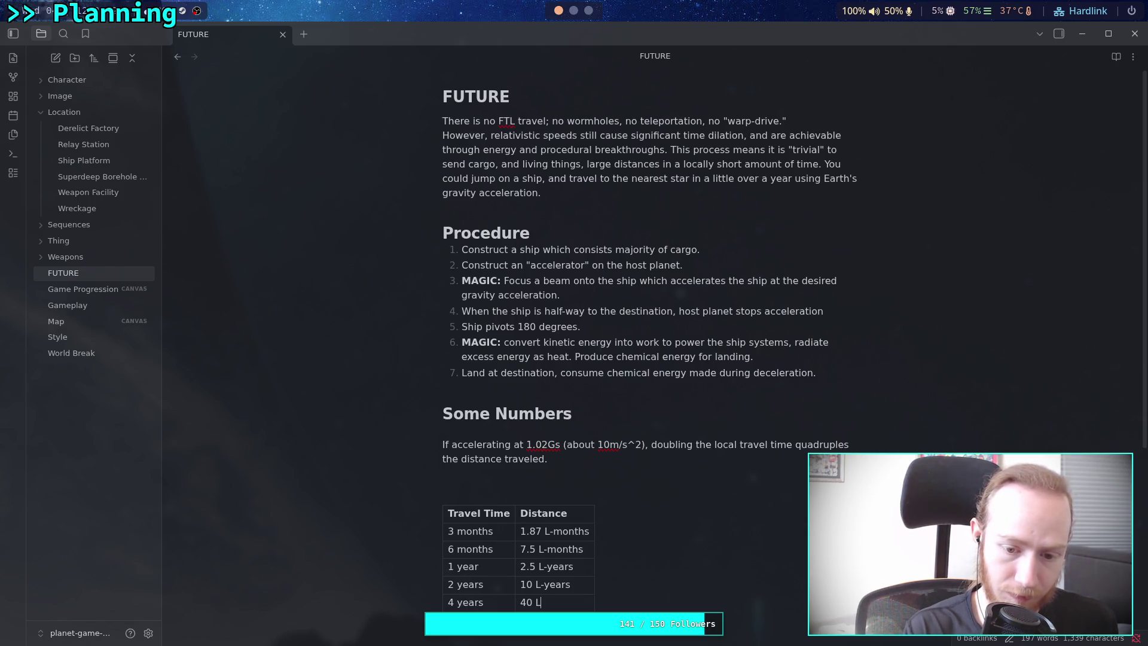
type("-years")
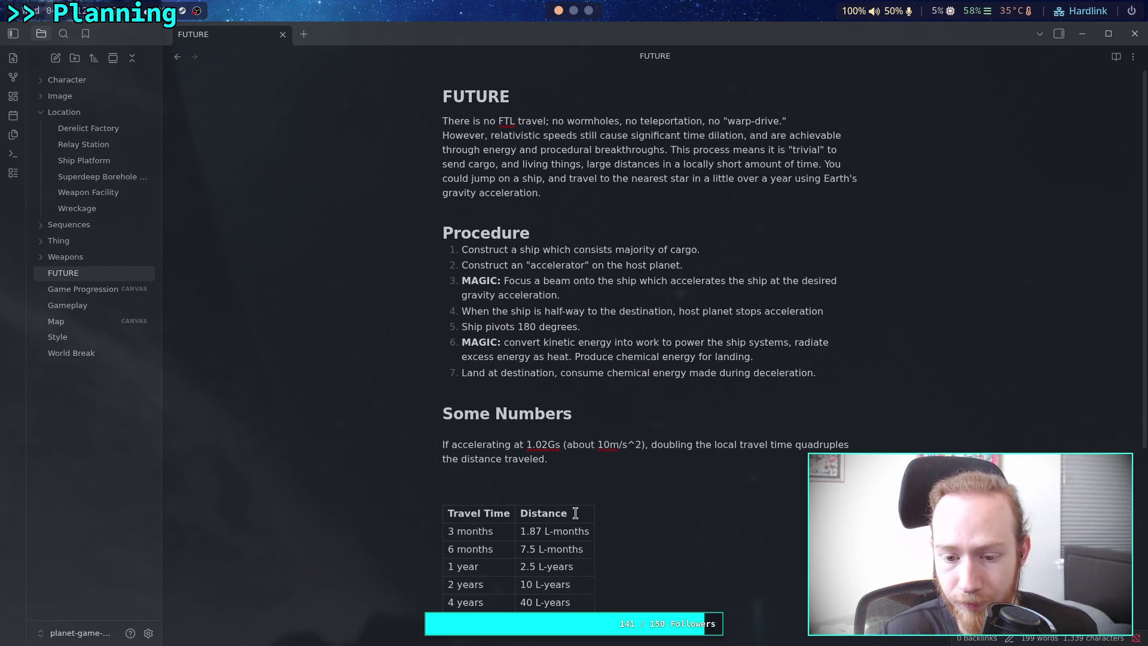
left_click(511, 514)
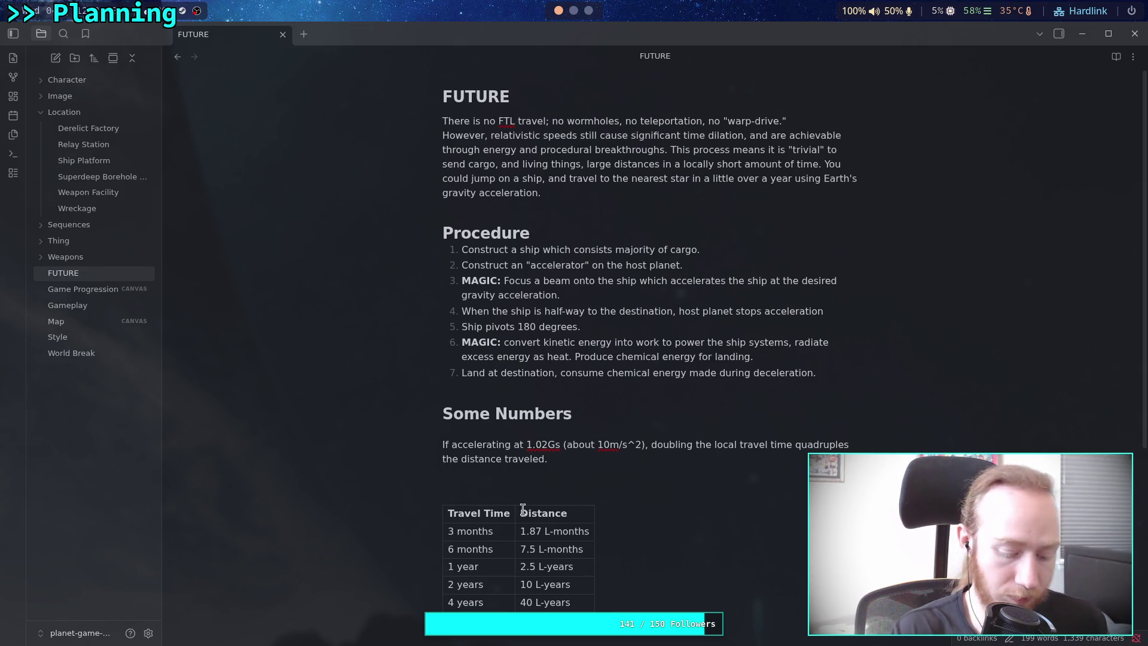
Rename the first header to 'Travel Time (Local)' and add an empty 'Earth Time' column after Distance.
type(" (Local")
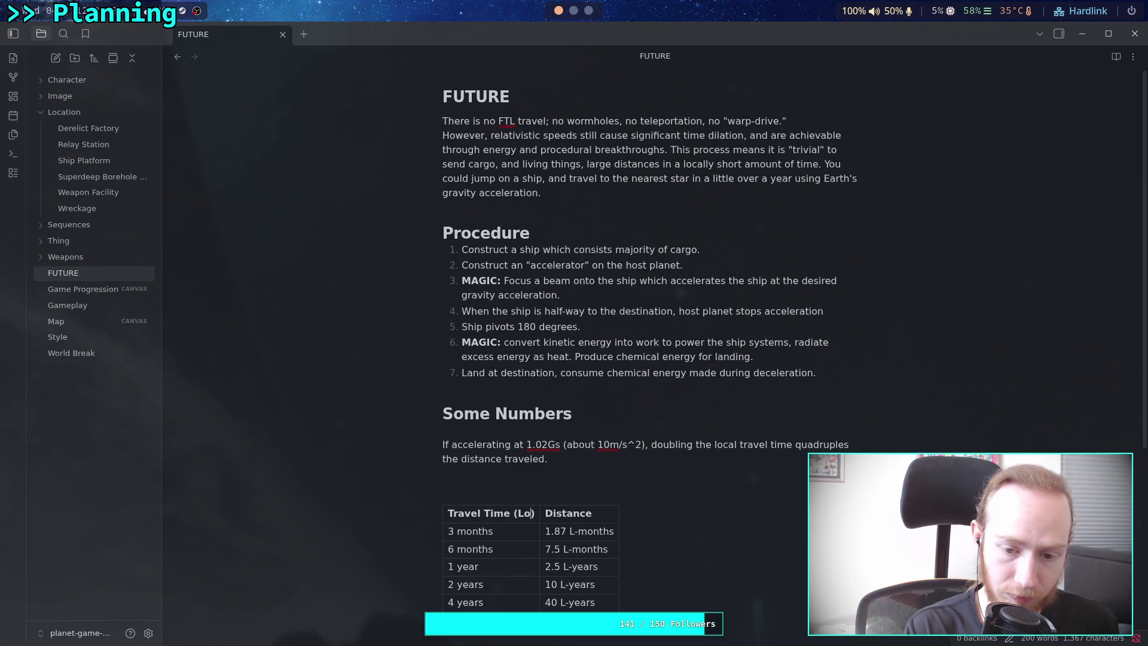
key("Tab")
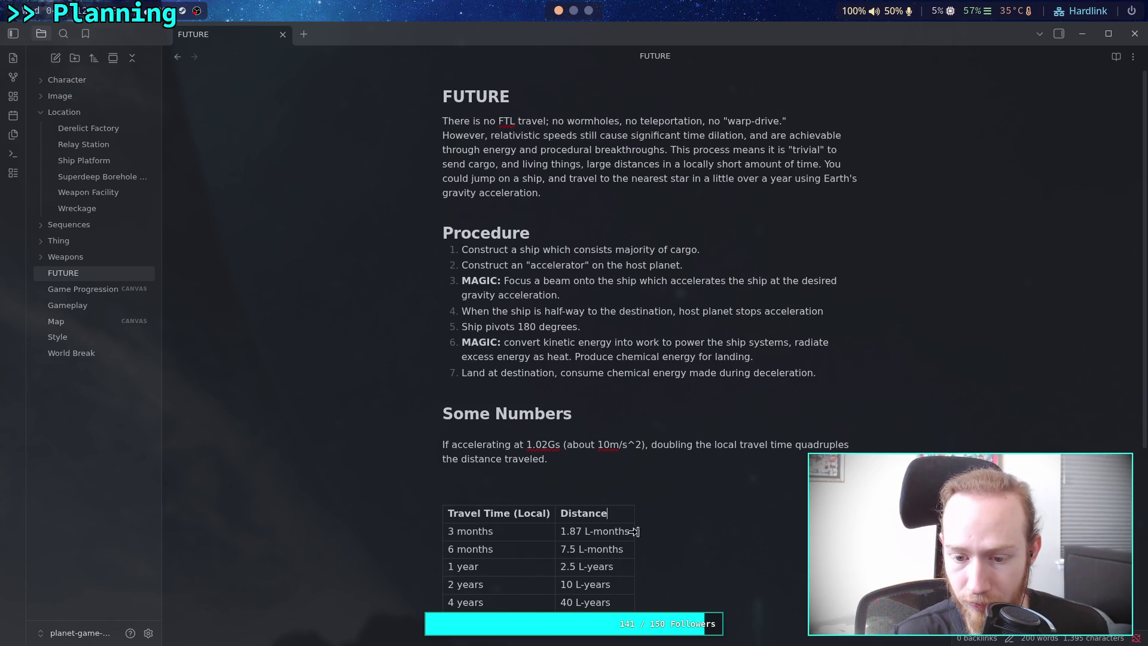
left_click(638, 560)
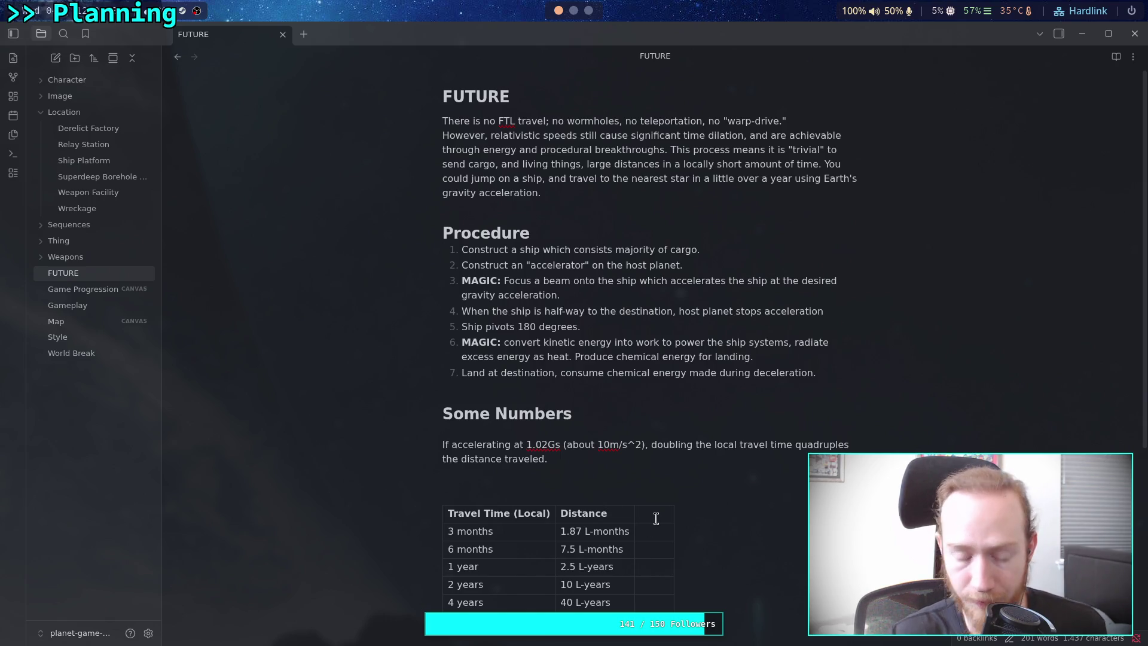
type("Earth Time")
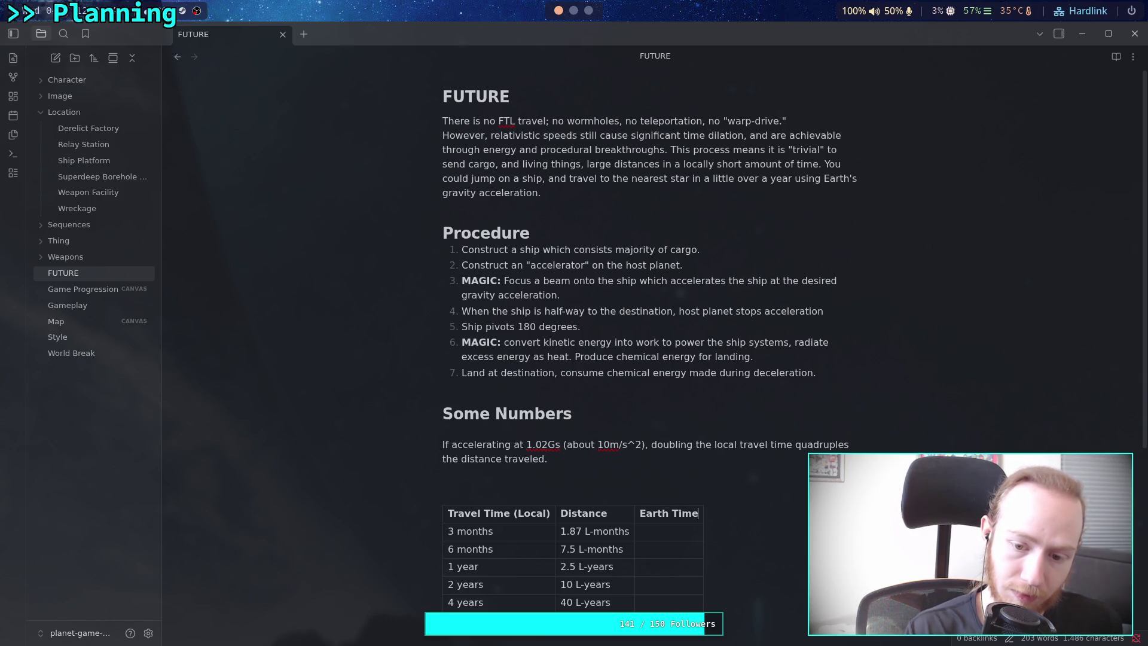
left_click(669, 526)
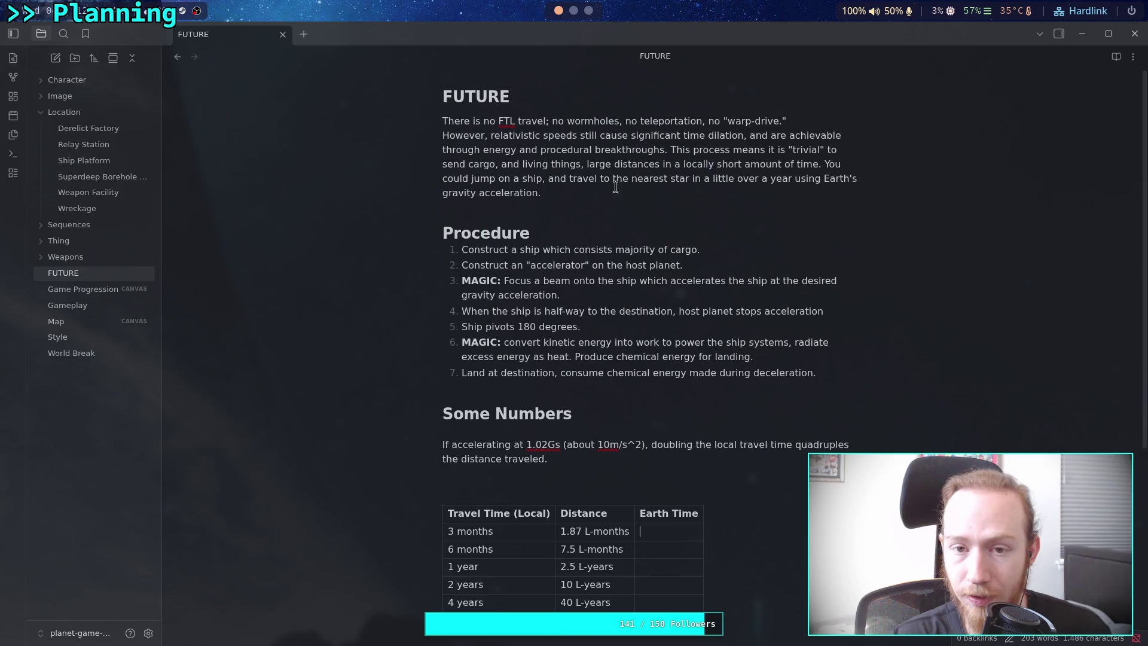
left_click(588, 10)
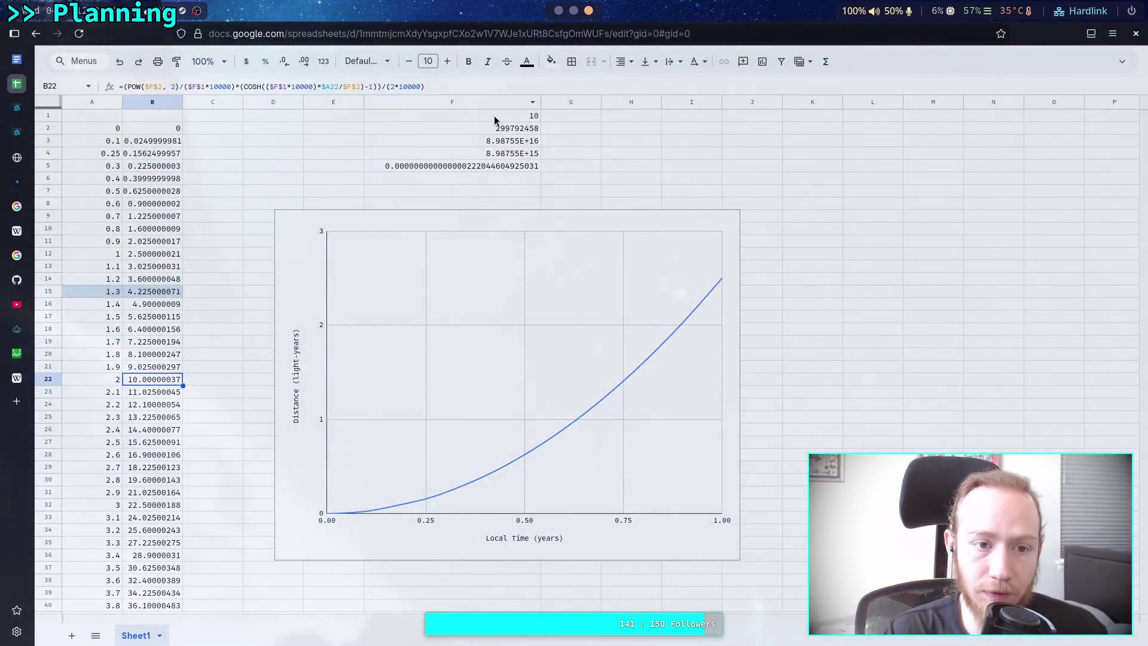
Scroll through the Physics Stack Exchange answer's relativistic-rocket distance formula and distance-versus-time graph.
left_click(16, 329)
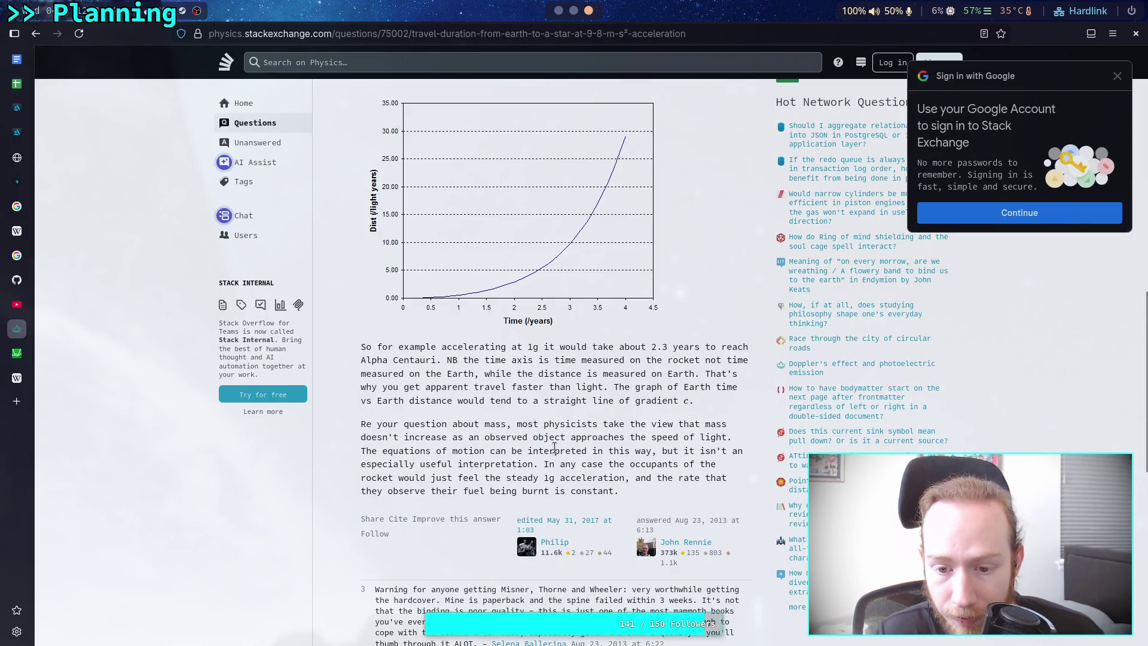
scroll(553, 443, "down", 3)
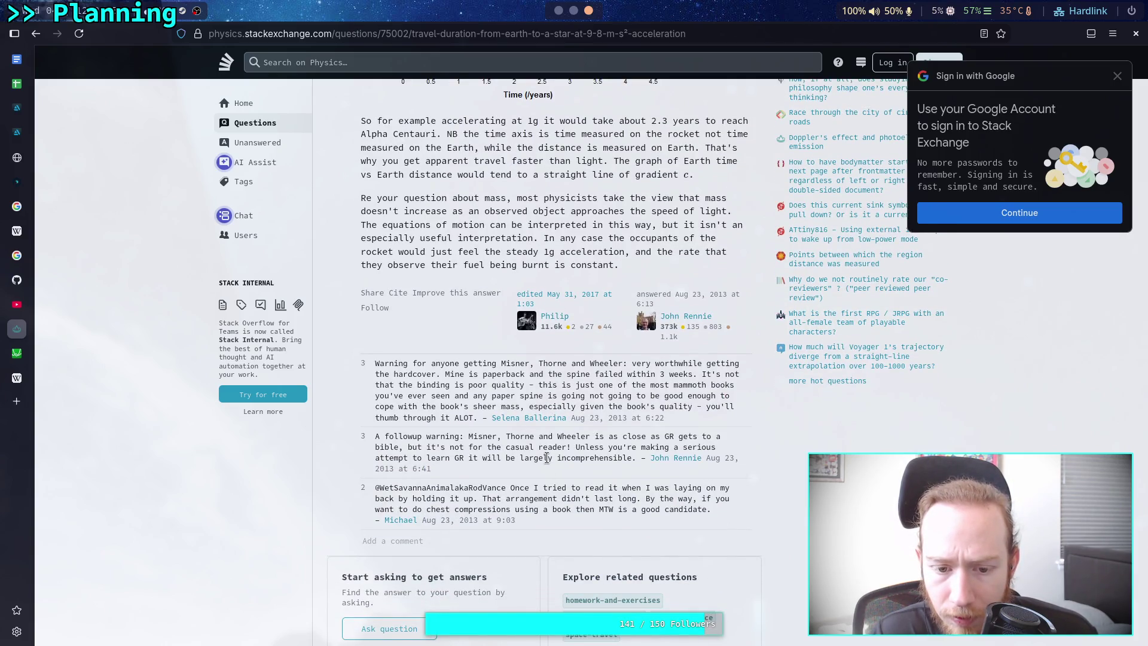
scroll(547, 458, "up", 7)
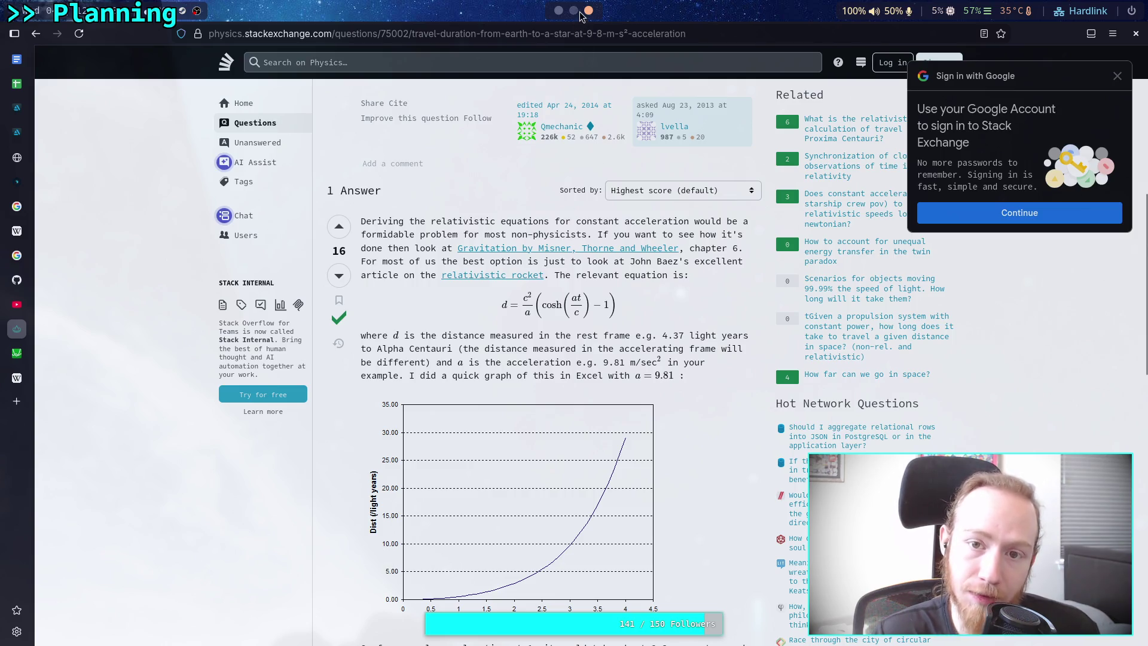
left_click(560, 12)
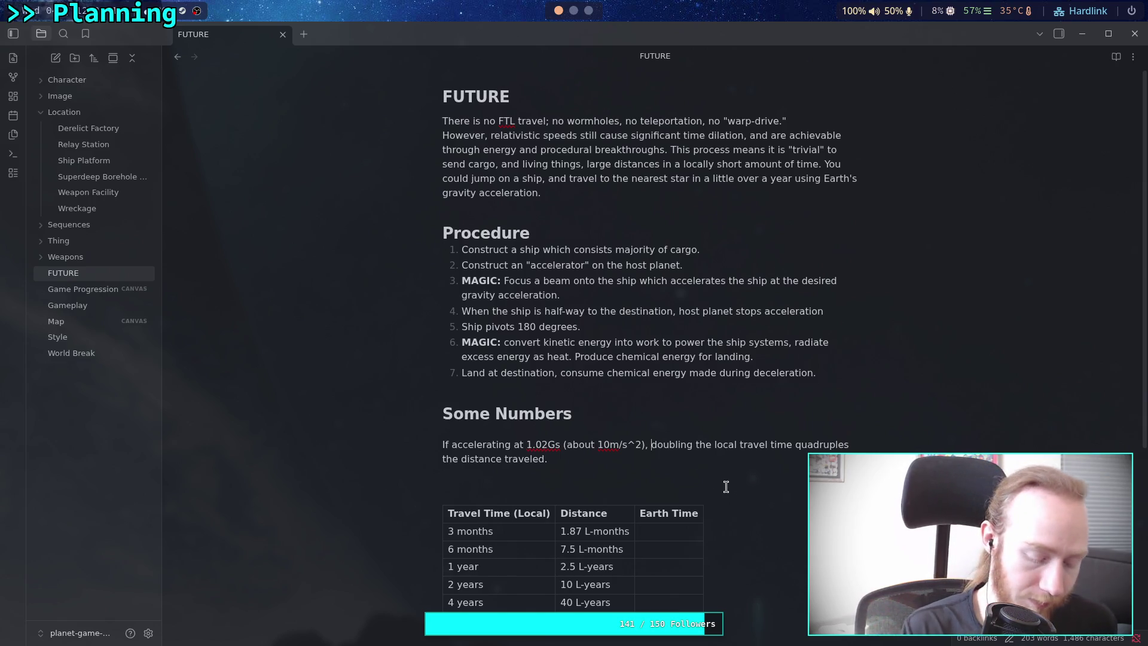
Insert 'and using half the distance for deceleration,' before 'doubling' and remove the blank line above the table.
type("and using half the ")
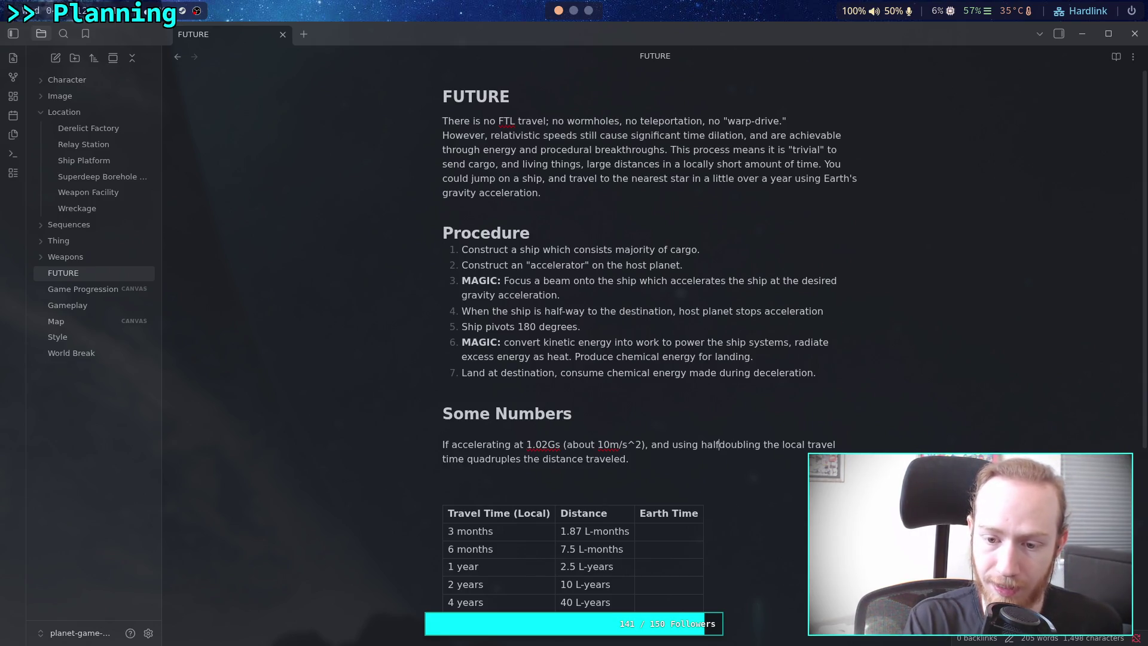
type("distance for ")
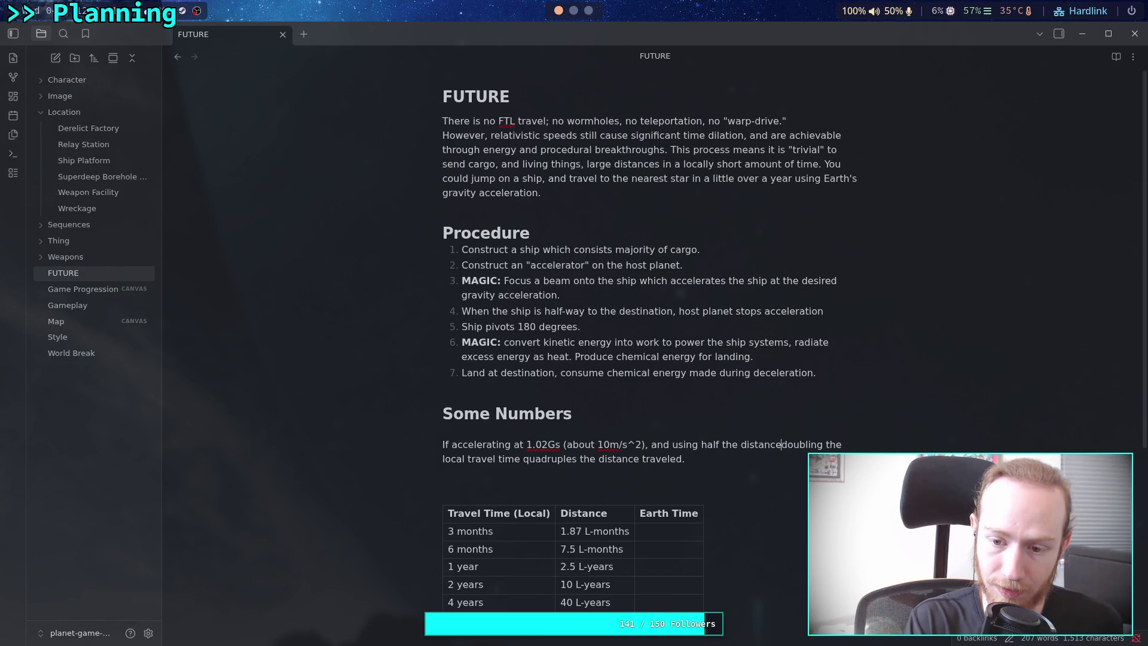
type("deceler")
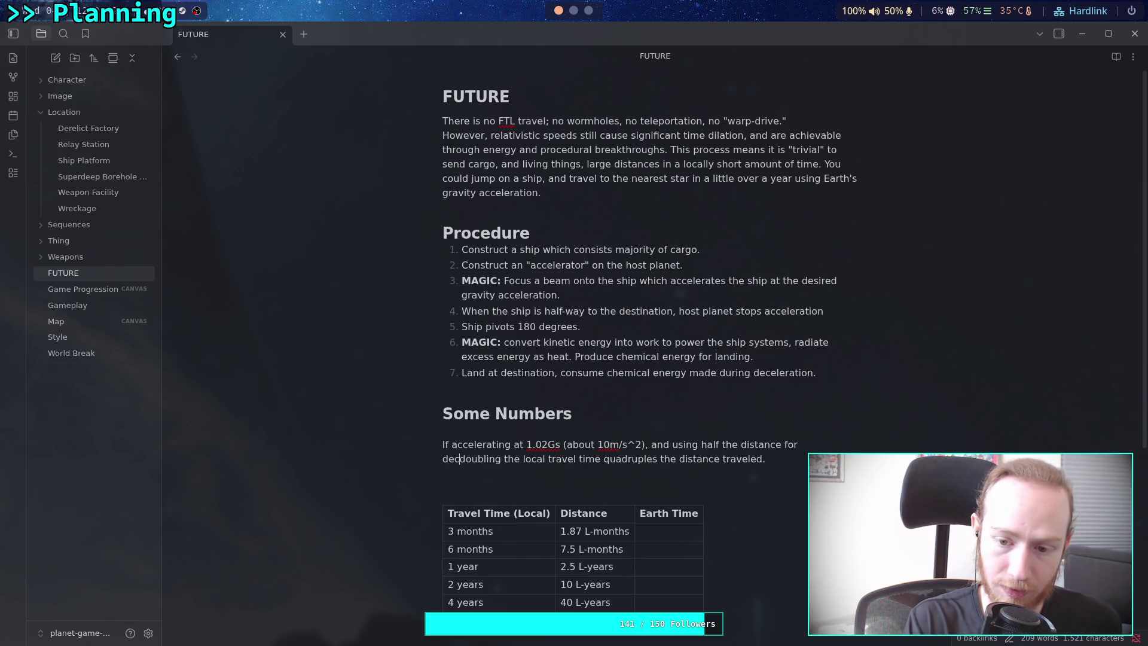
type("ation,")
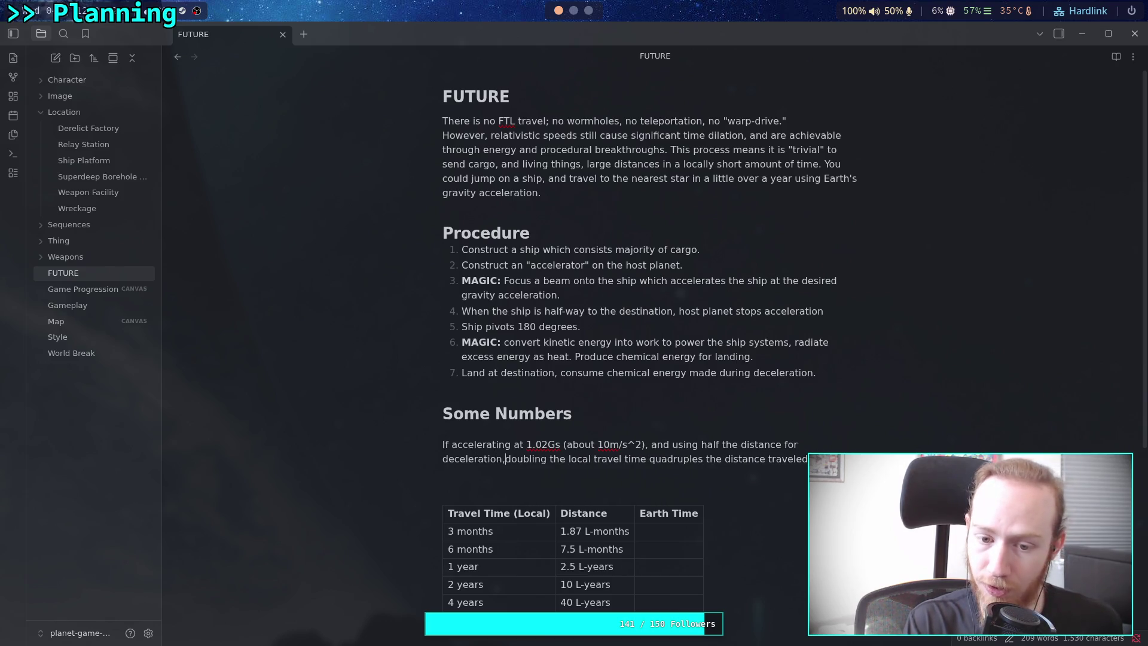
scroll(736, 491, "down", 3)
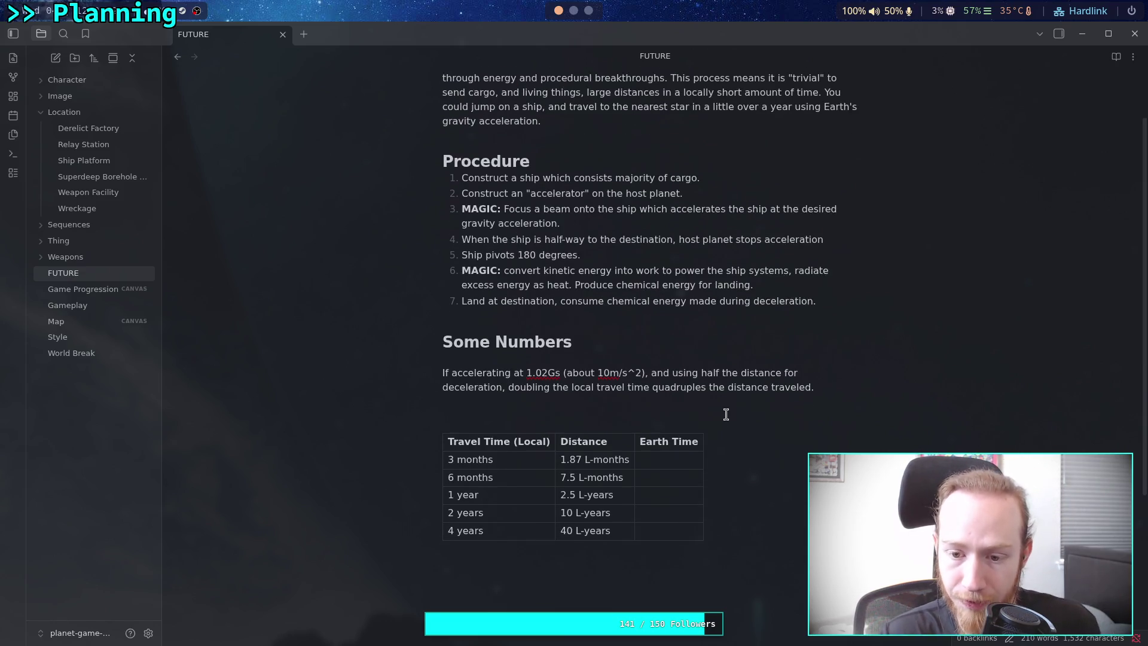
key("BackSpace")
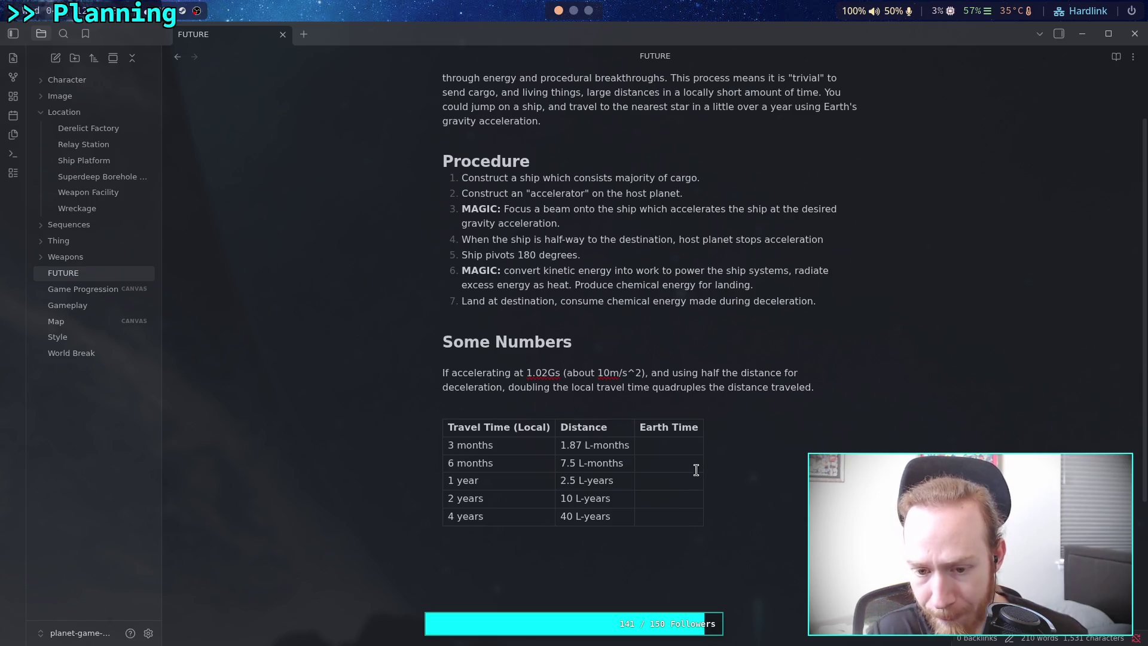
Clear the 'Earth Time' header and delete the empty third column.
left_click(687, 440)
left_click(685, 427)
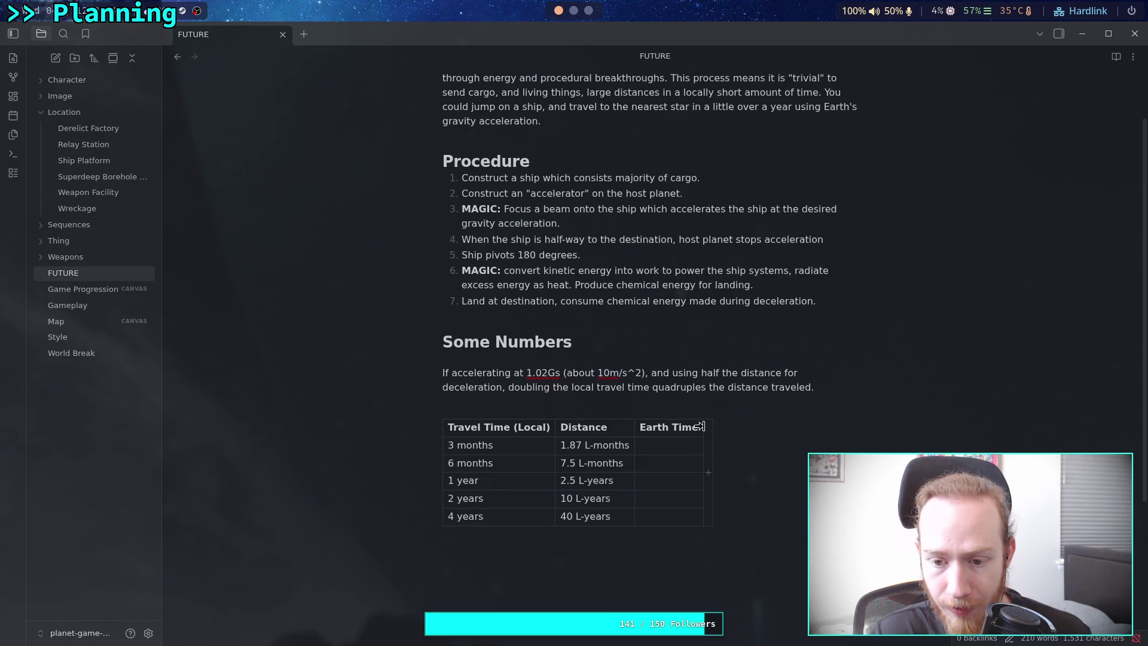
left_click_drag(697, 428, 638, 428)
key("BackSpace")
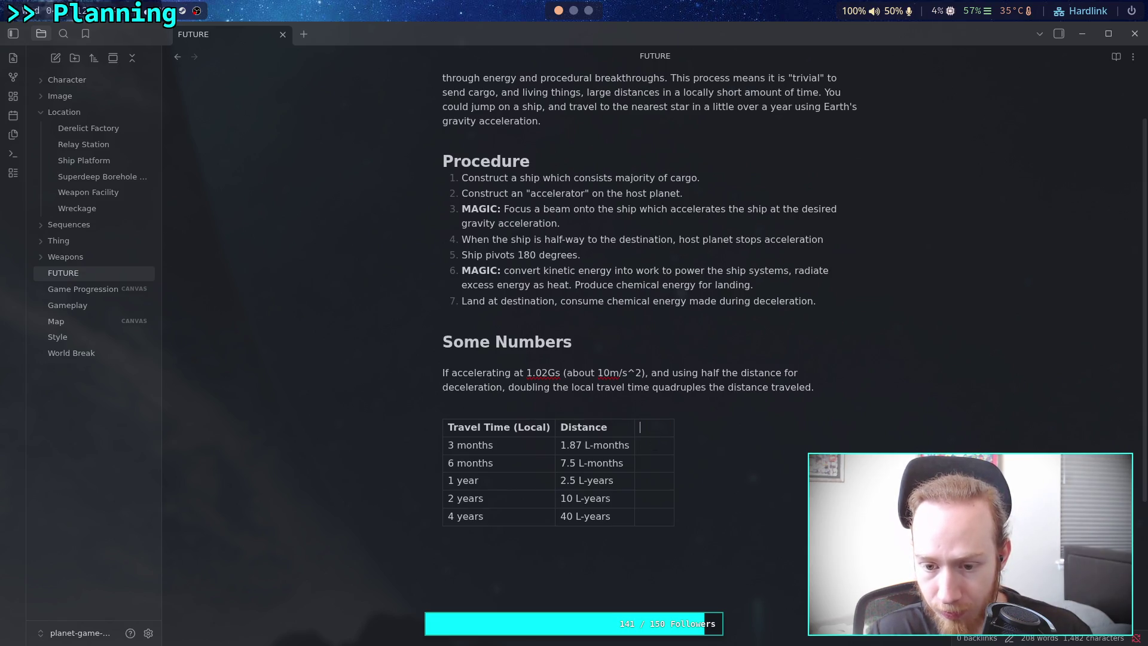
right_click(657, 440)
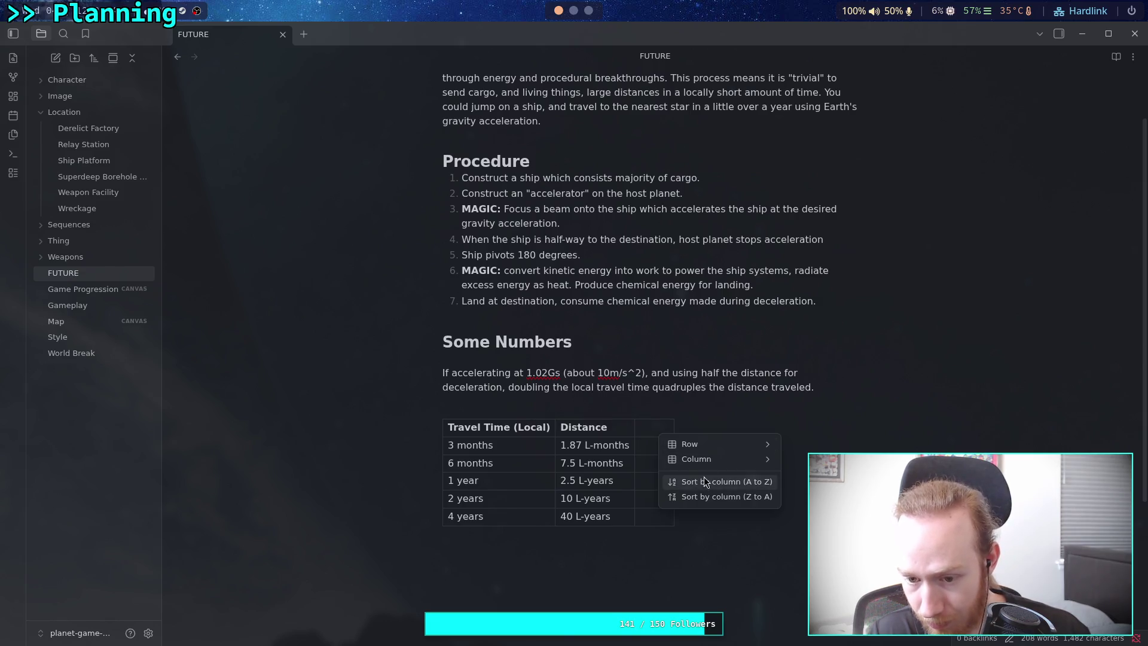
mouse_move(729, 443)
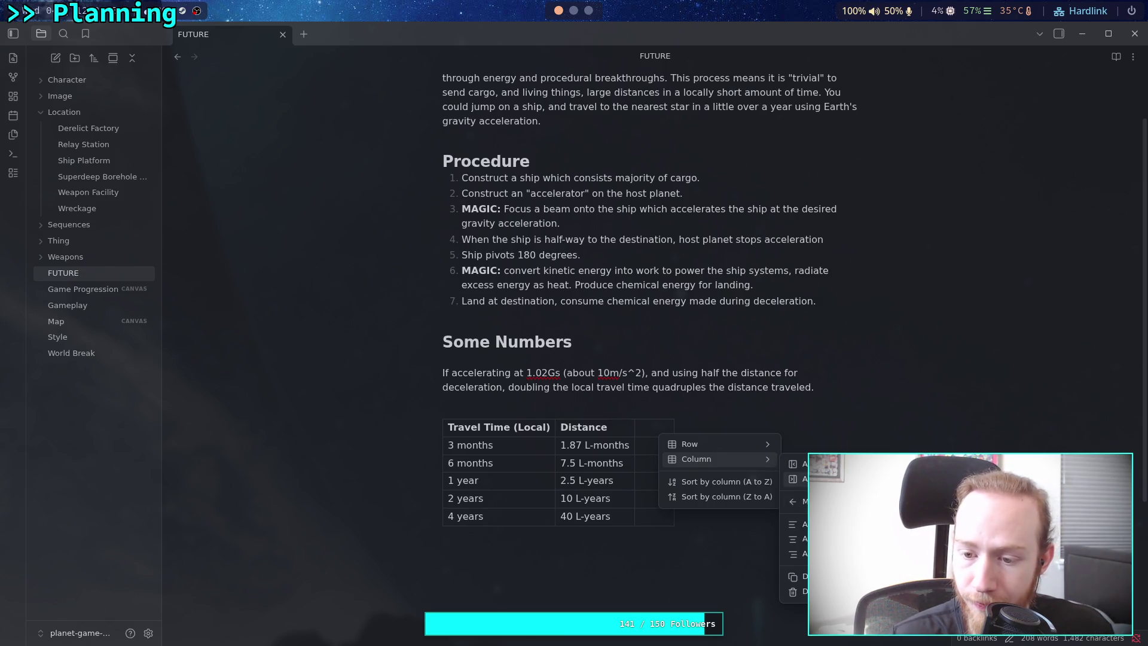
left_click(801, 591)
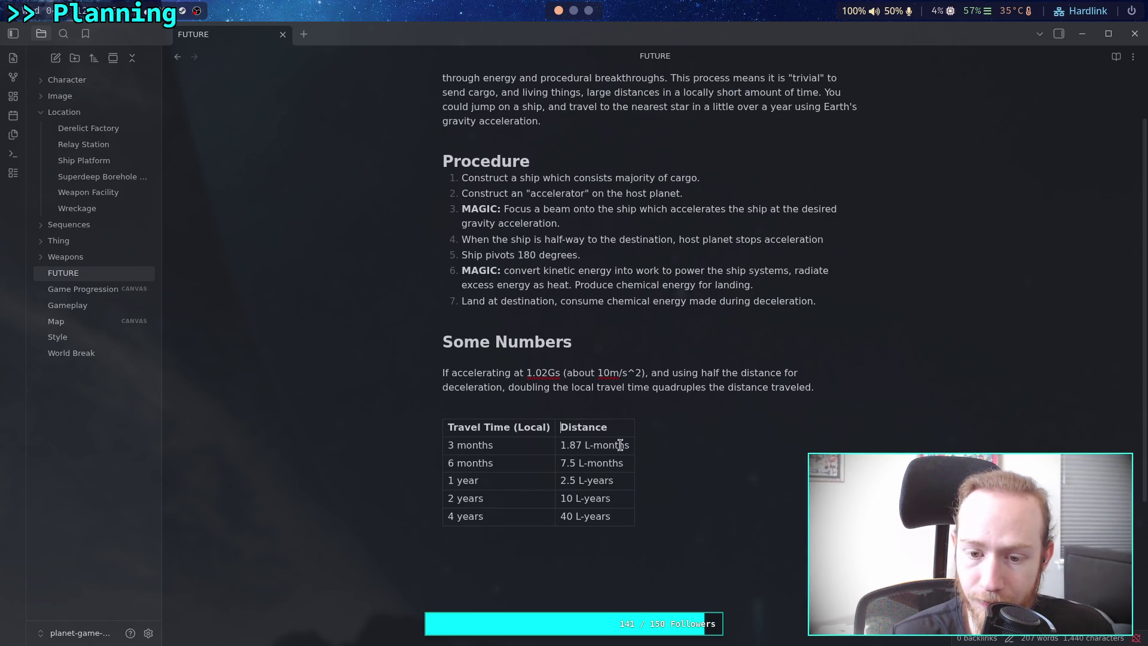
Change the Distance header to read 'Distance (& Earth Time)'.
left_click(619, 426)
type("(Earth")
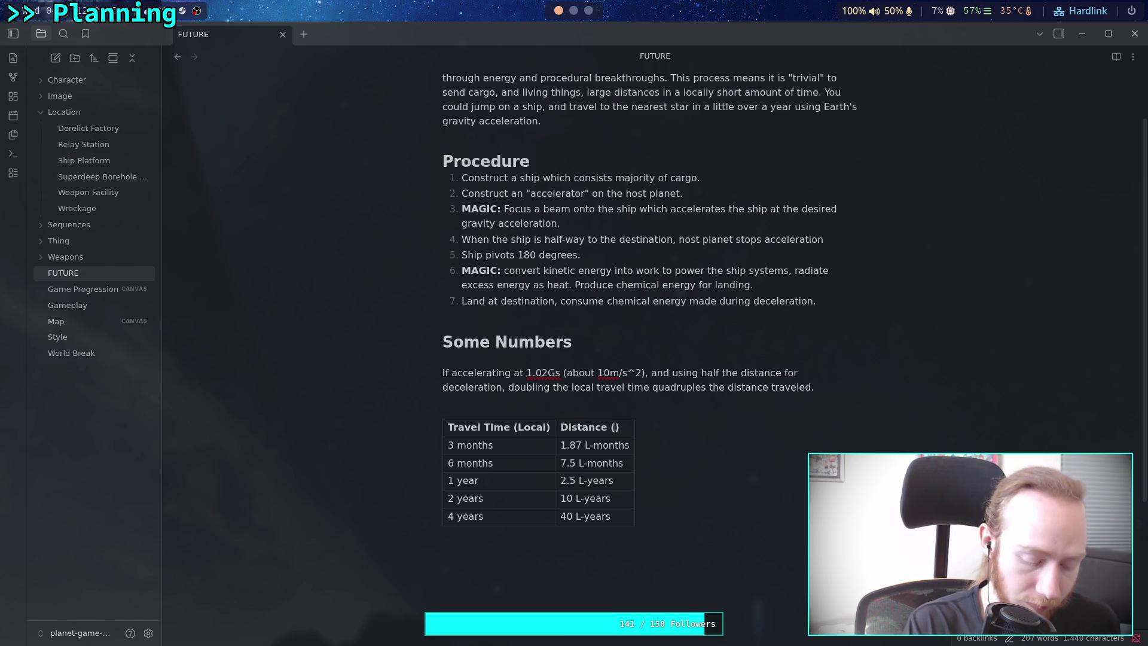
type(" Time")
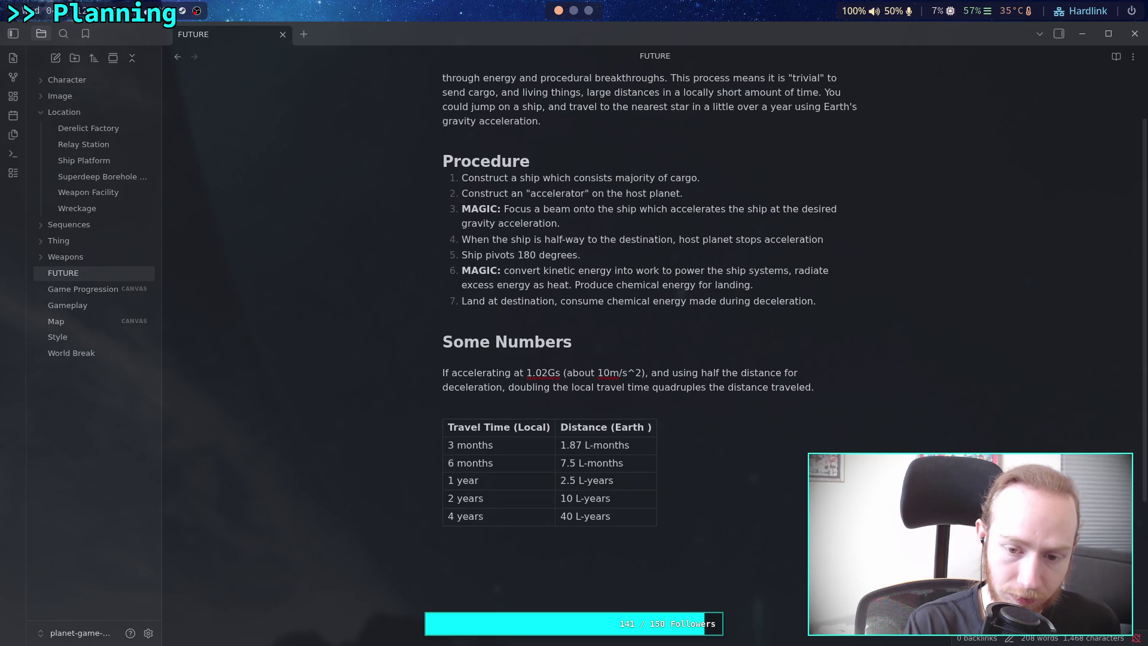
left_click(640, 549)
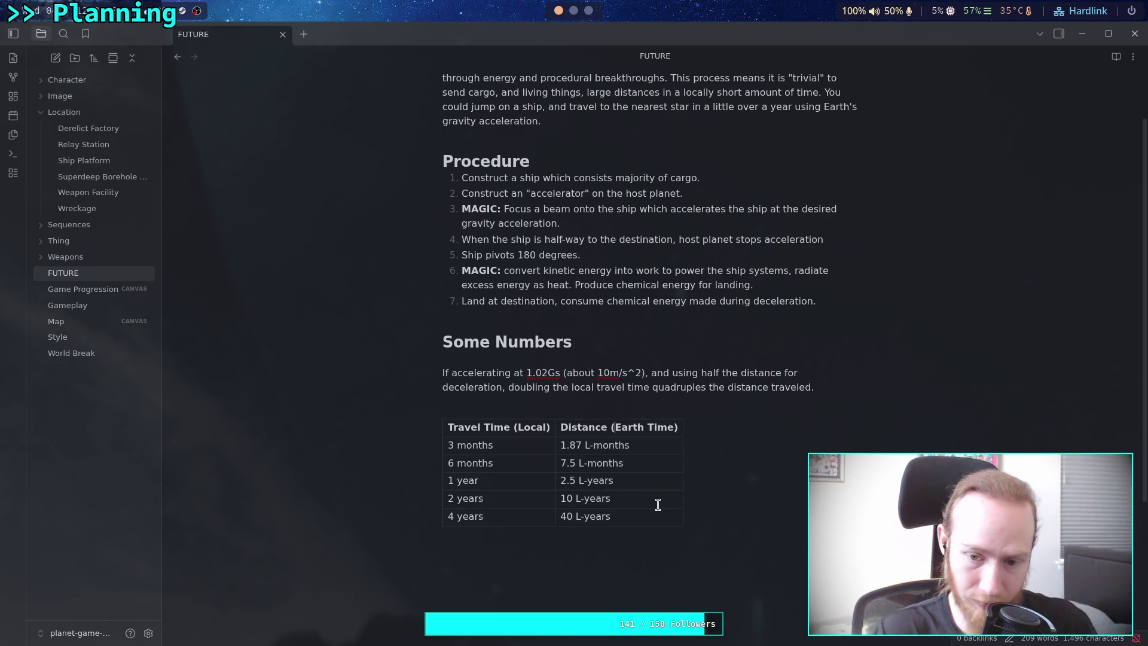
type("&")
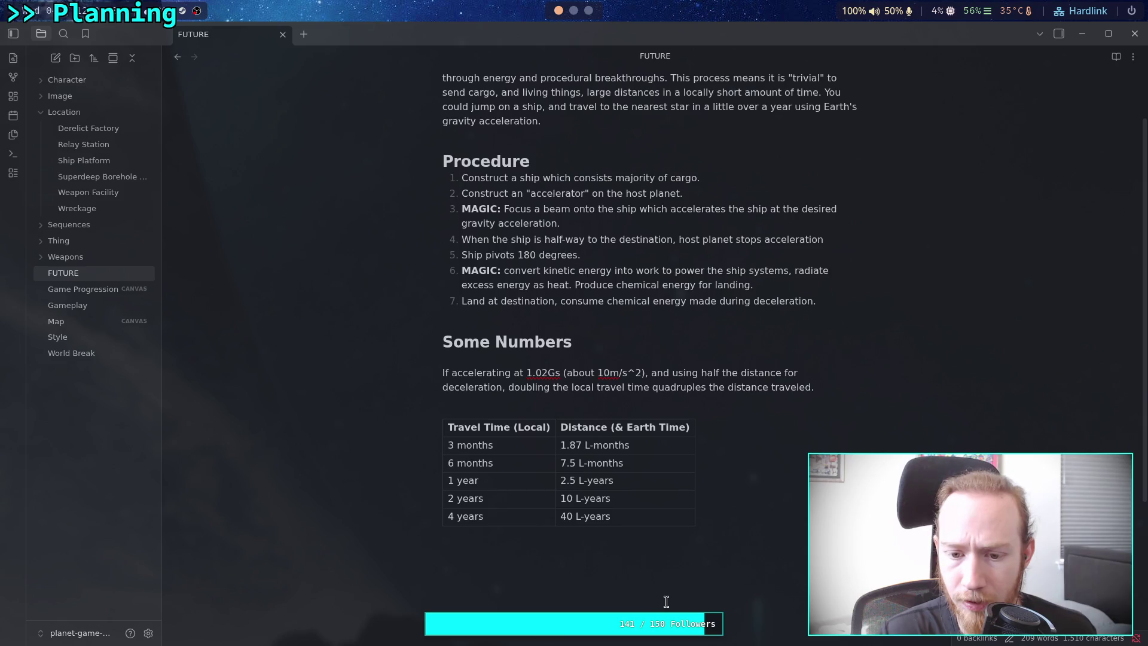
right_click(668, 429)
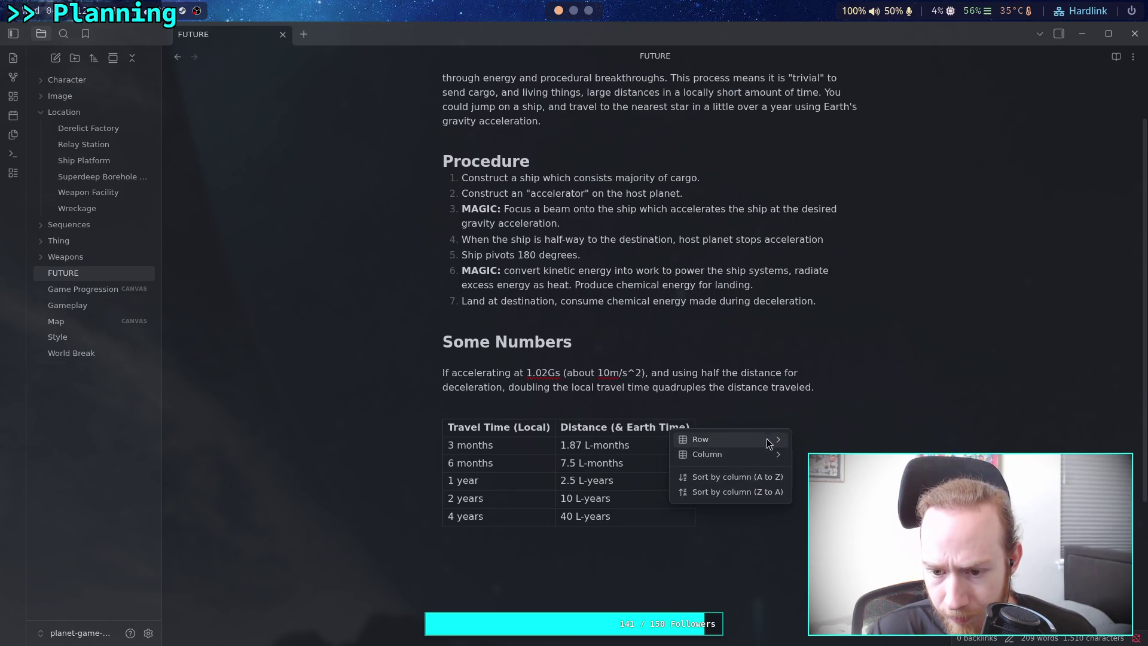
key("Escape")
right_click(658, 428)
key("Escape")
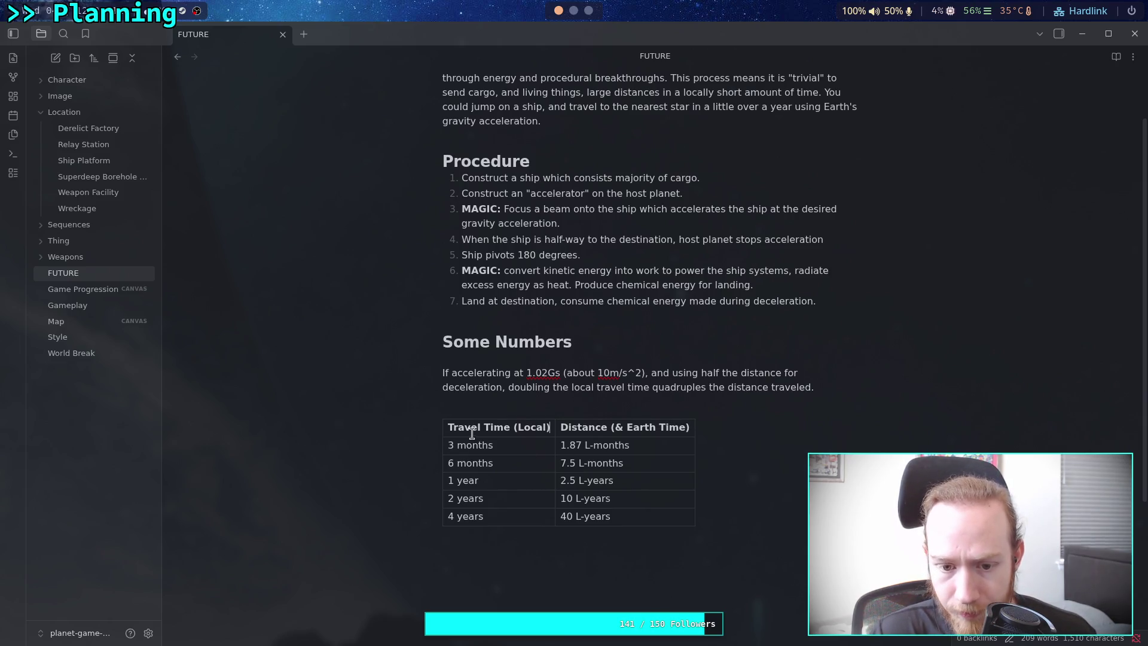
left_click(452, 444)
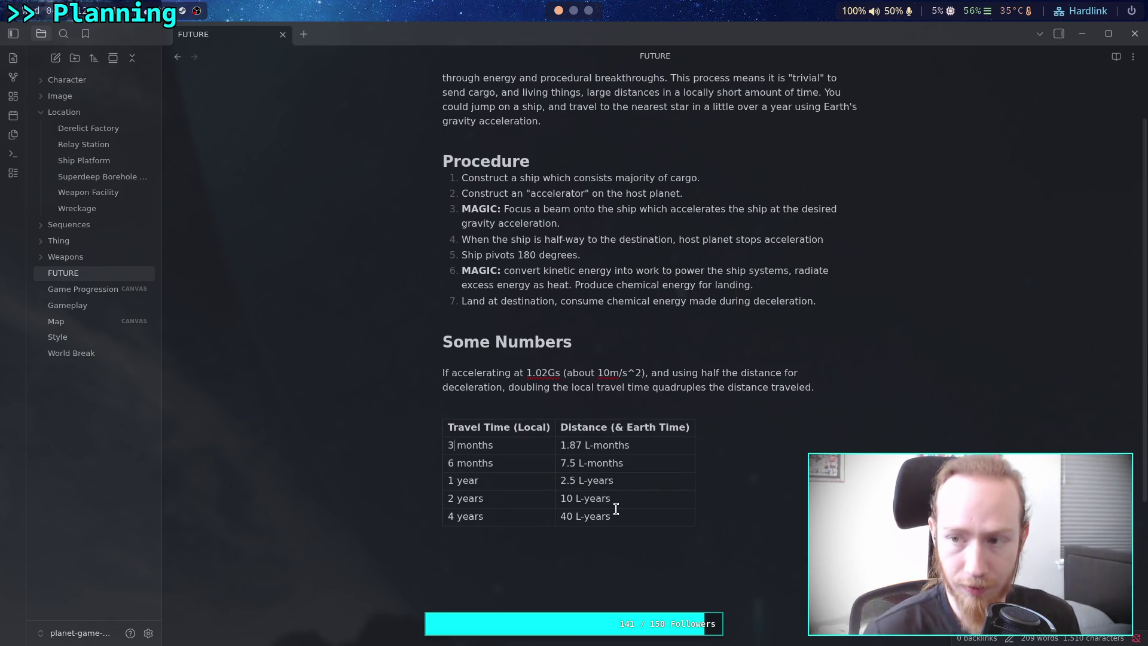
scroll(726, 443, "down", 2)
left_click(658, 518)
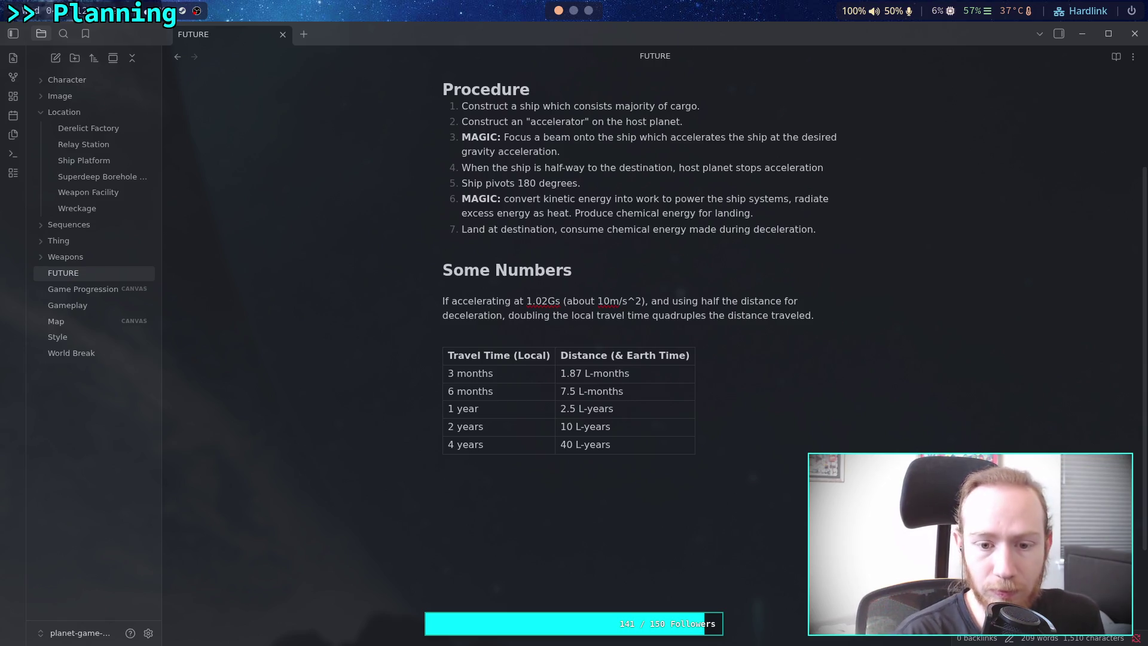
Write 'To observers on Earth, the ship travels at least as long as the distance of the trip.' below the table.
type("A")
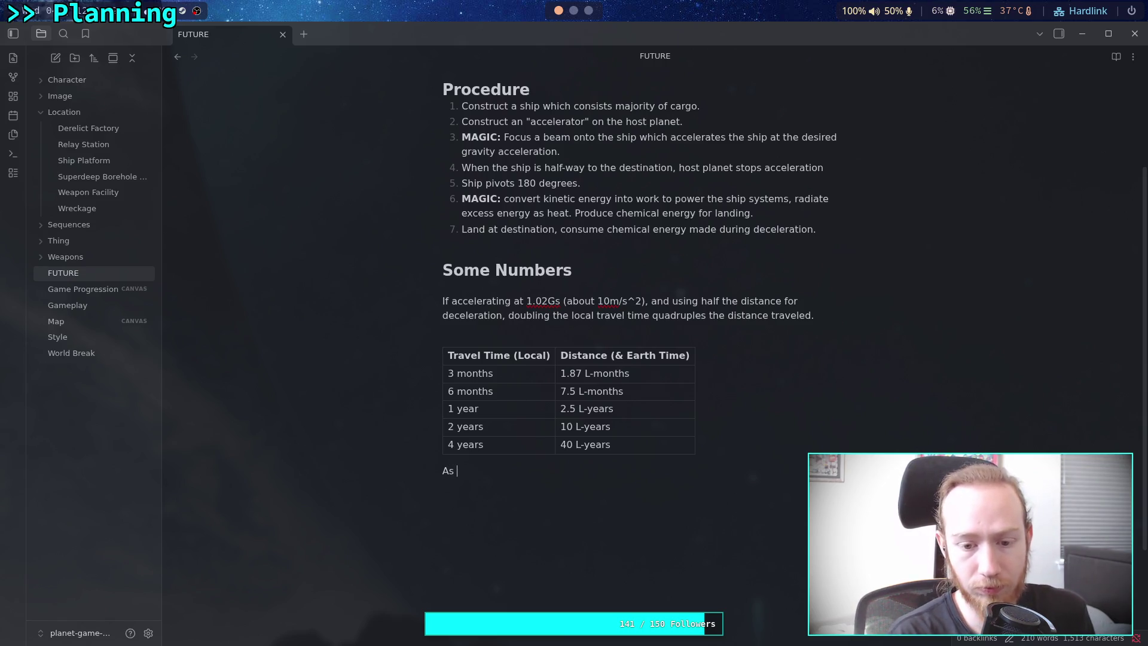
key("BackSpace")
type("To observers on ea")
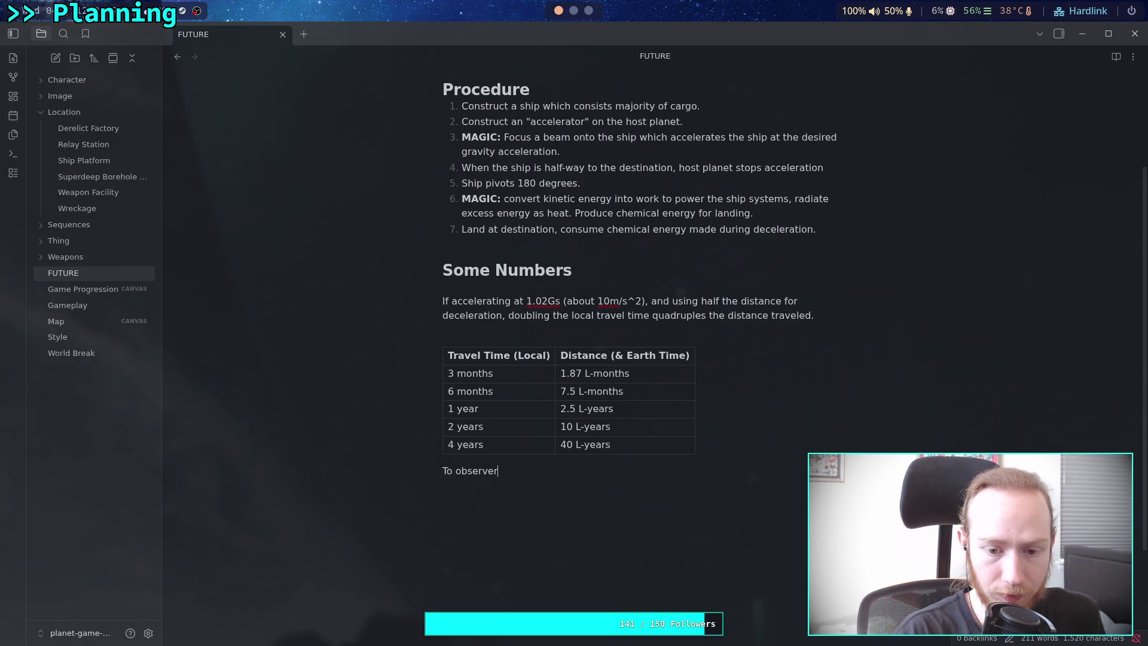
key("BackSpace")
key("BackSpace")
type("E")
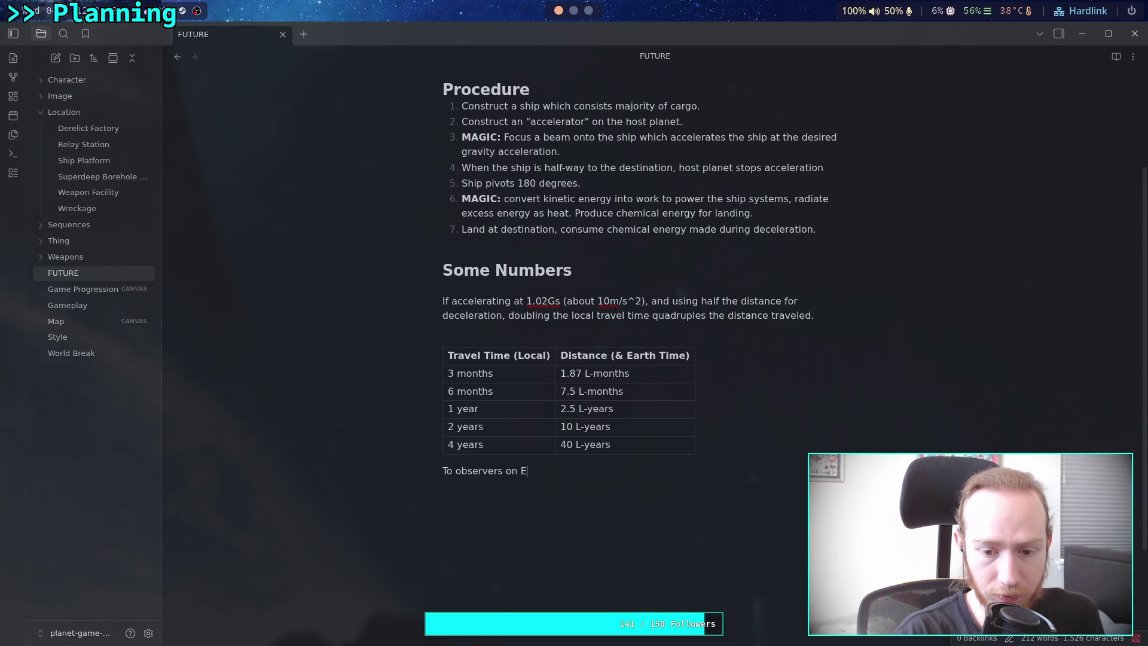
type("arth, the trip")
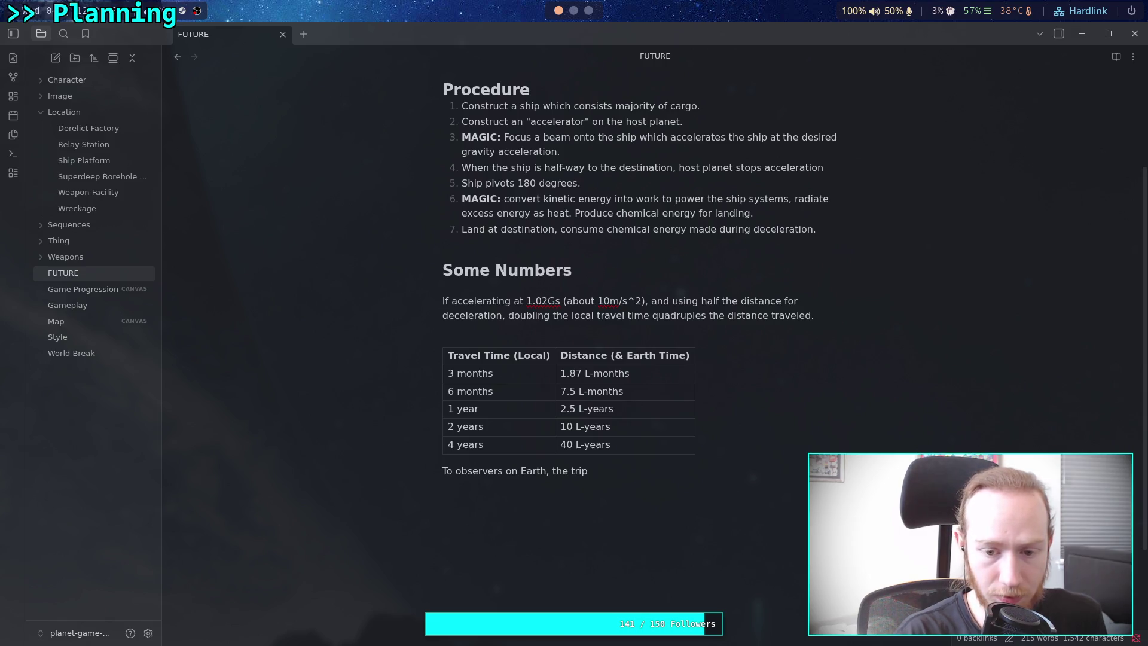
key("BackSpace")
key("BackSpace")
key("BackSpace")
key("BackSpace")
type("ship")
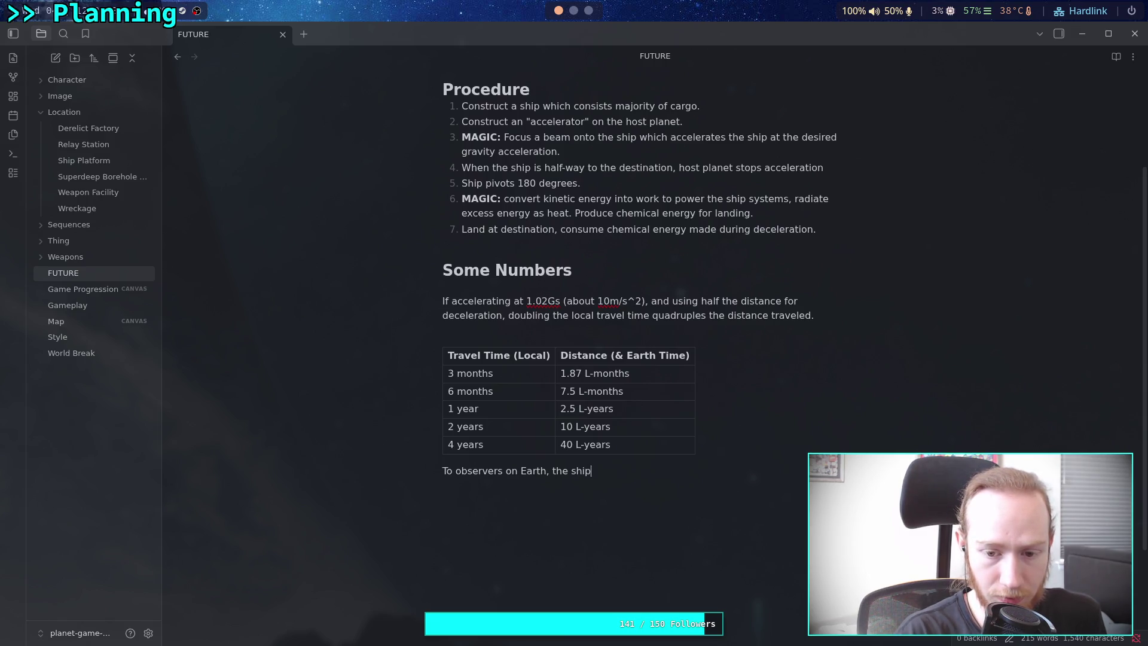
type(" travel")
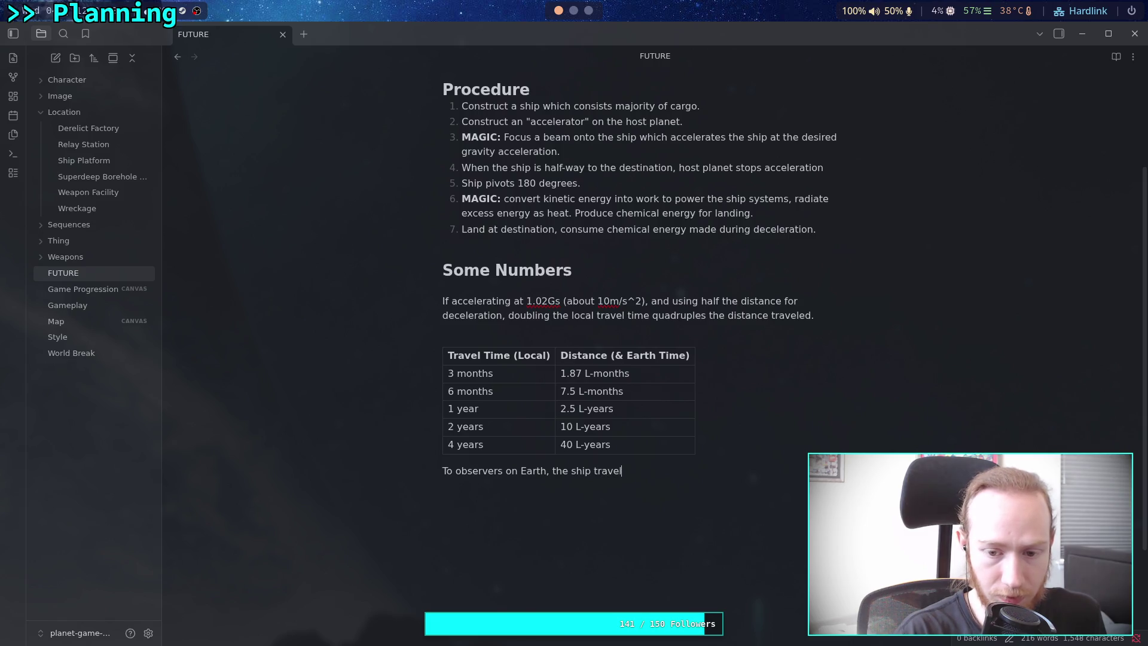
type("s at lea")
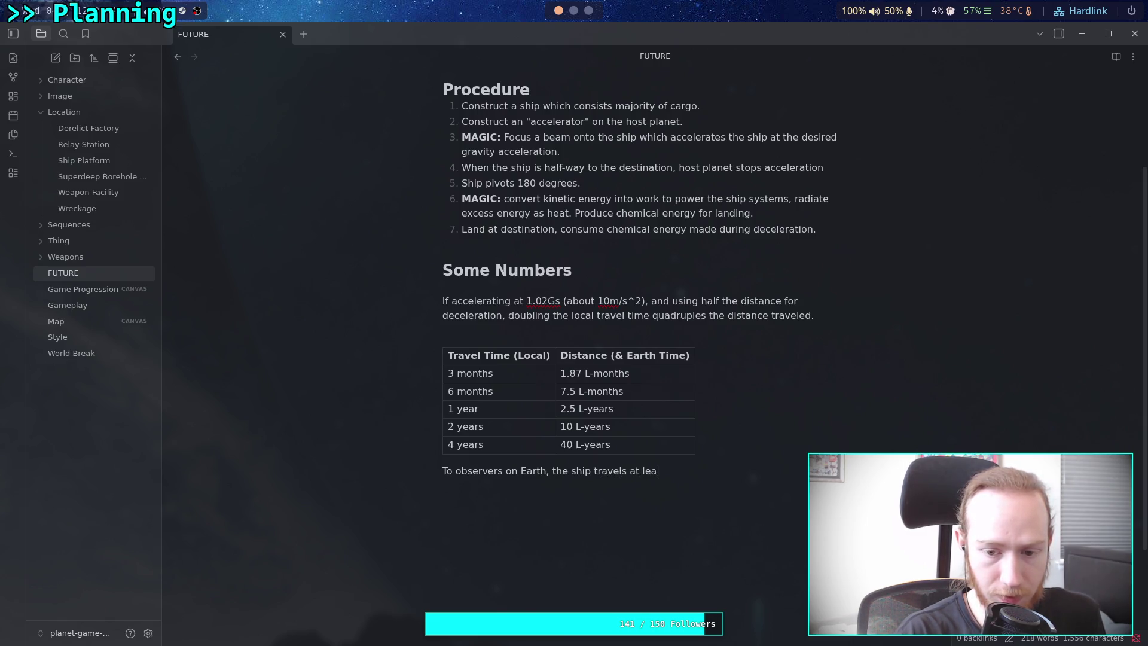
type("st as long as the distance")
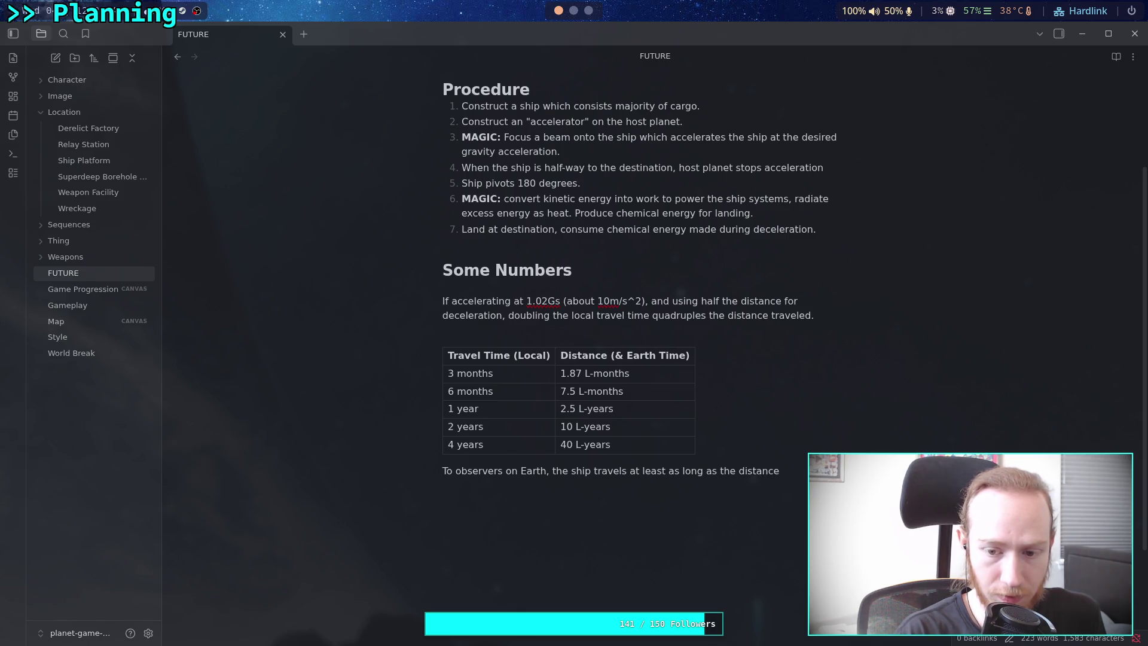
key("BackSpace")
key("BackSpace")
key("BackSpace")
type("distance of the")
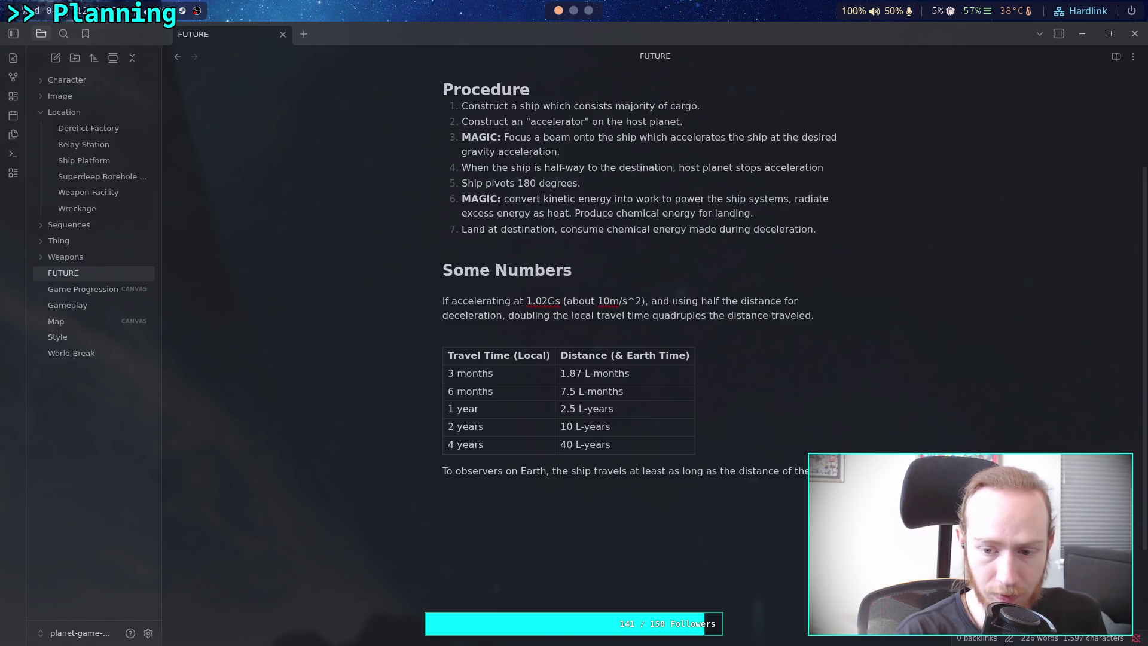
type("rip. ")
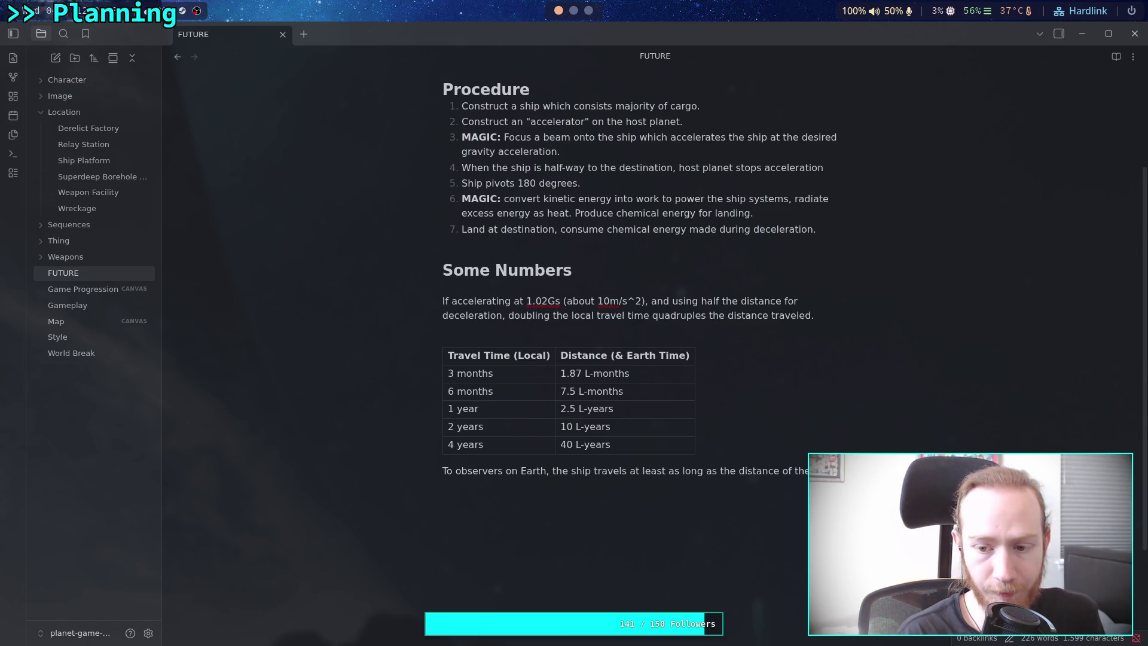
type(" to al")
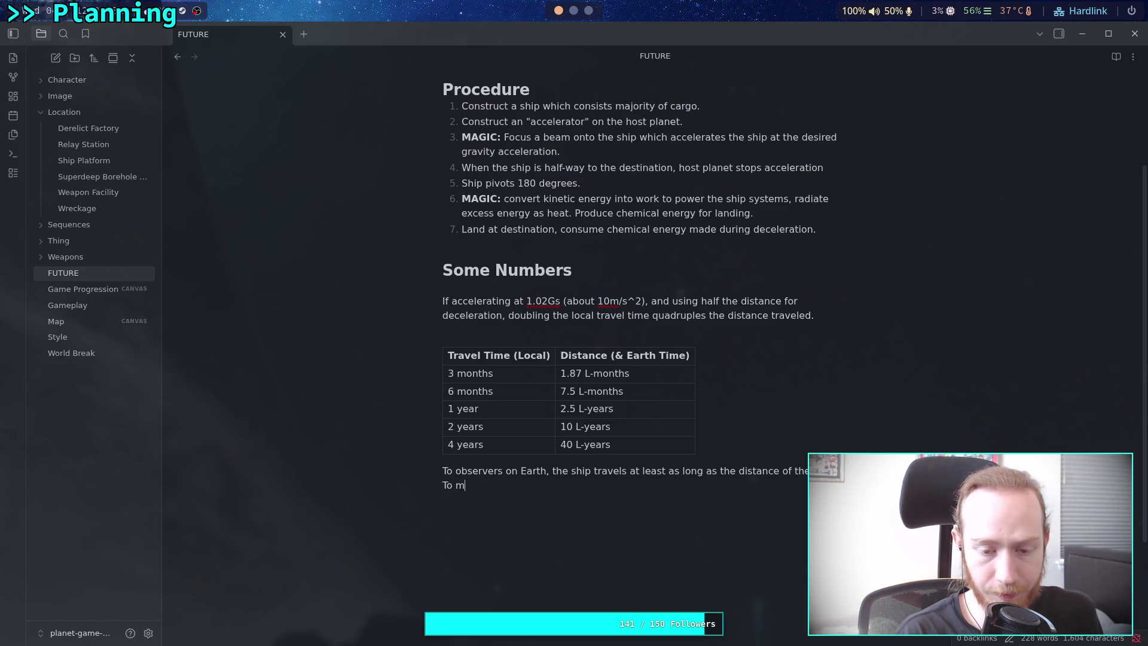
Add 'As I understand it, the time on Earth is effectively equal to the distance' and begin 'To reach the nearest star, Proxima Centauri'.
key("ctrl+BackSpace")
key("ctrl+BackSpace")
type("As I understand it, the t")
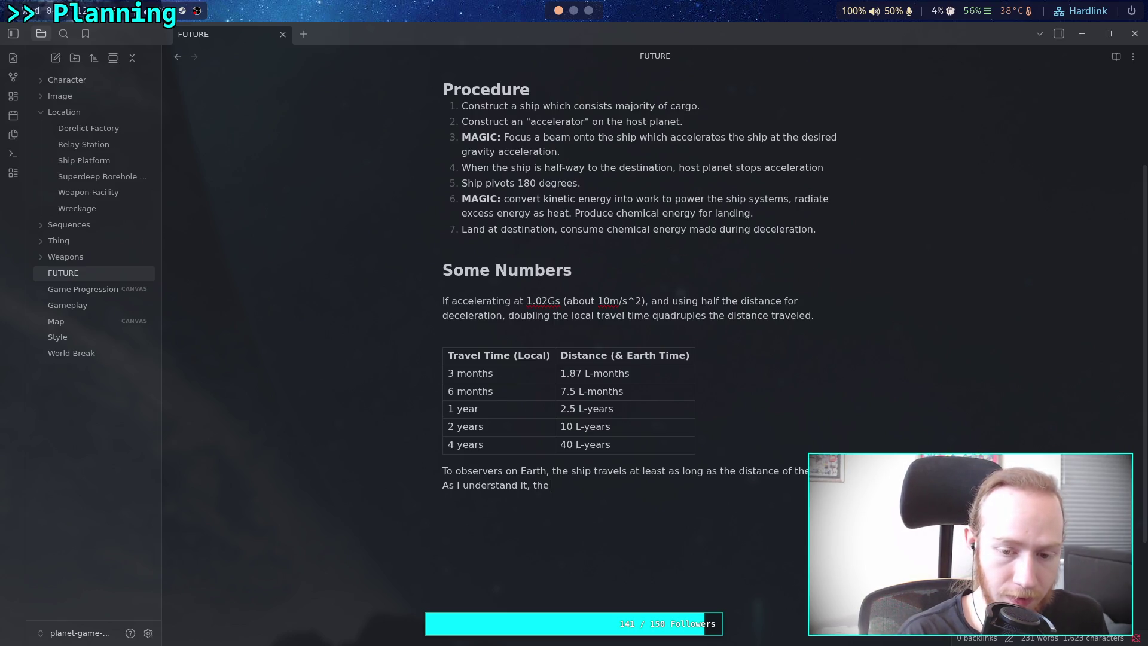
type("ime ")
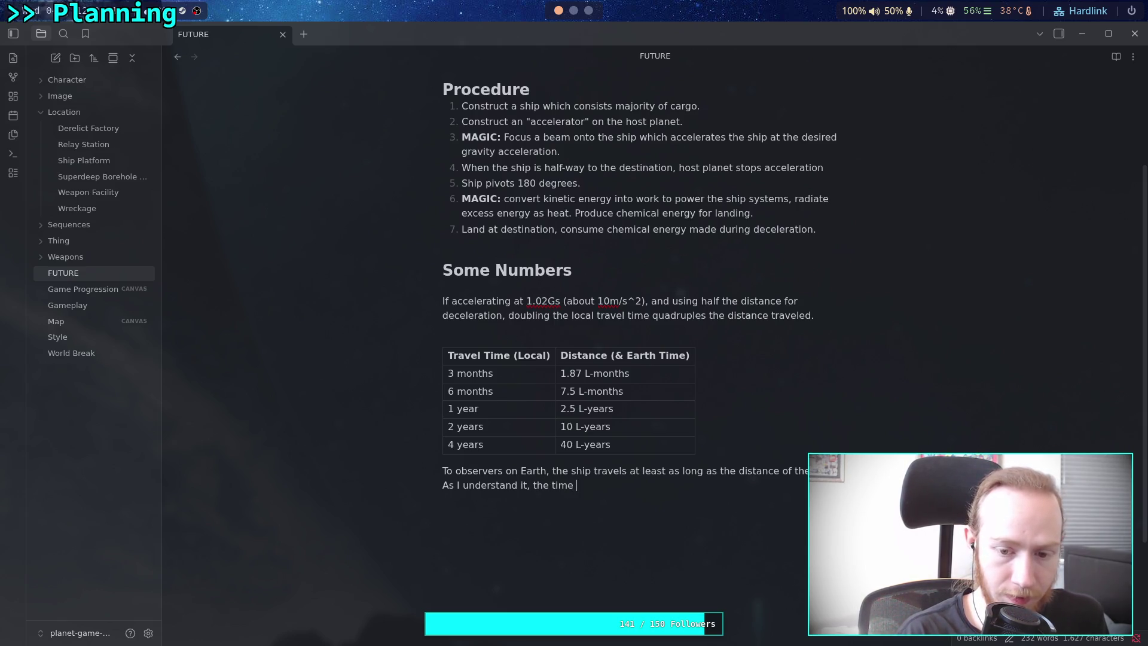
type("is effectiver")
key("BackSpace")
type("ly equal ")
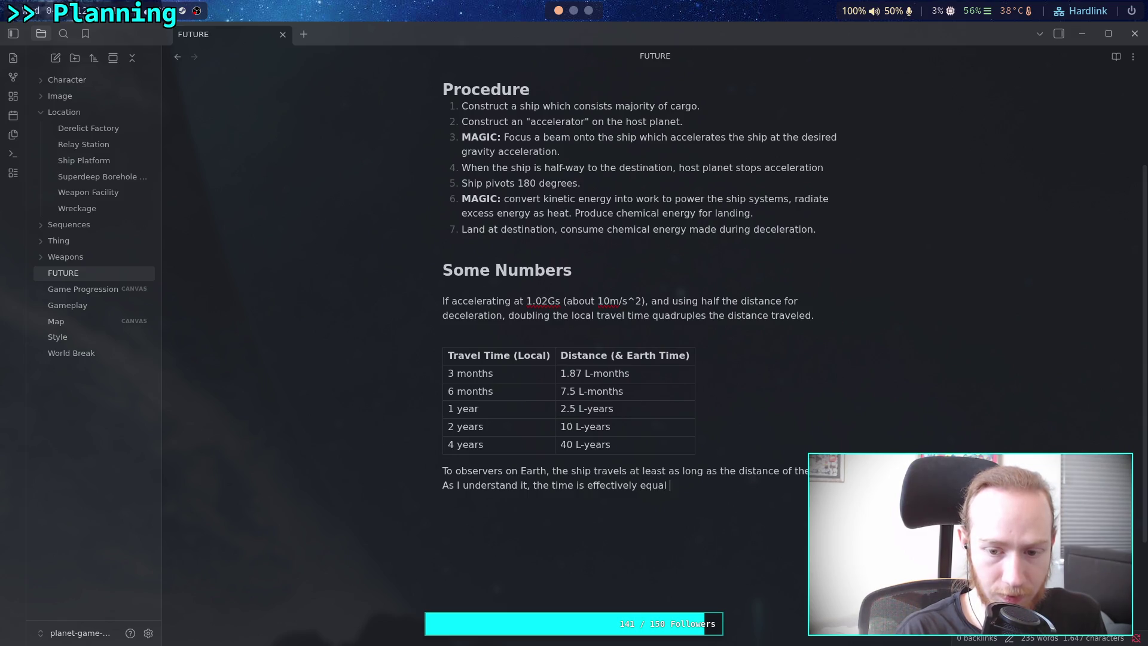
type("to the distance.")
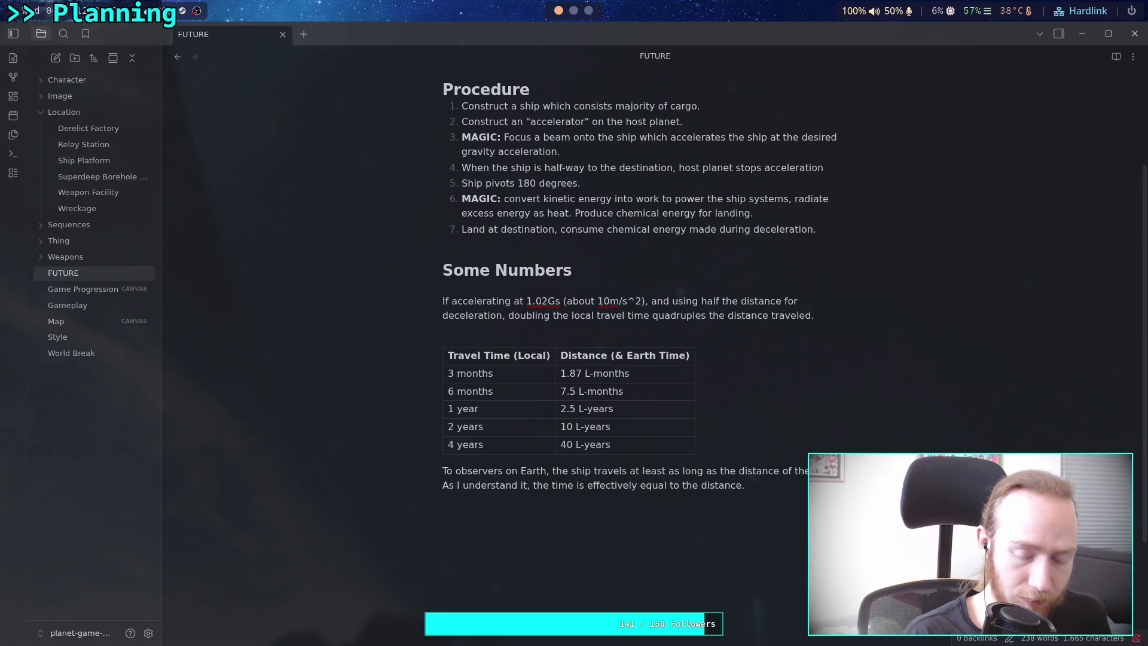
type("on Earth ")
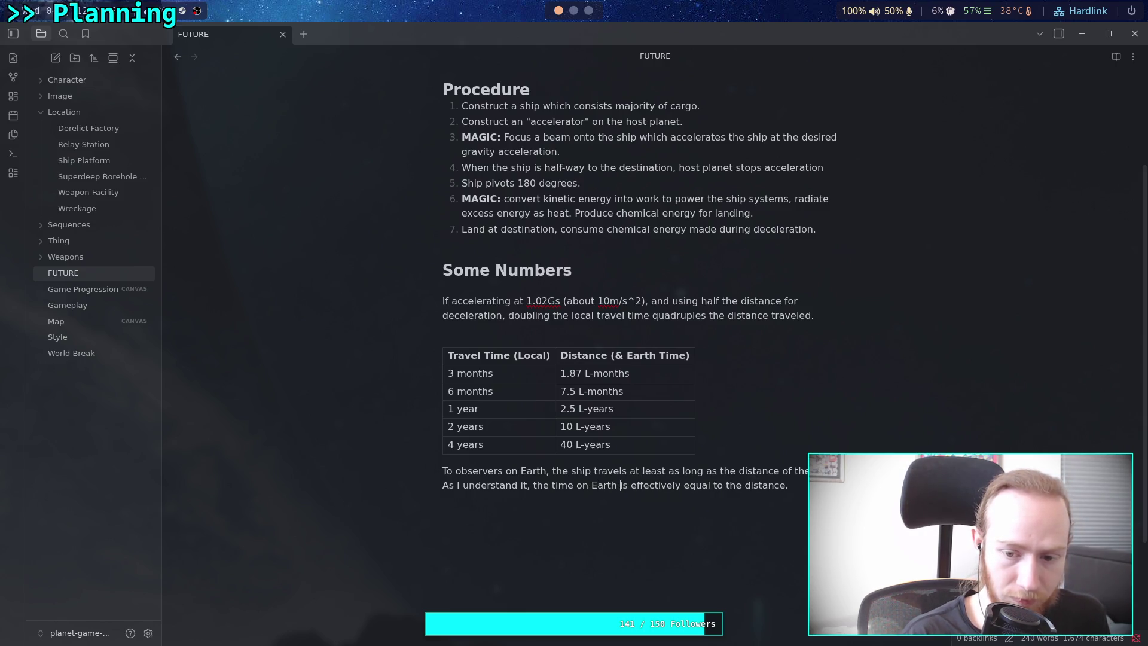
type(" the ")
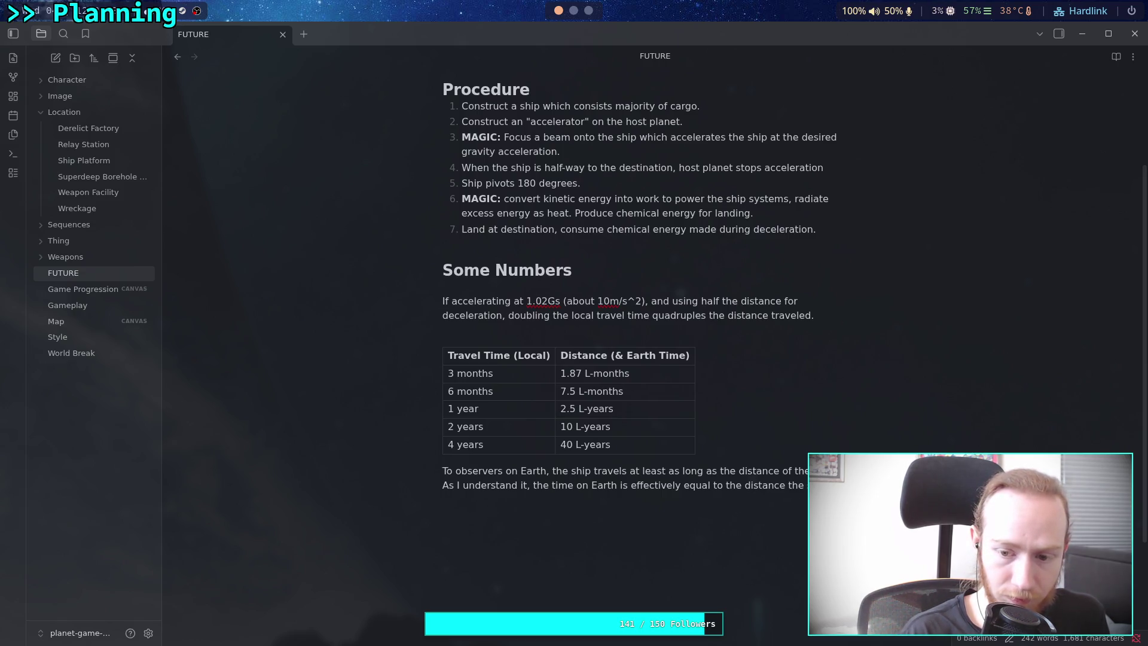
type("vels.")
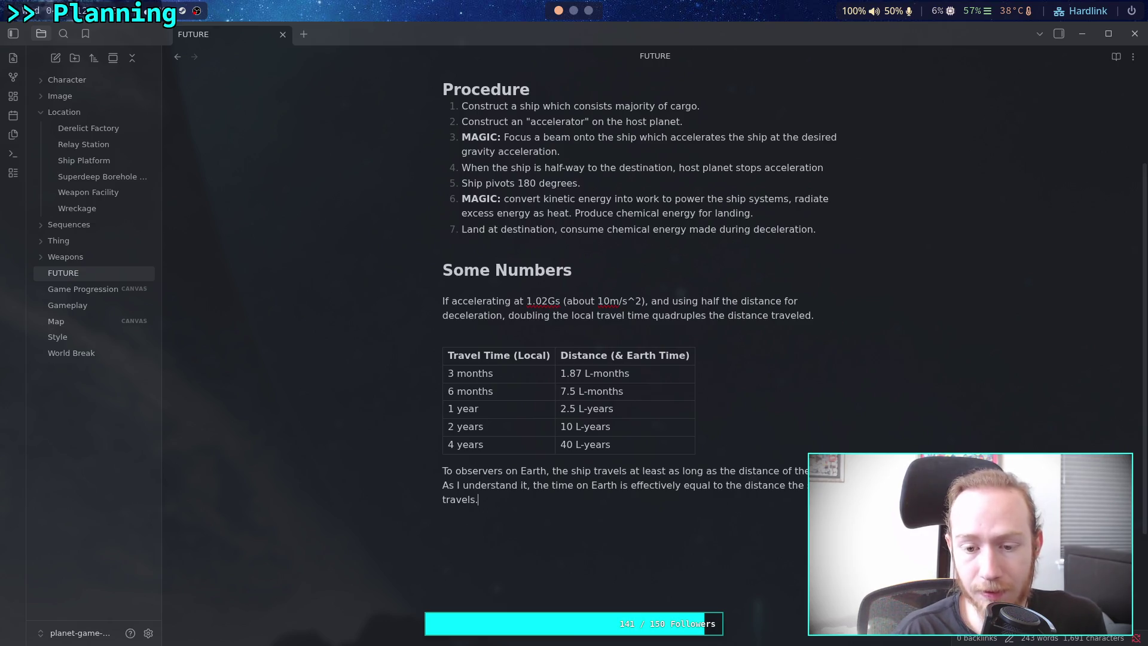
type(" To ")
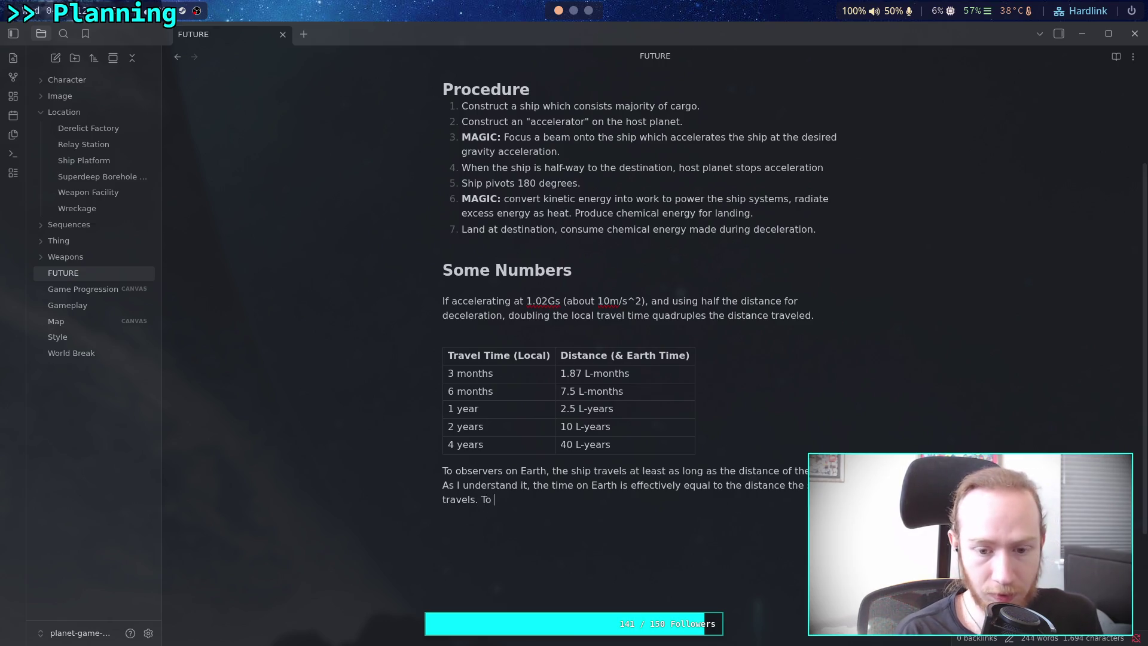
type("reach the nearest star, Proxima Centa")
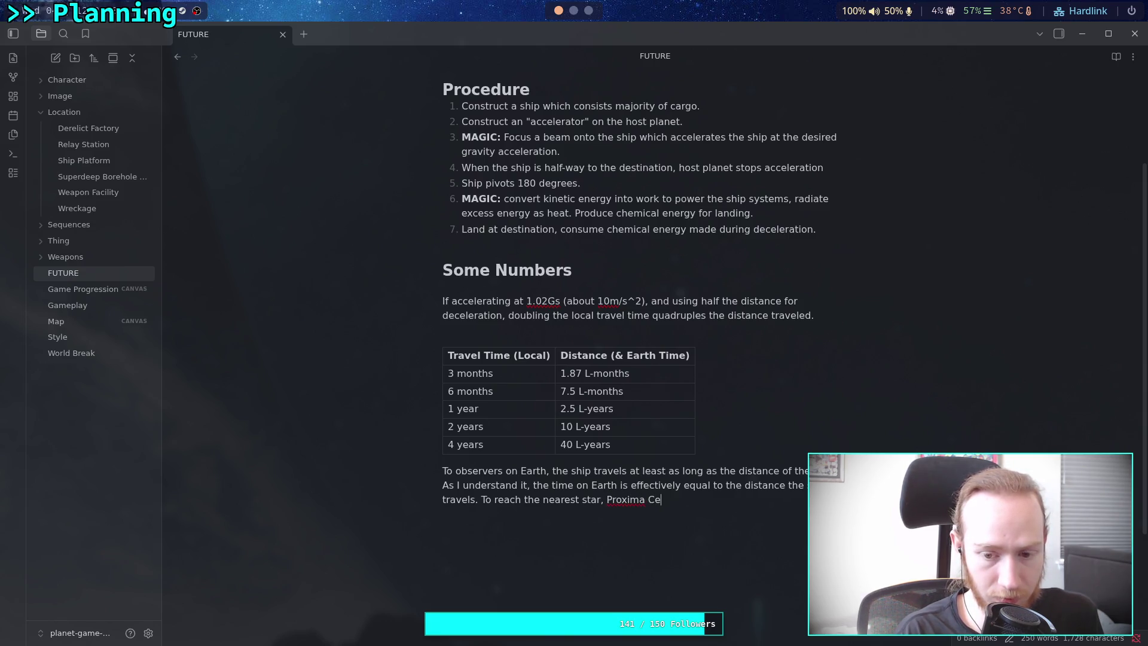
type("ura")
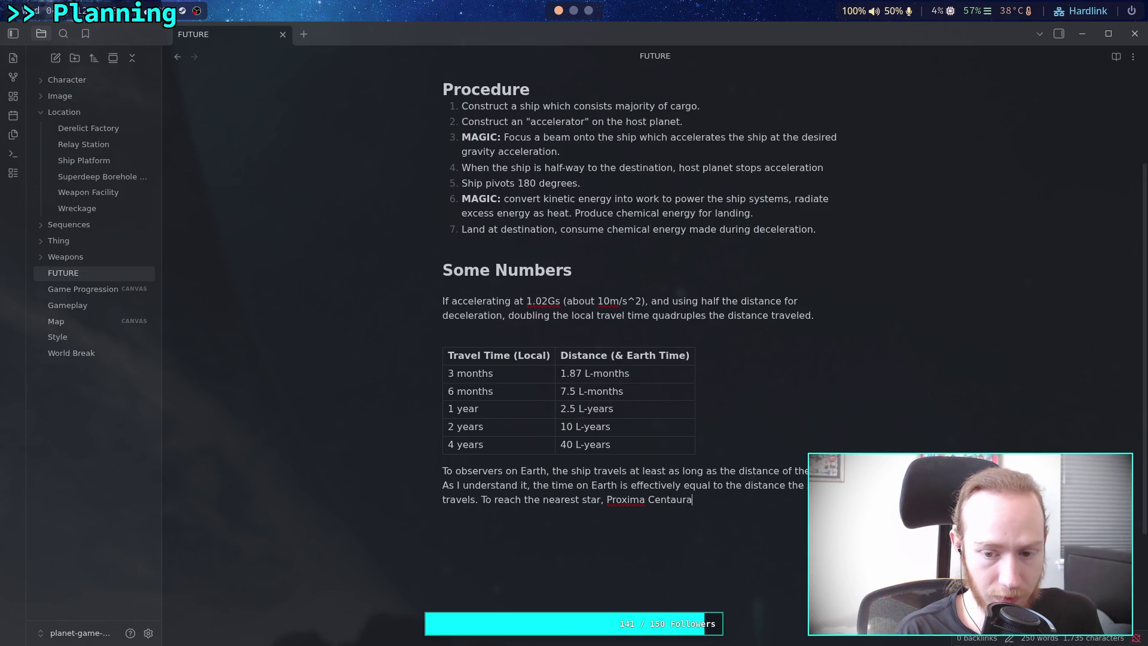
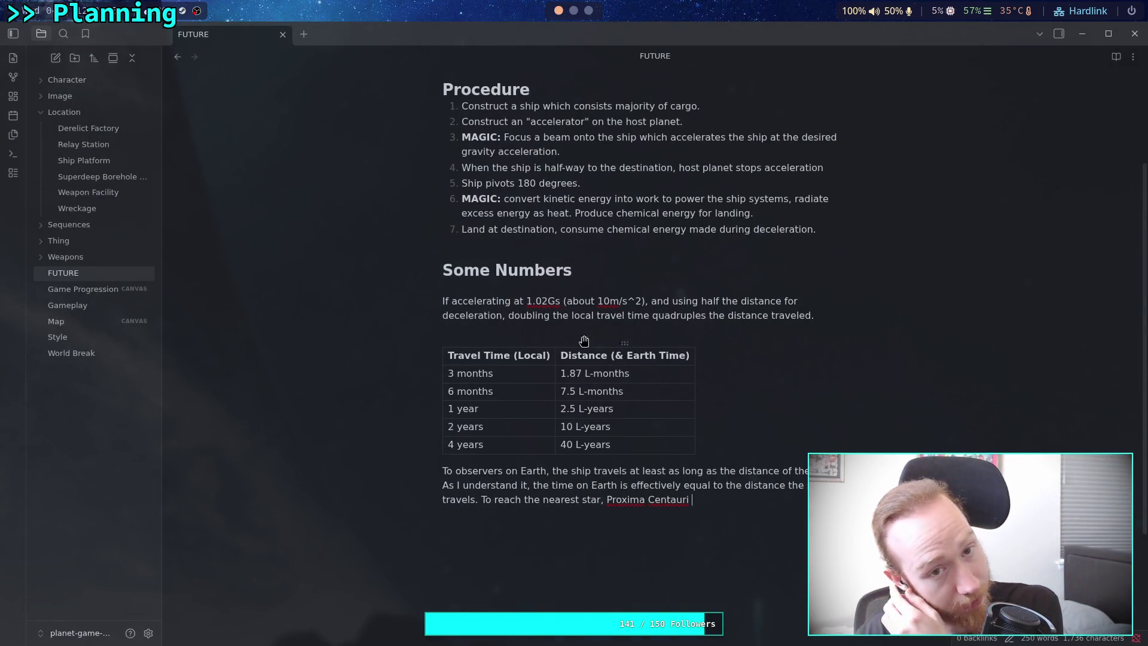
Go to the distance spreadsheet and inspect B16's distance and A15's time formula.
left_click(573, 12)
left_click(589, 15)
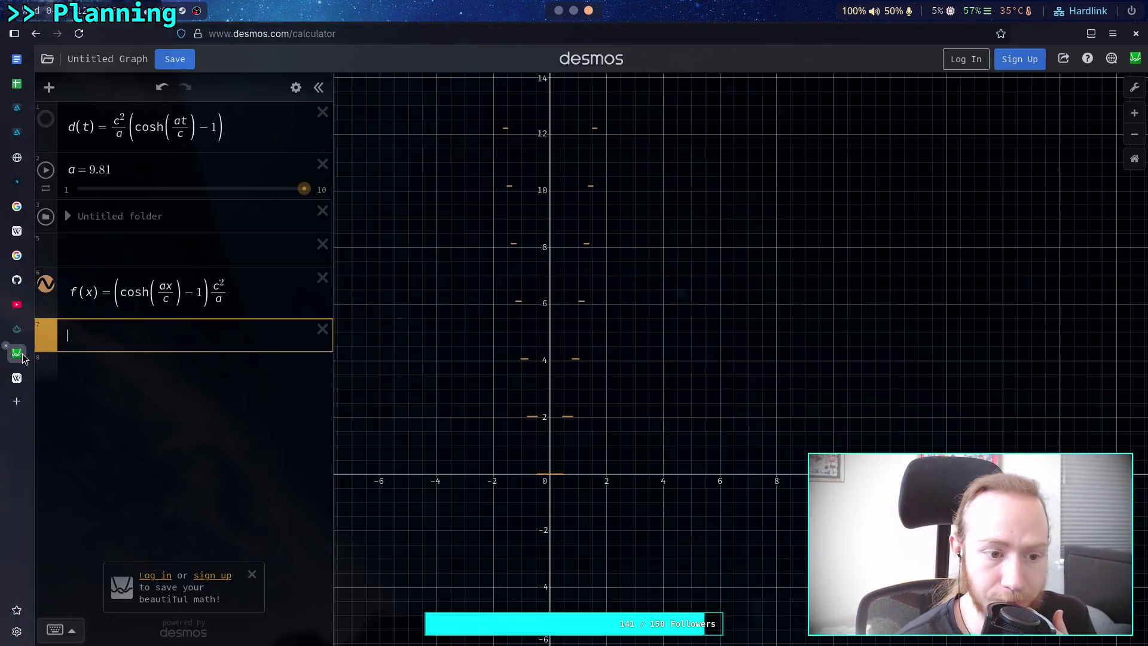
left_click(16, 352)
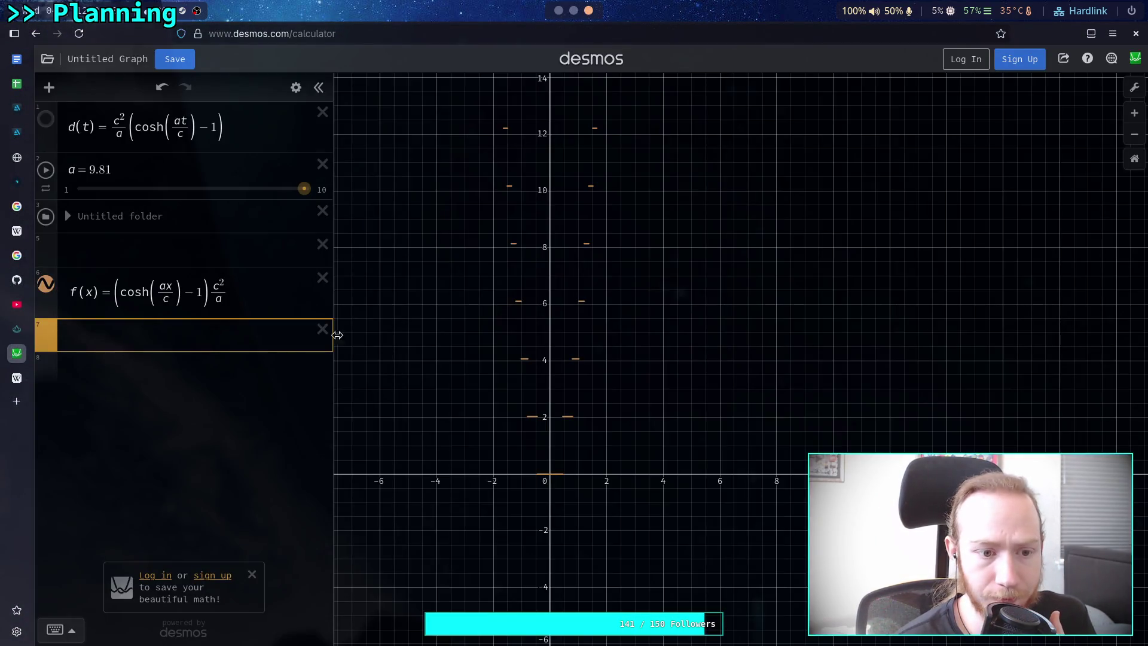
left_click(17, 84)
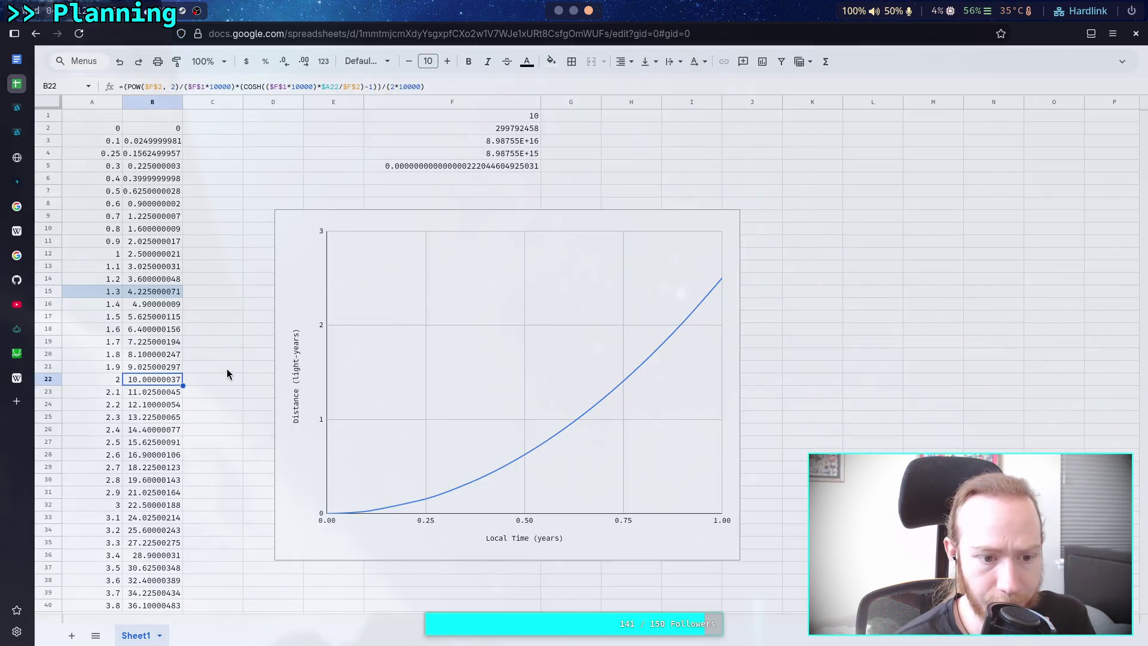
left_click(158, 305)
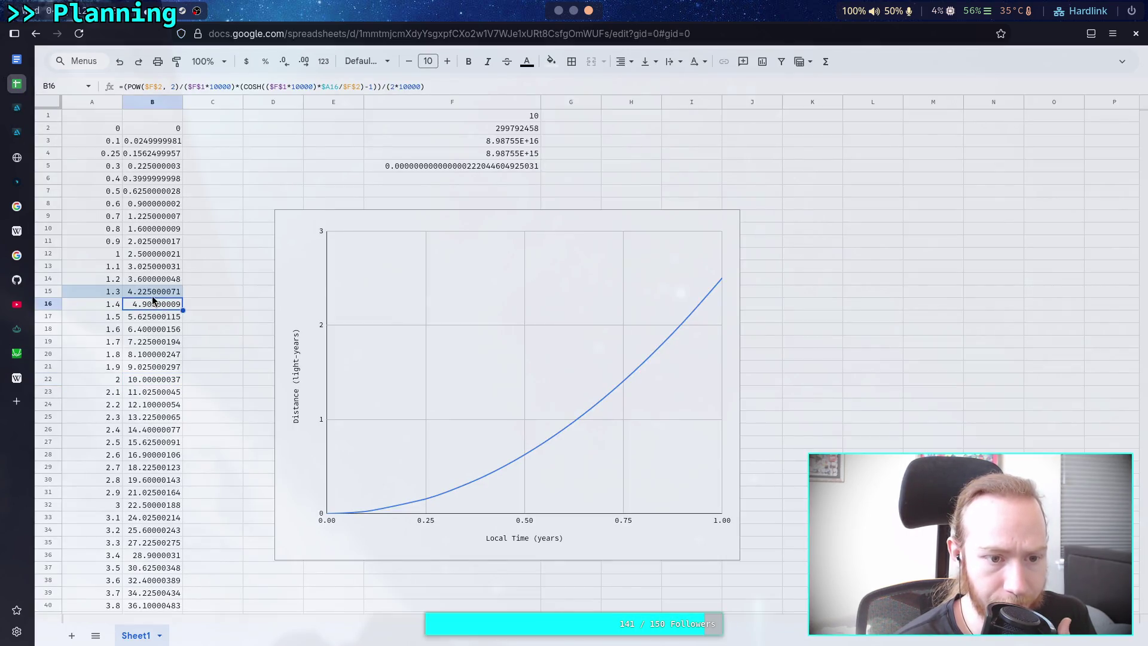
left_click(106, 293)
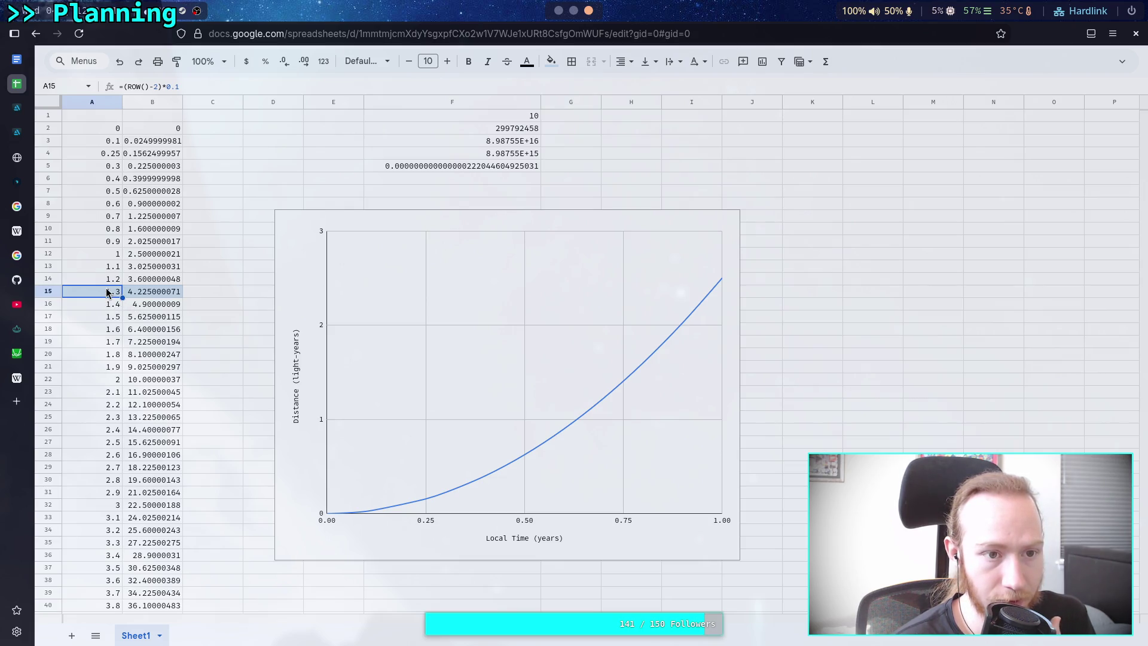
Tweak the A15 time formula, then restore it to end in (ROW()-2)*0.1).
left_click_drag(193, 84, 123, 86)
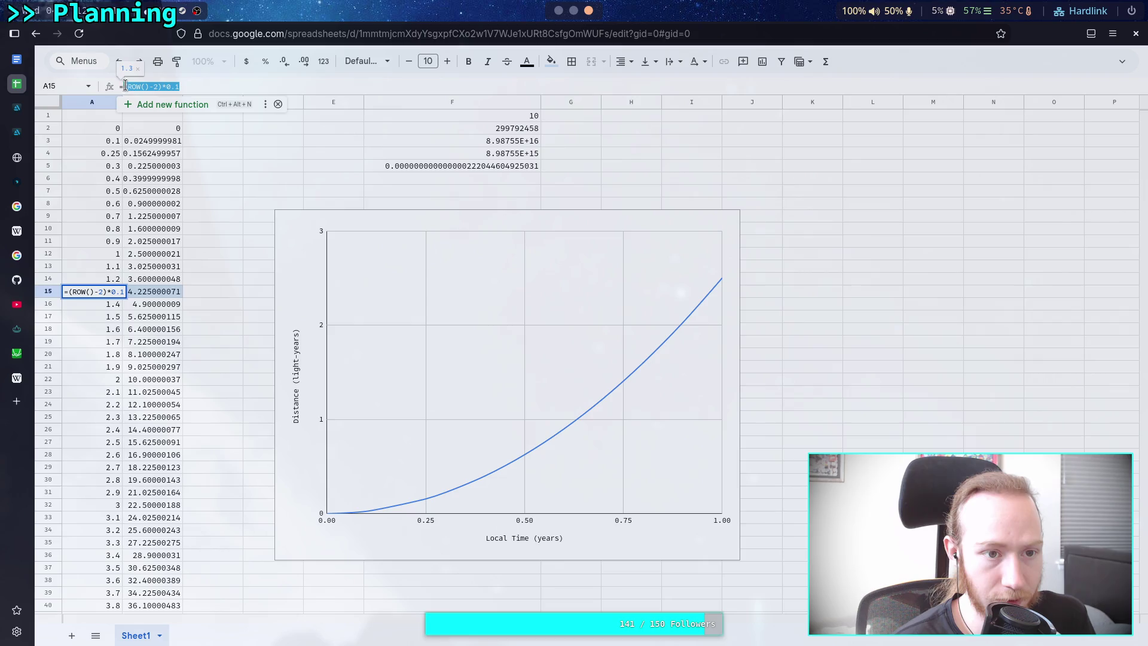
left_click(195, 84)
type("1")
key("Return")
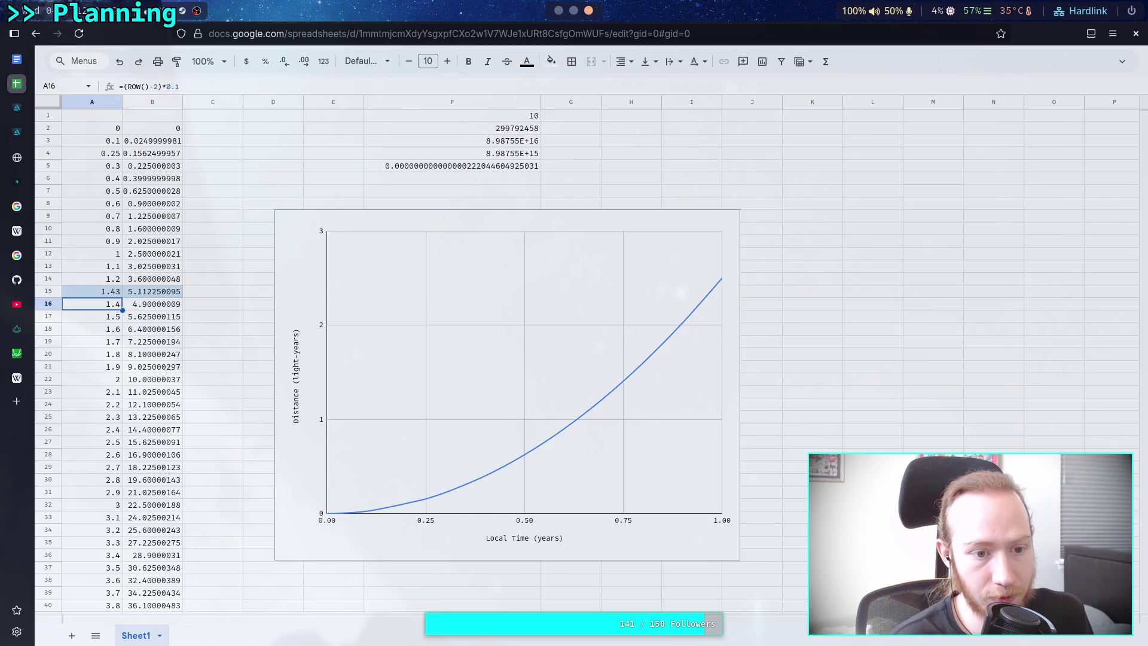
left_click(107, 292)
key("Return")
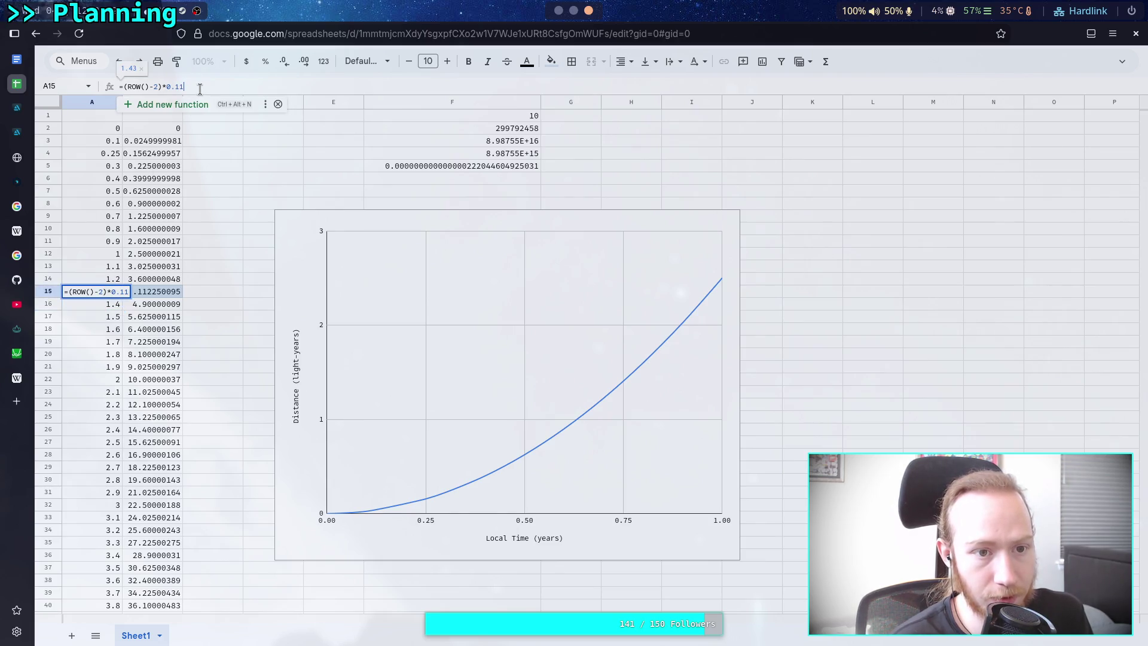
key("BackSpace")
key("Return")
key("Up")
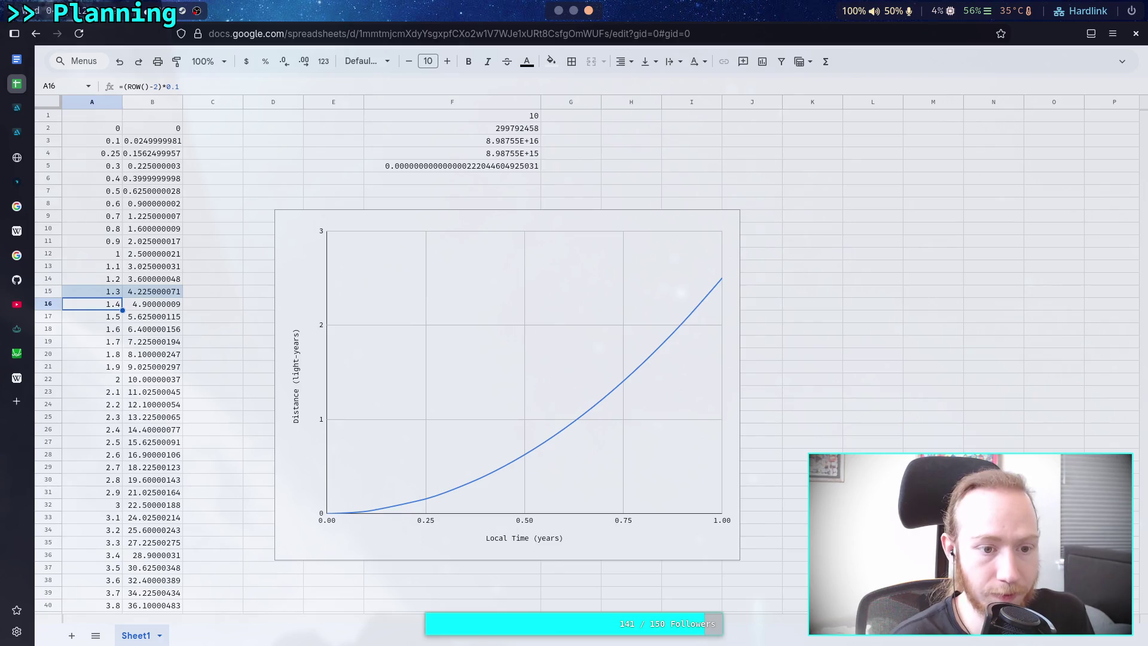
key("Return")
key("BackSpace")
key("BackSpace")
key("BackSpace")
key("BackSpace")
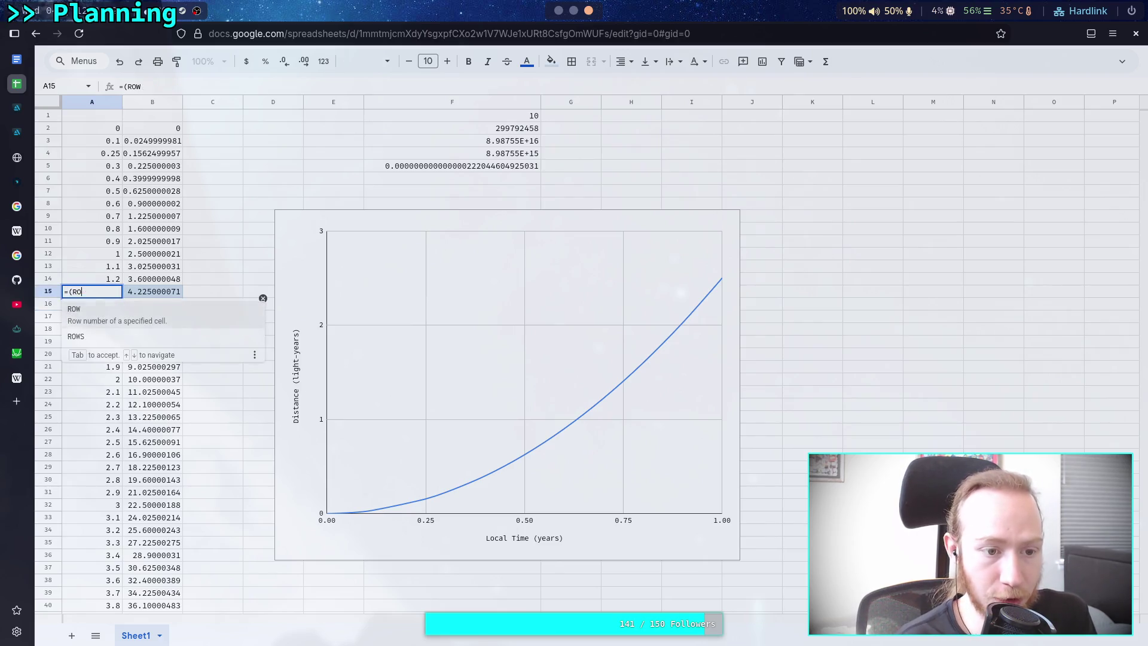
type("ROW()-2)*0.1")
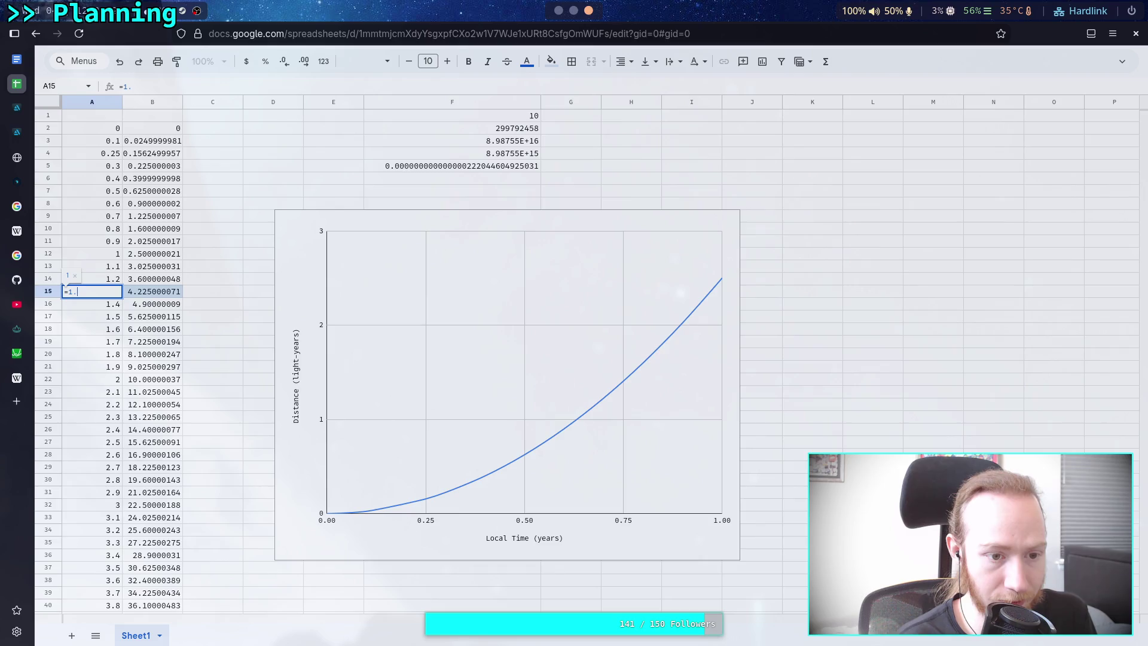
key("Return")
Try trial times 1.301, 1.303 and 1.304 in A15 until B15 nears 4.251.
key("Up")
type("=1.3")
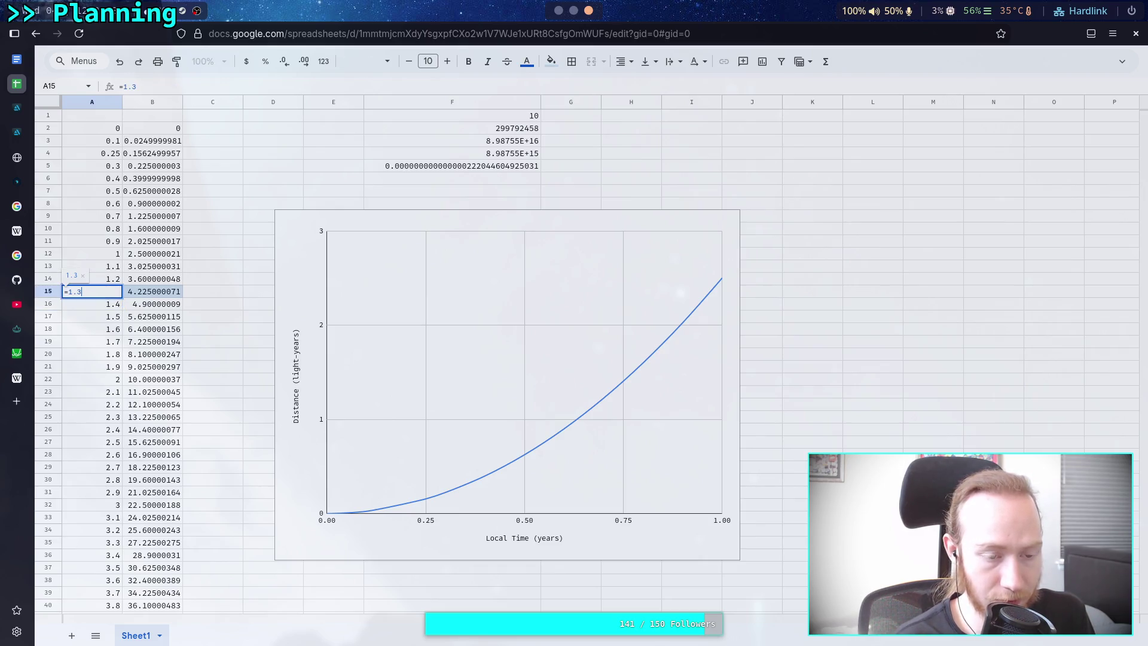
type("1")
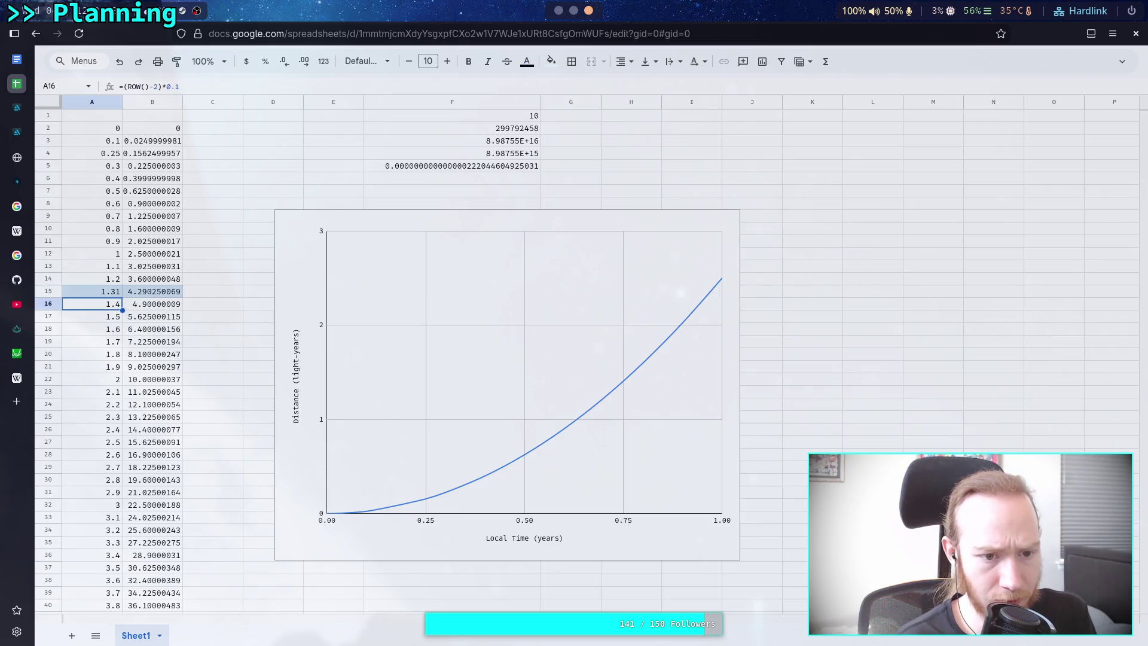
key("BackSpace")
type("01")
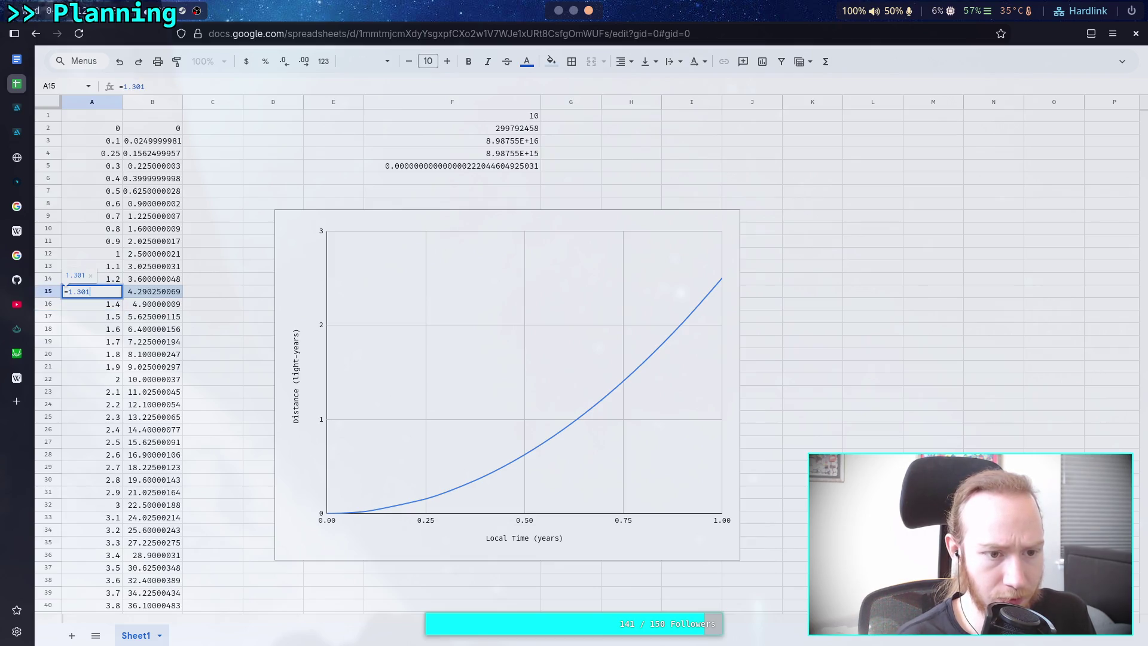
key("Return")
key("Up")
key("Return")
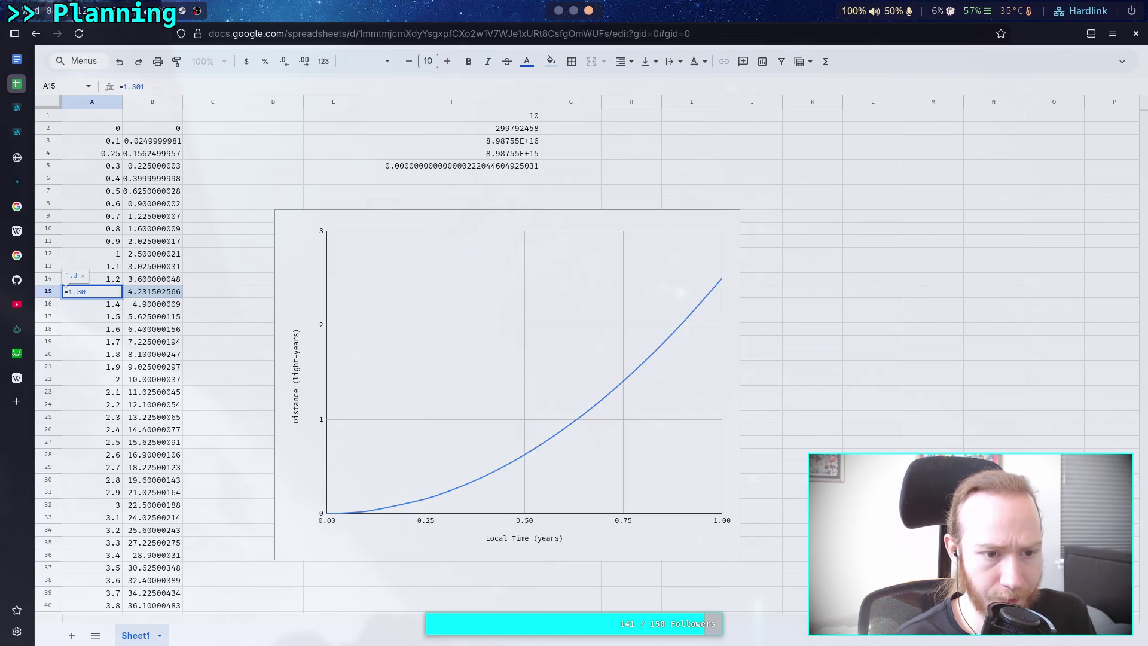
key("Return")
key("Up")
key("Return")
key("BackSpace")
type("4")
key("Return")
key("Up")
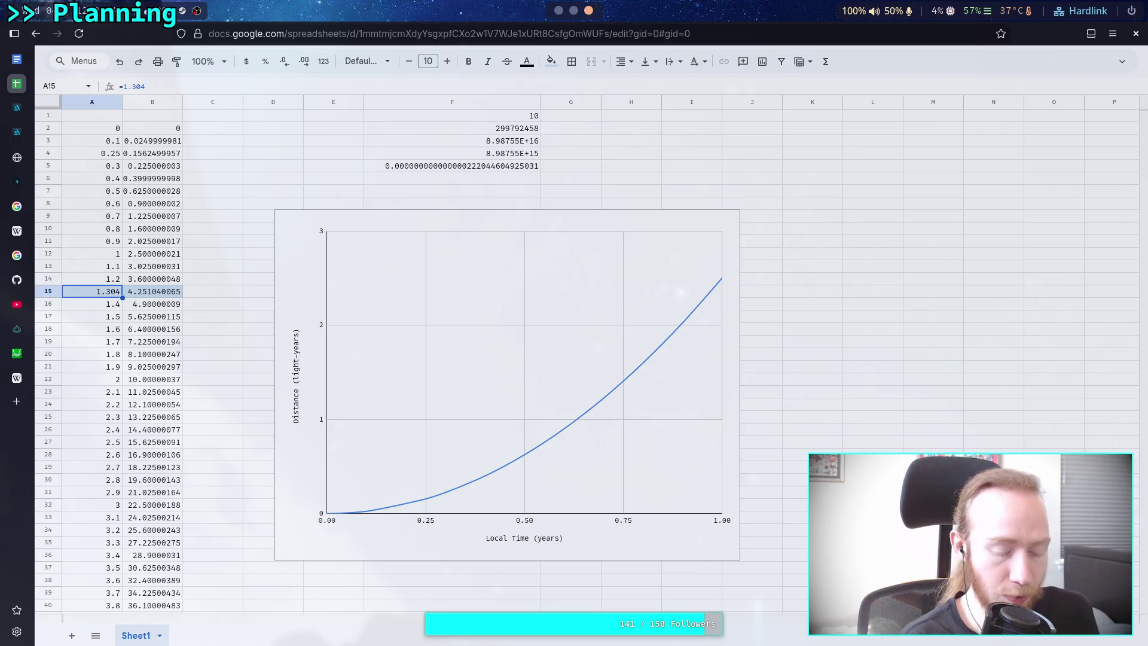
key("super+2")
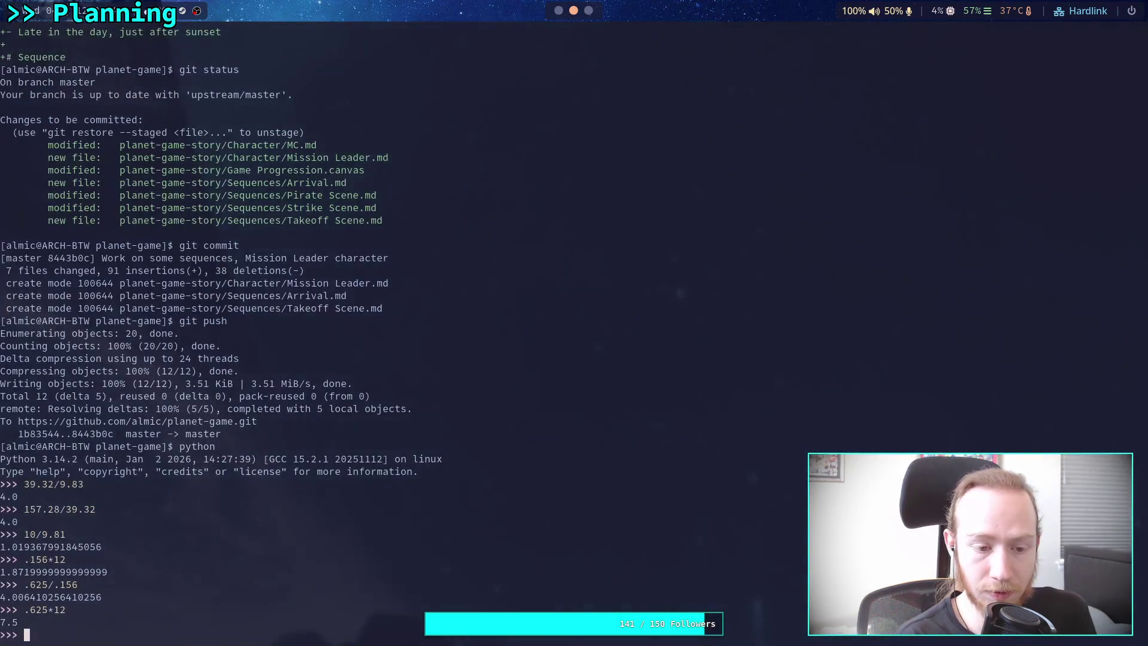
Evaluate 1.304*12 in the Python REPL, getting 15.648 months.
type("1.304")
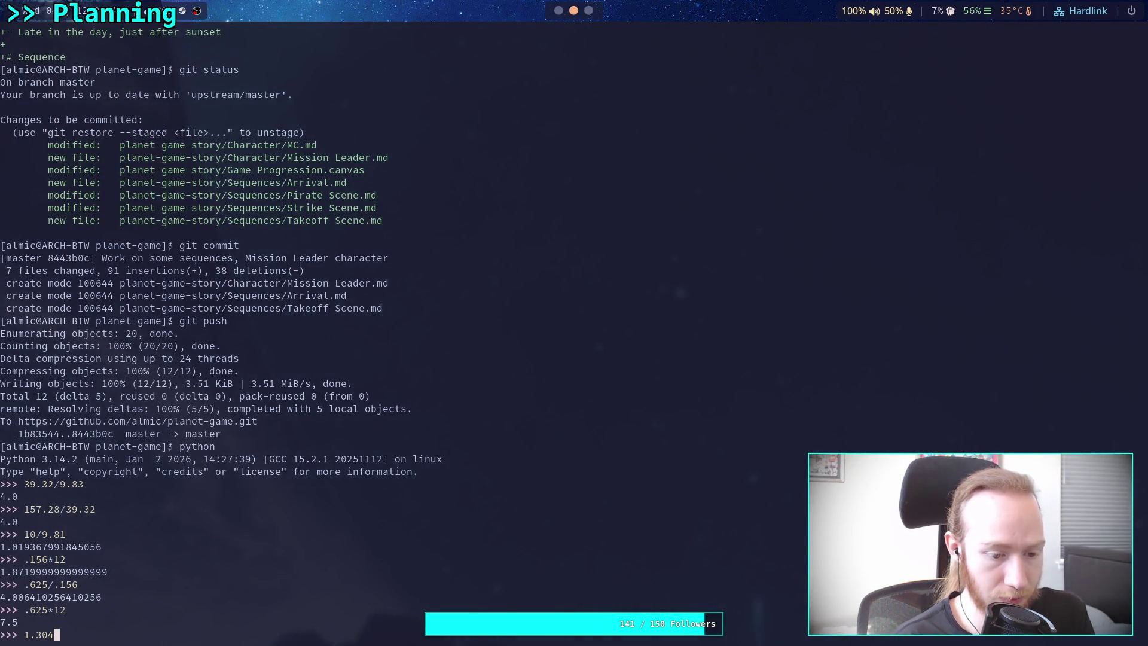
type("(")
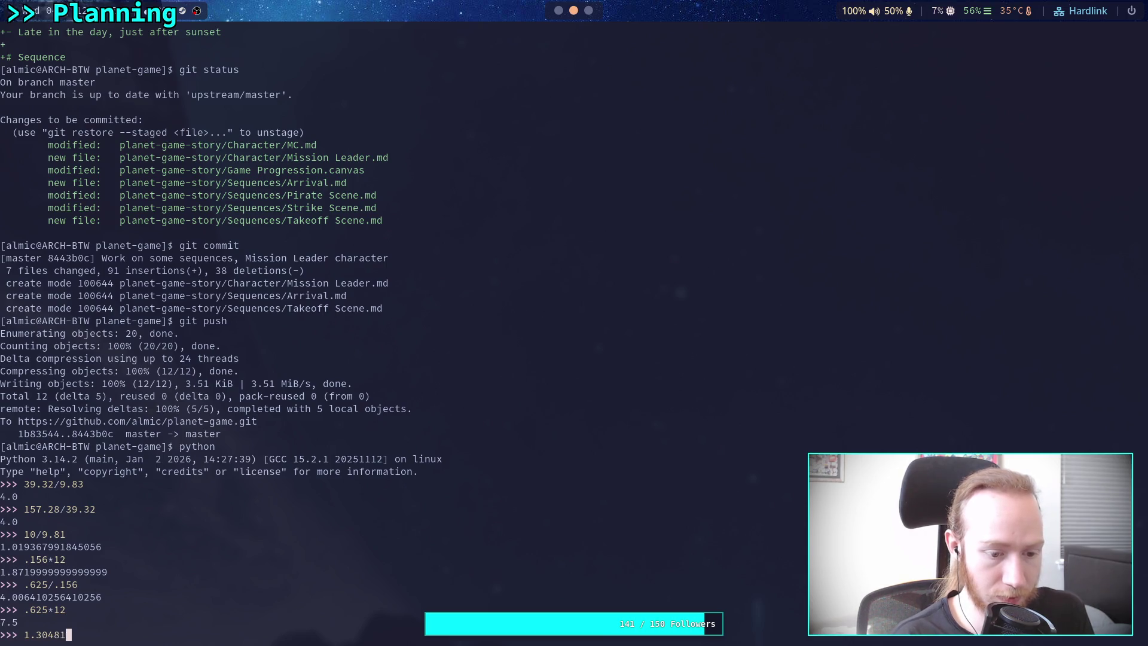
key("BackSpace")
type("*12")
key("Return")
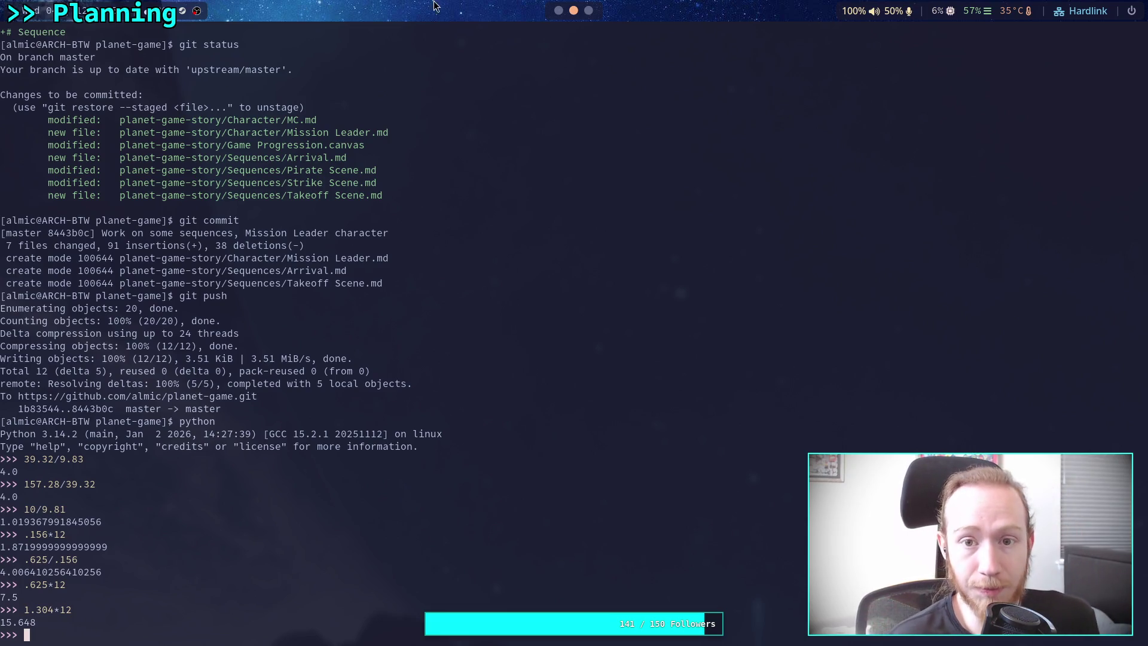
left_click(557, 11)
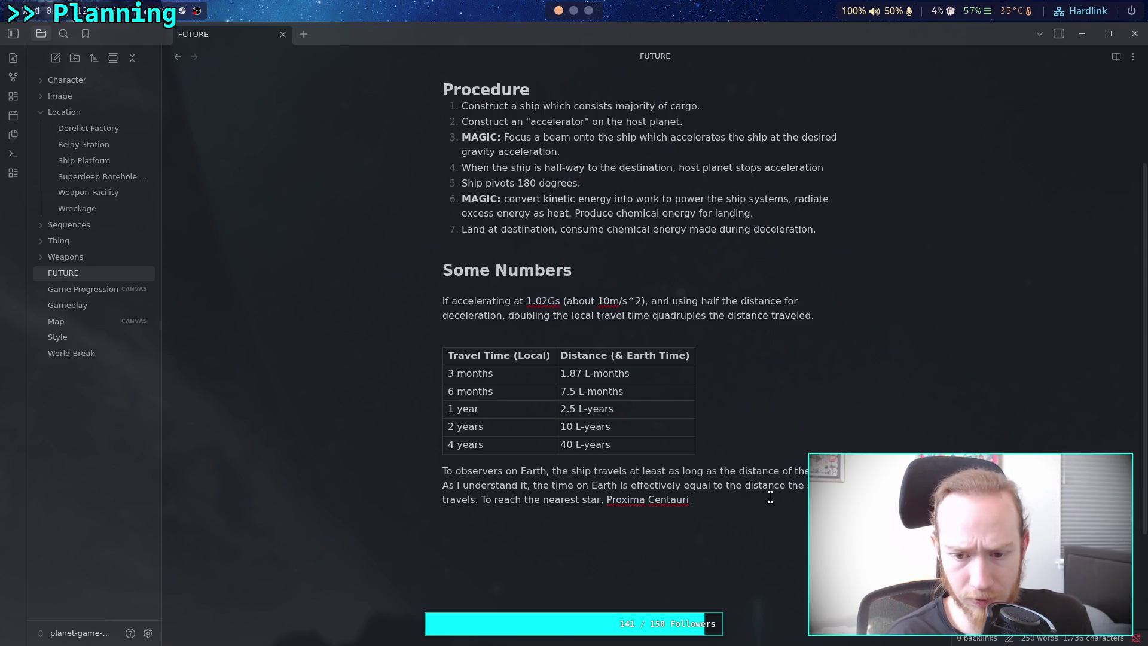
Write that at 4.25 L-years the traveler would wait a little under 16 months.
type("at 4.25 L-years, the trav")
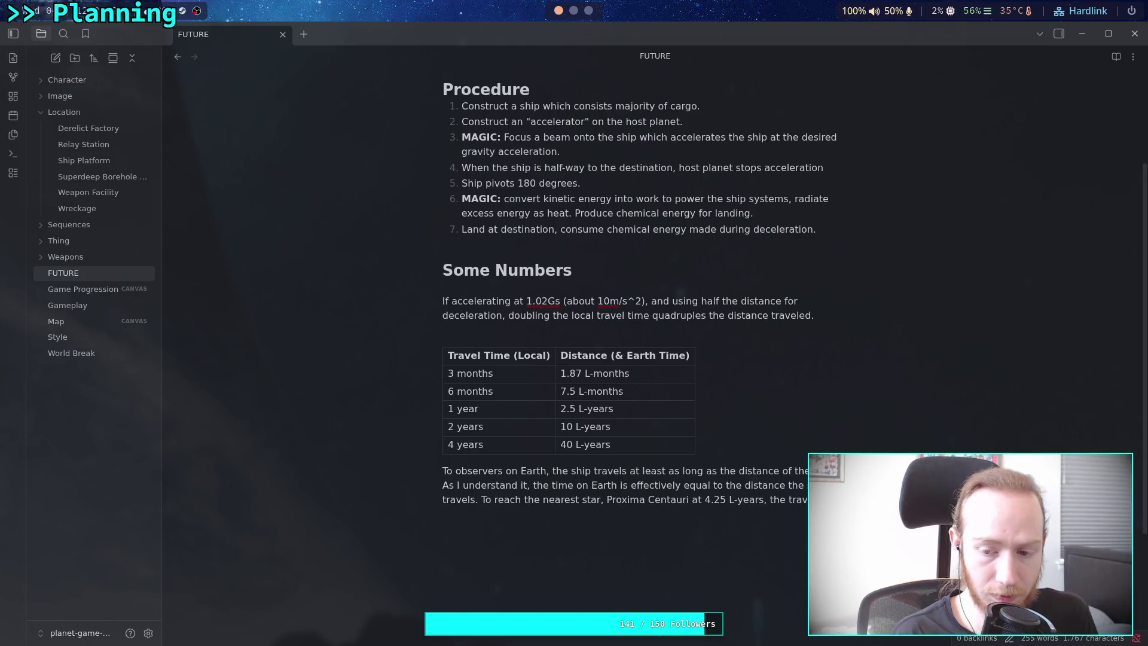
type(" would ")
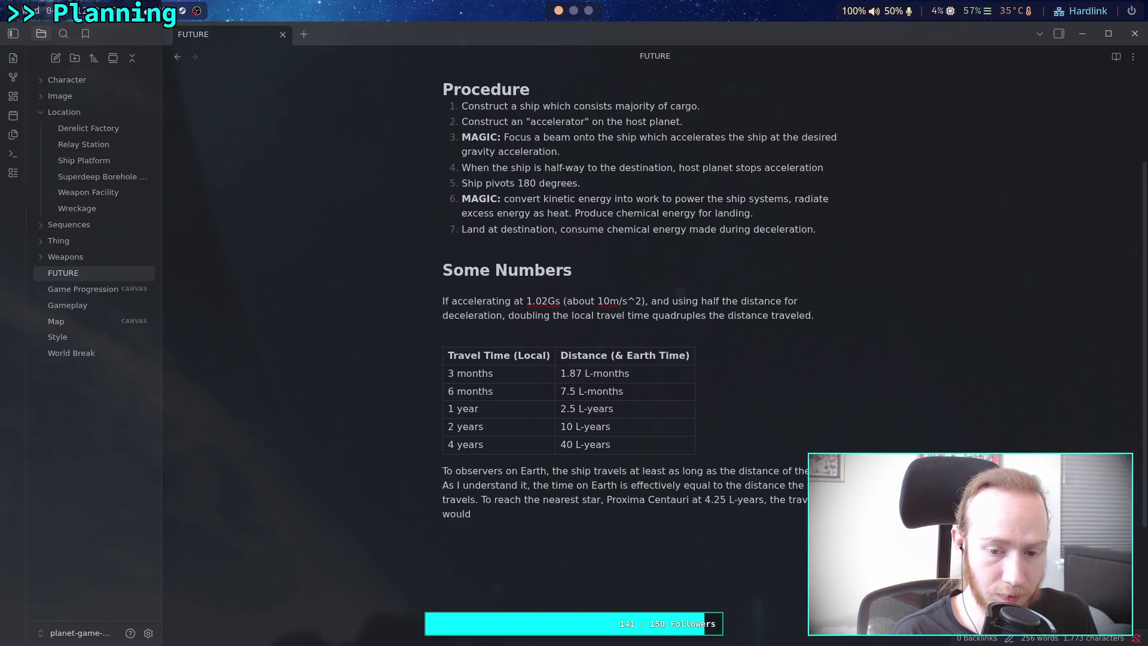
type("hav")
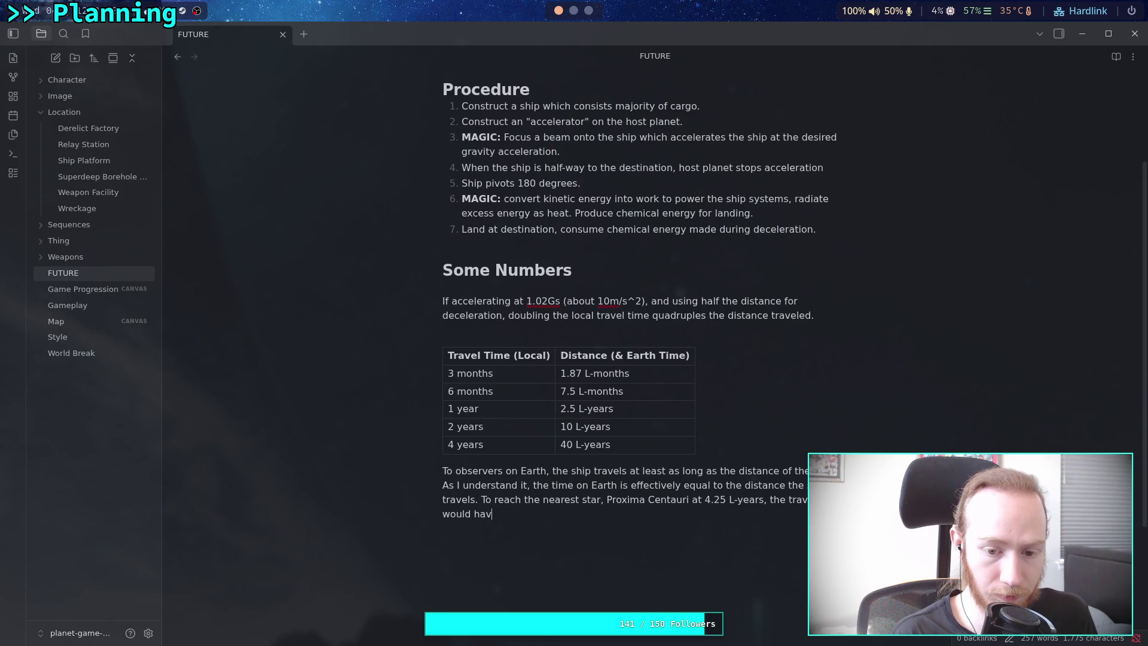
type("e to wait")
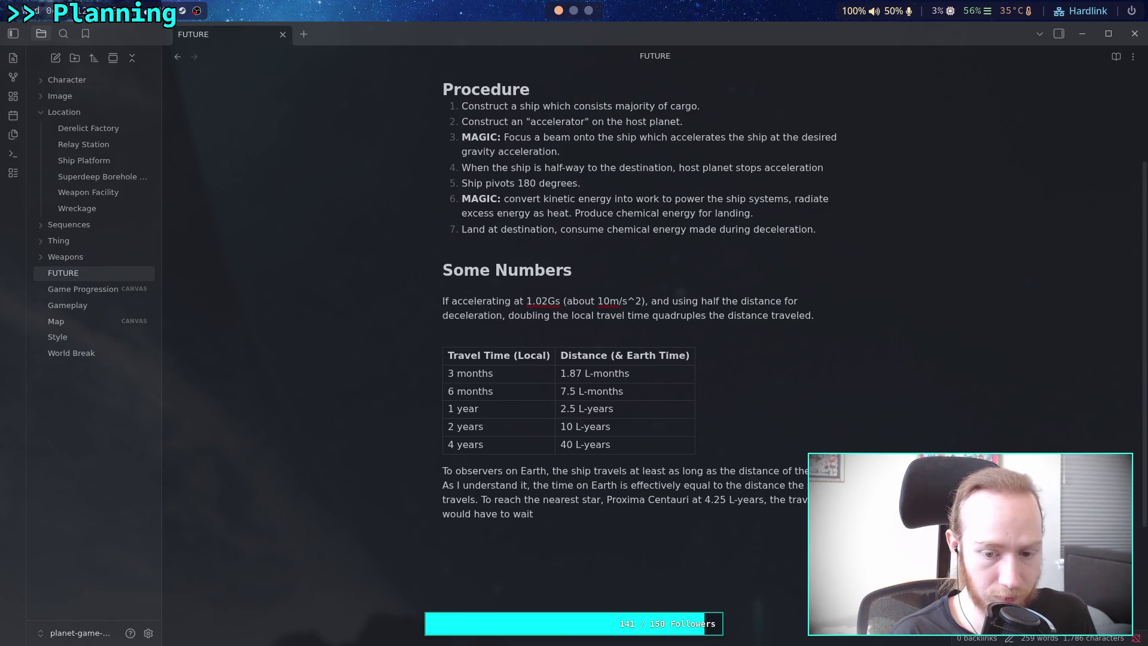
type(" a little o")
type("ver 1")
key("BackSpace")
key("BackSpace")
key("BackSpace")
type("under 16 men")
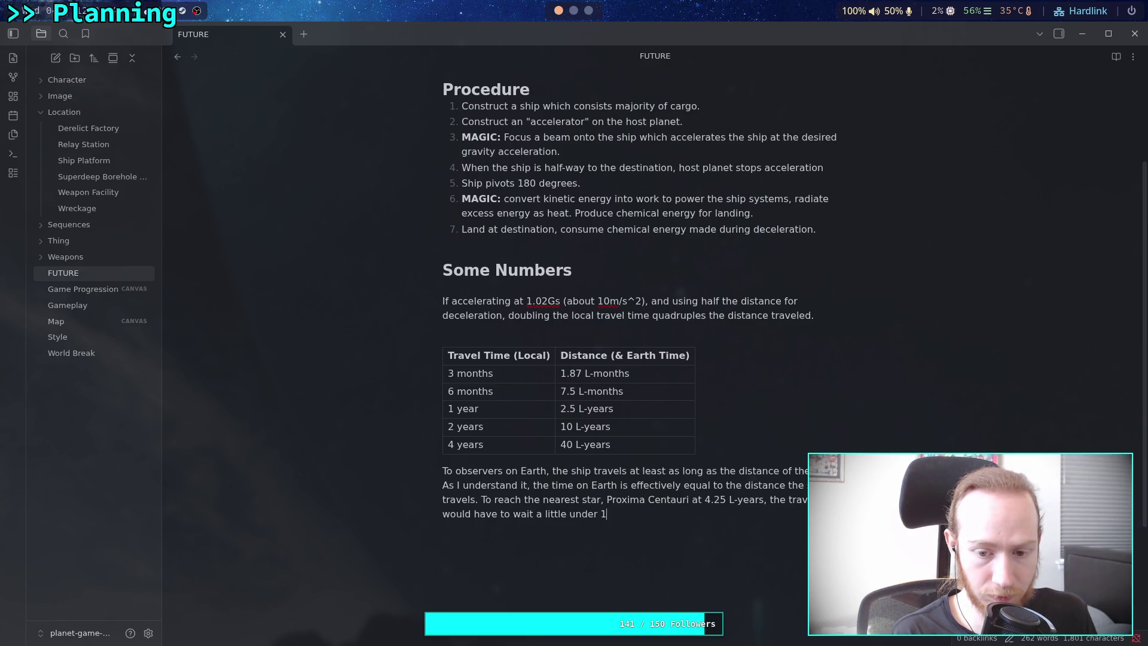
key("BackSpace")
key("BackSpace")
type("onths.")
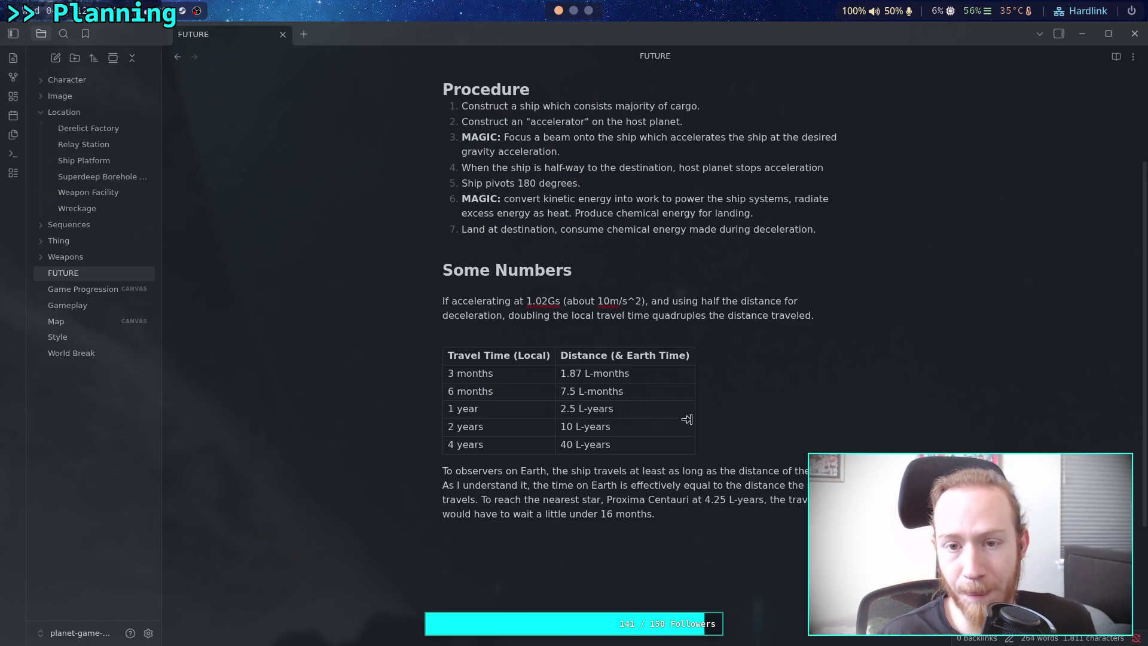
left_click(574, 10)
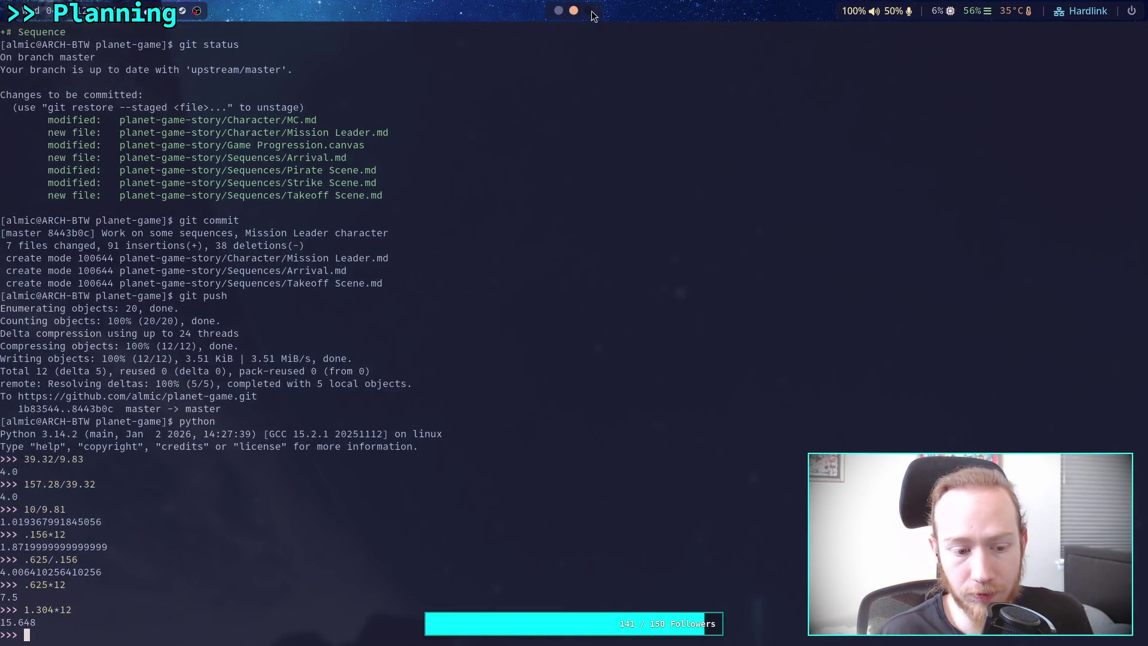
Compute the leftover .648 months in days with .648*30, giving 19.44.
left_click(558, 10)
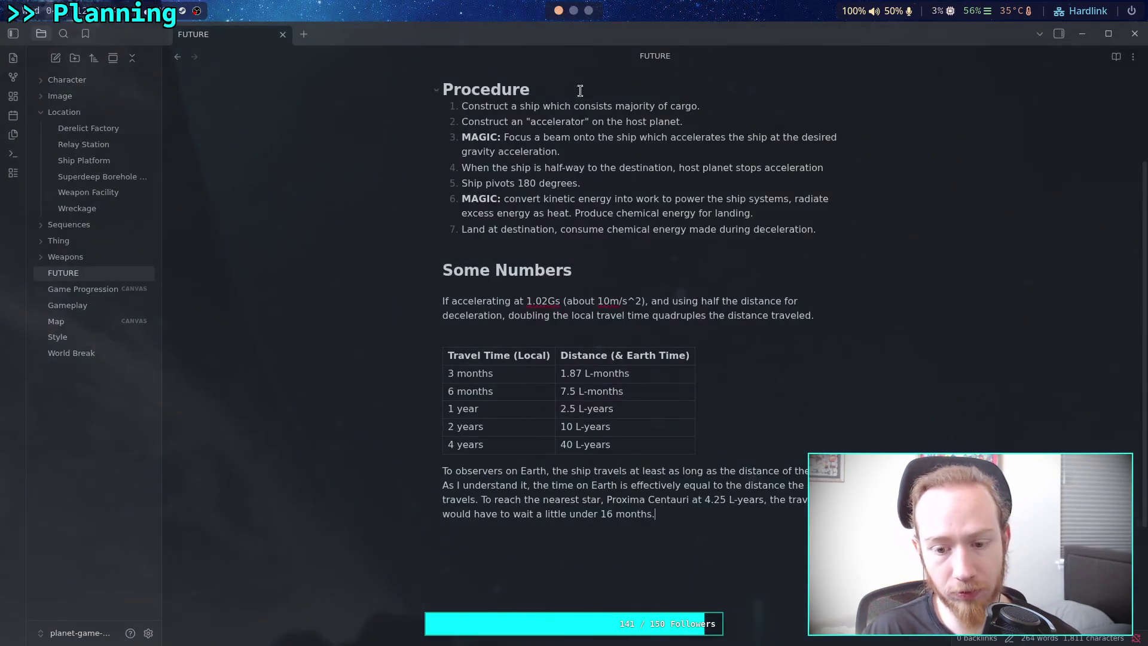
left_click(574, 10)
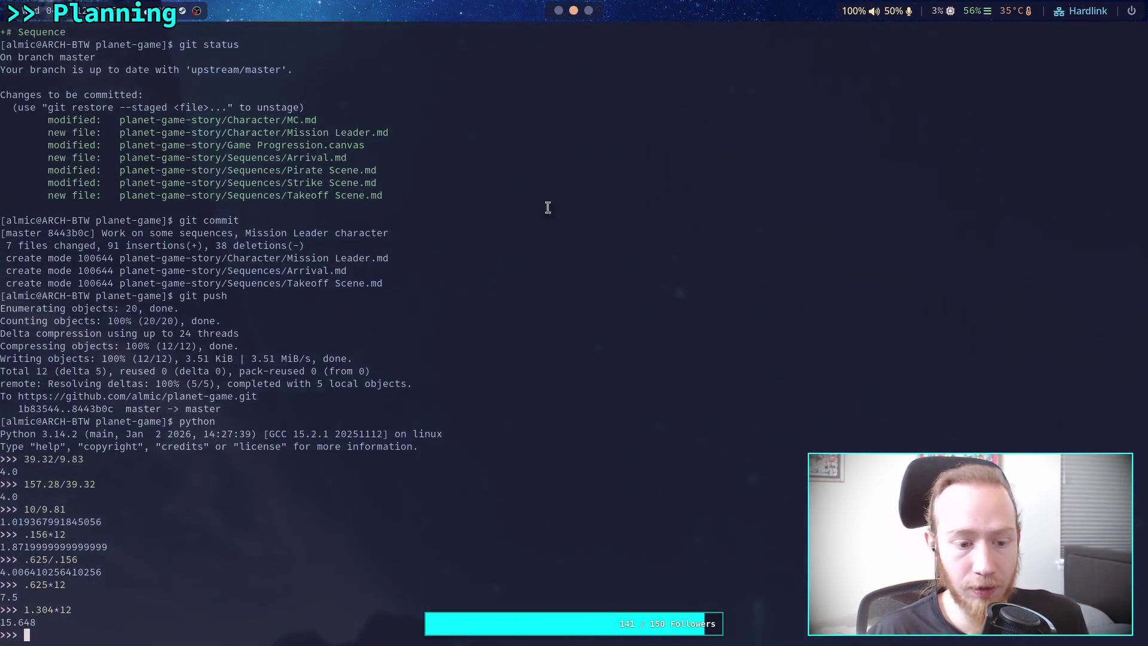
type(".647")
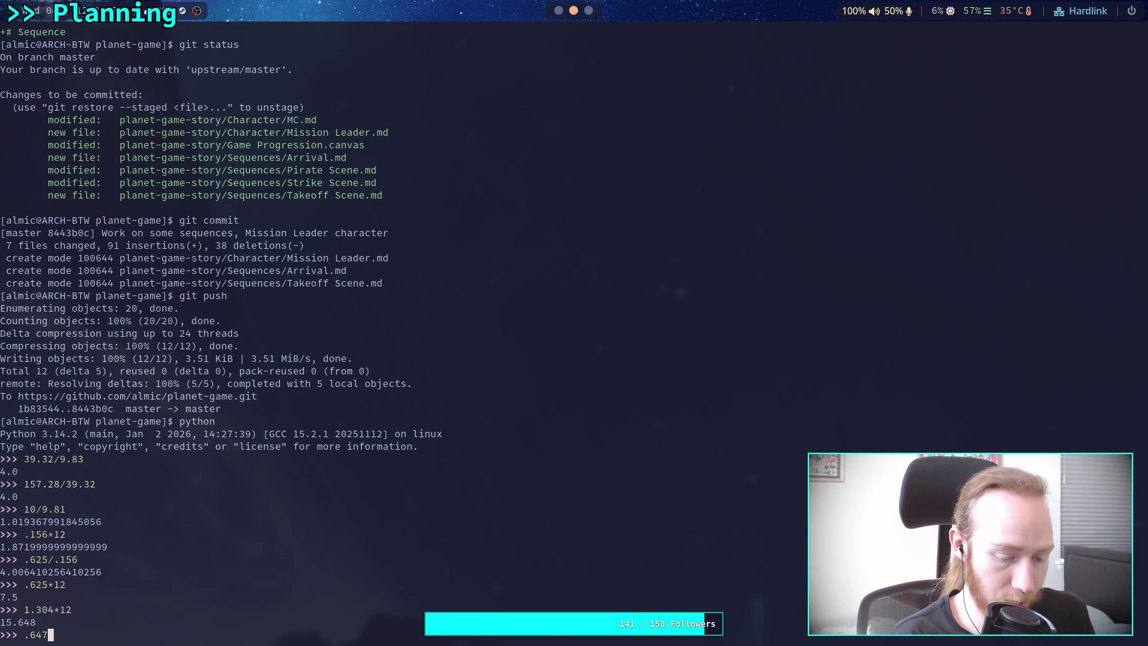
key("BackSpace")
type("*")
key("BackSpace")
type("8")
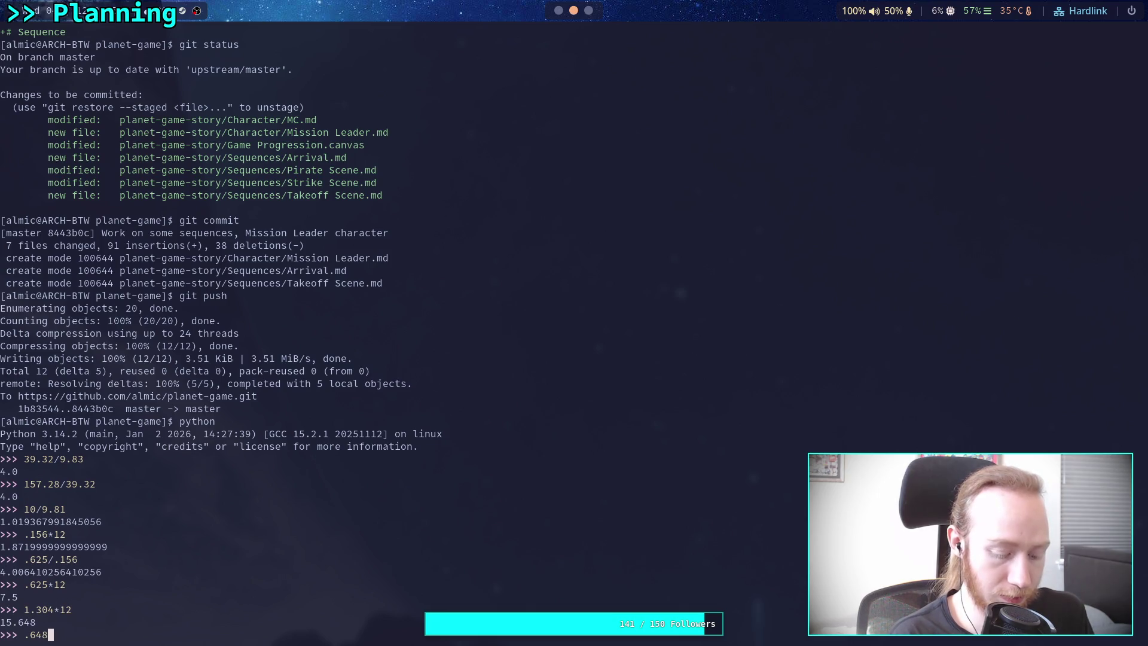
type("*20")
key("BackSpace")
key("BackSpace")
type("30")
key("Return")
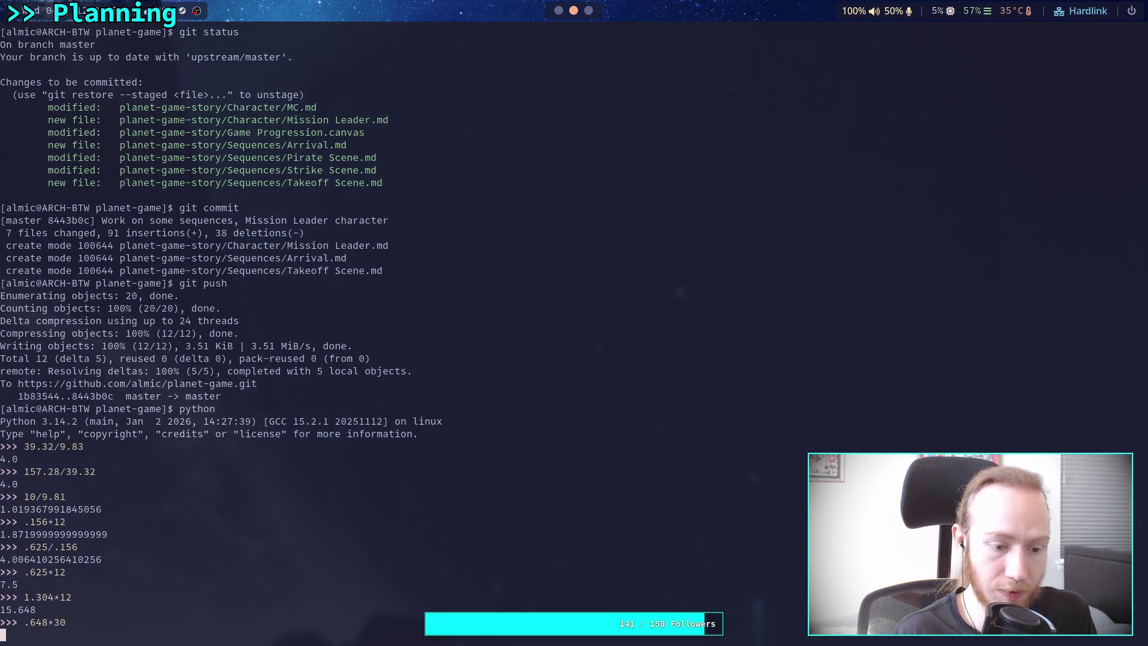
left_click(559, 12)
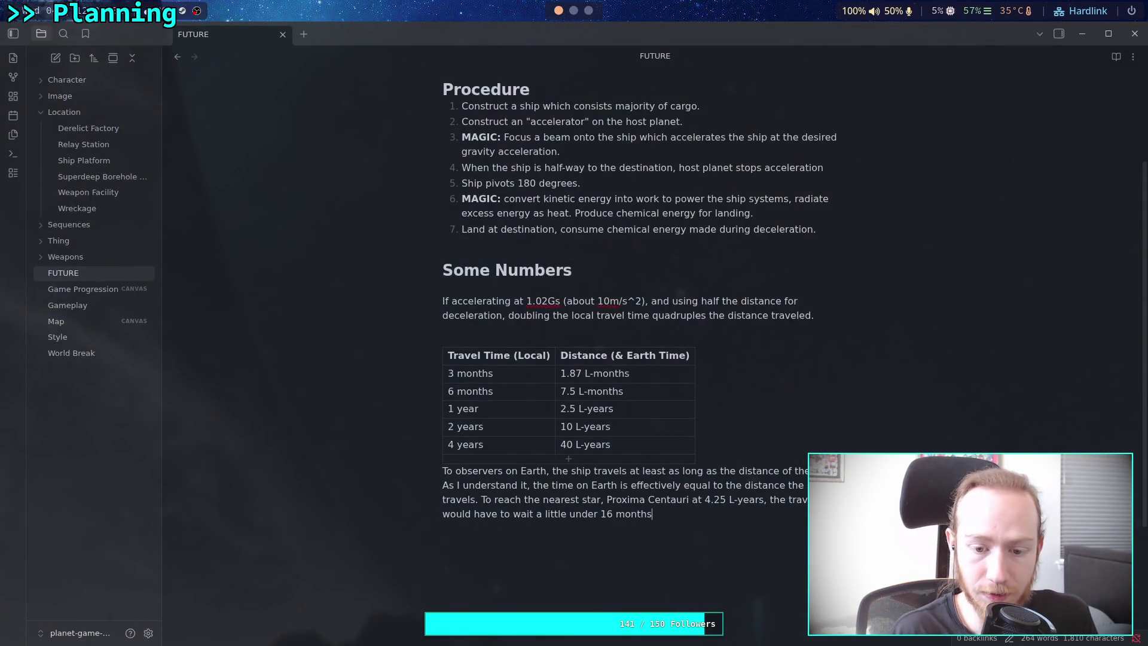
Reword the wait as '1.304 years, or about 15 months and 20 days'.
key("BackSpace")
key("BackSpace")
key("BackSpace")
key("BackSpace")
key("BackSpace")
key("BackSpace")
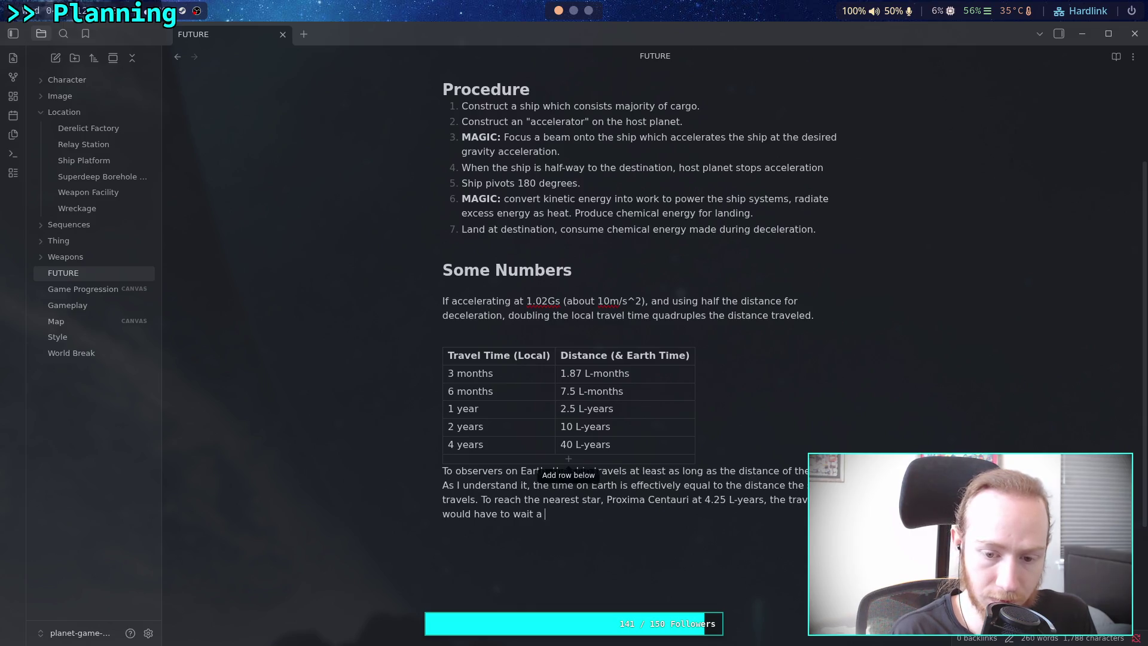
type("bout 16")
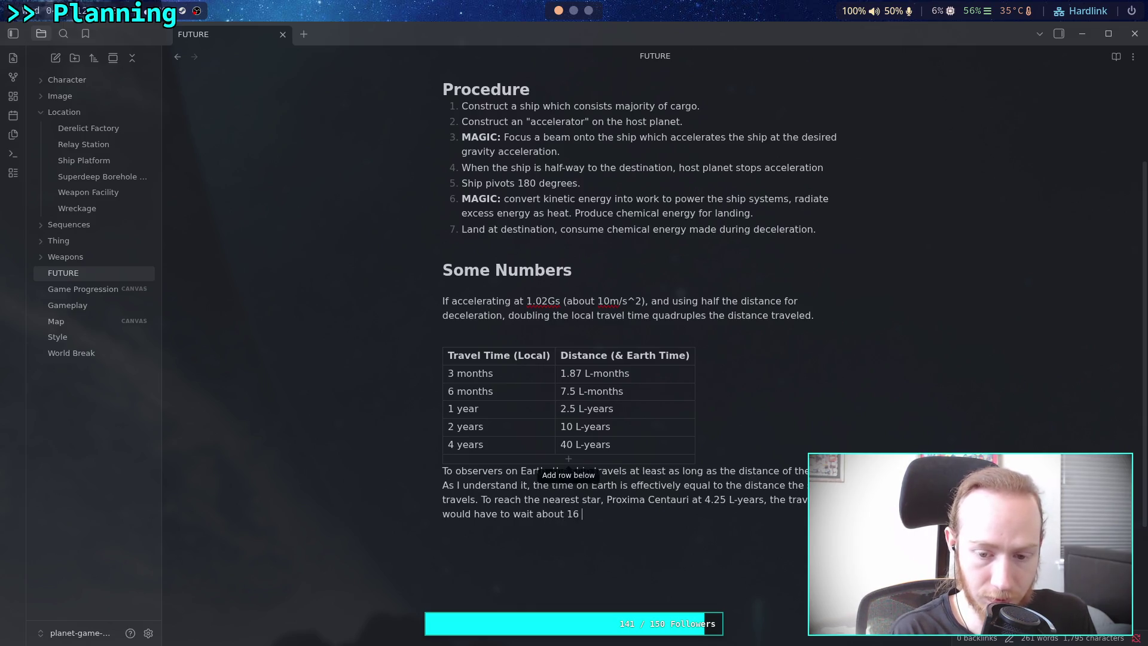
key("BackSpace")
type("5 month")
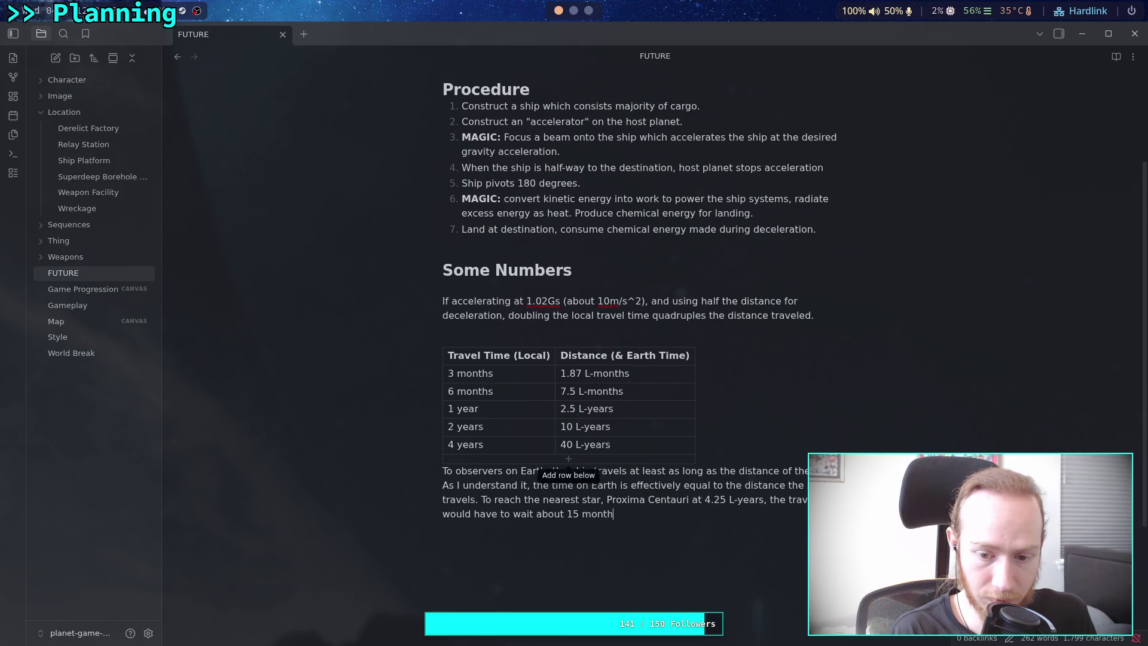
type("s and 20 days.")
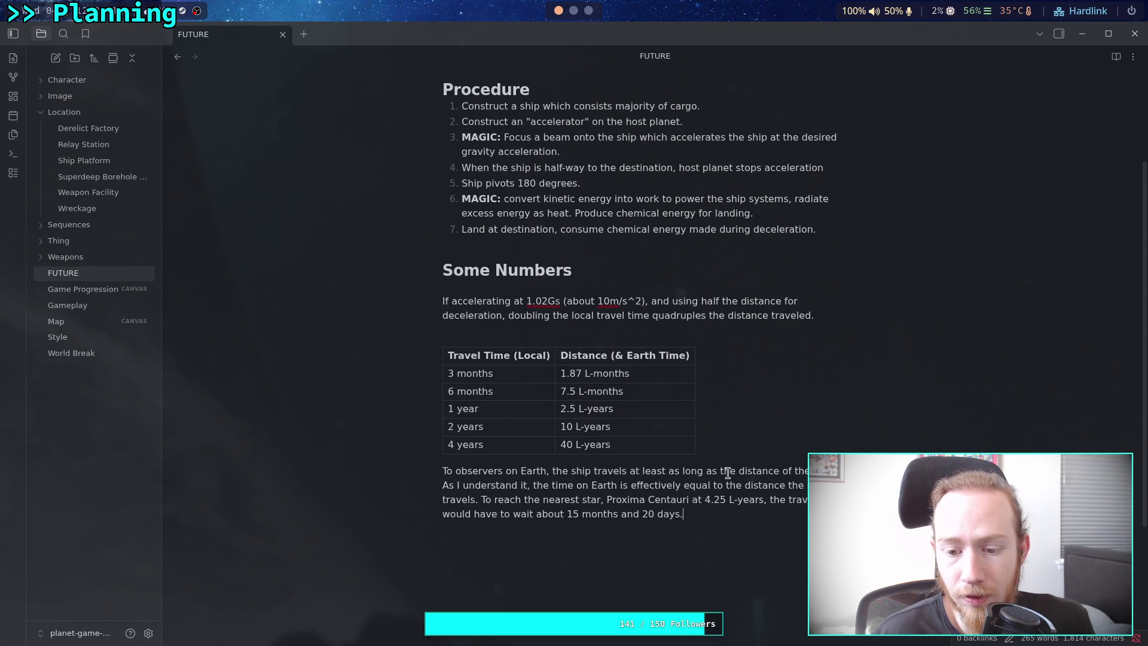
scroll(720, 451, "down", 2)
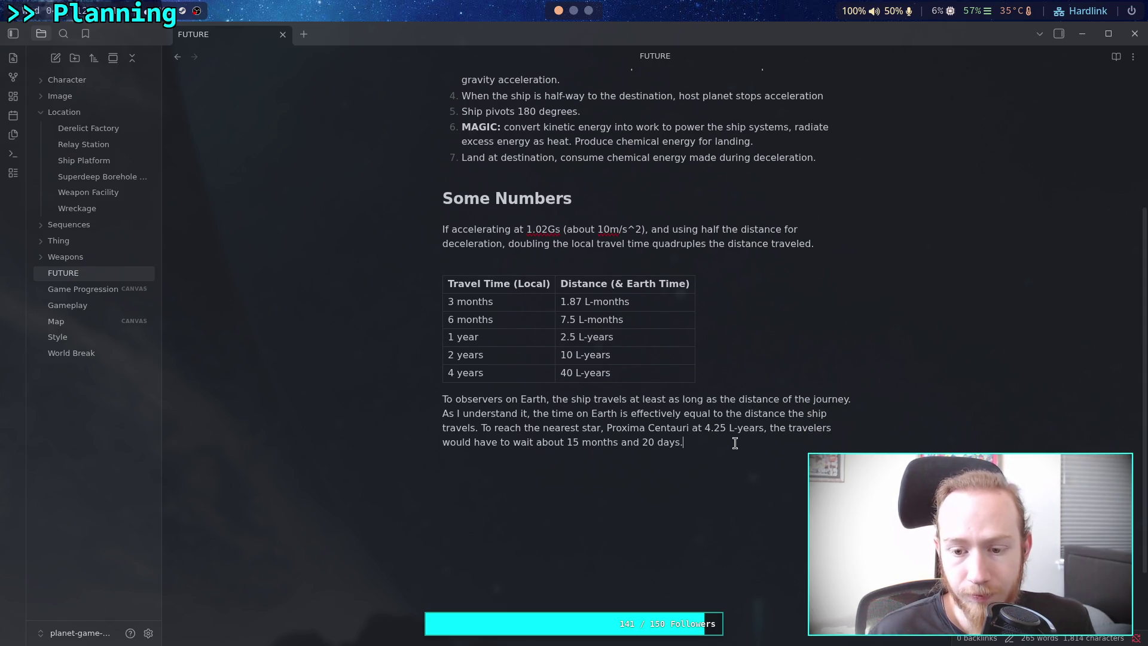
key("BackSpace")
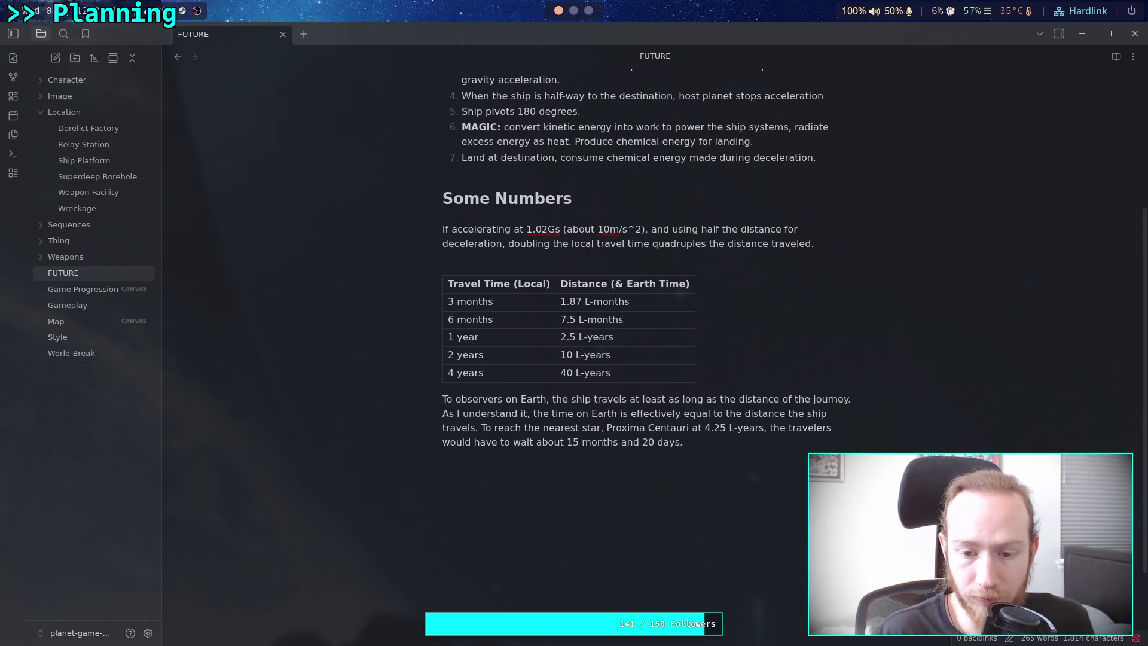
type("1.")
type("304")
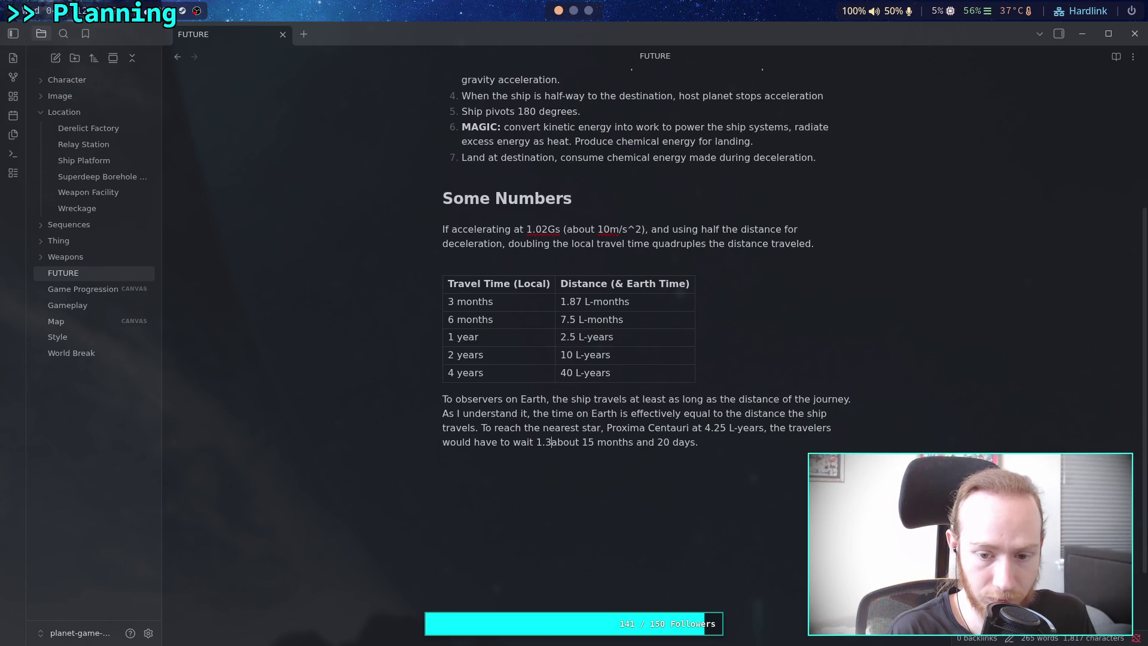
key("alt+Tab")
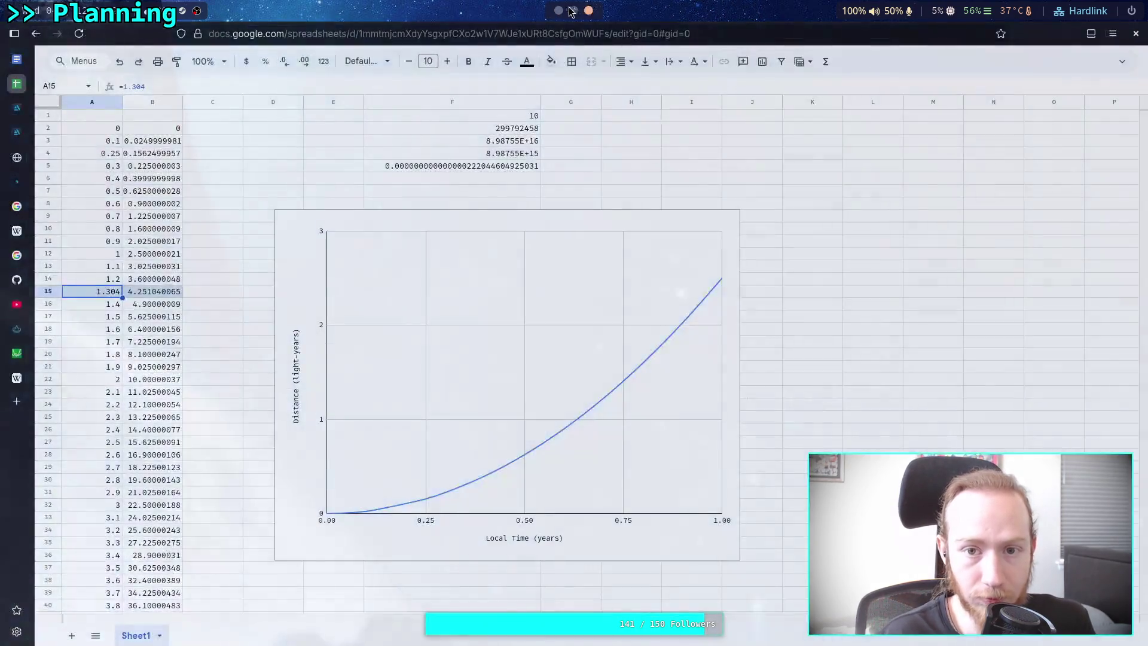
key("alt+Tab")
type("years, ")
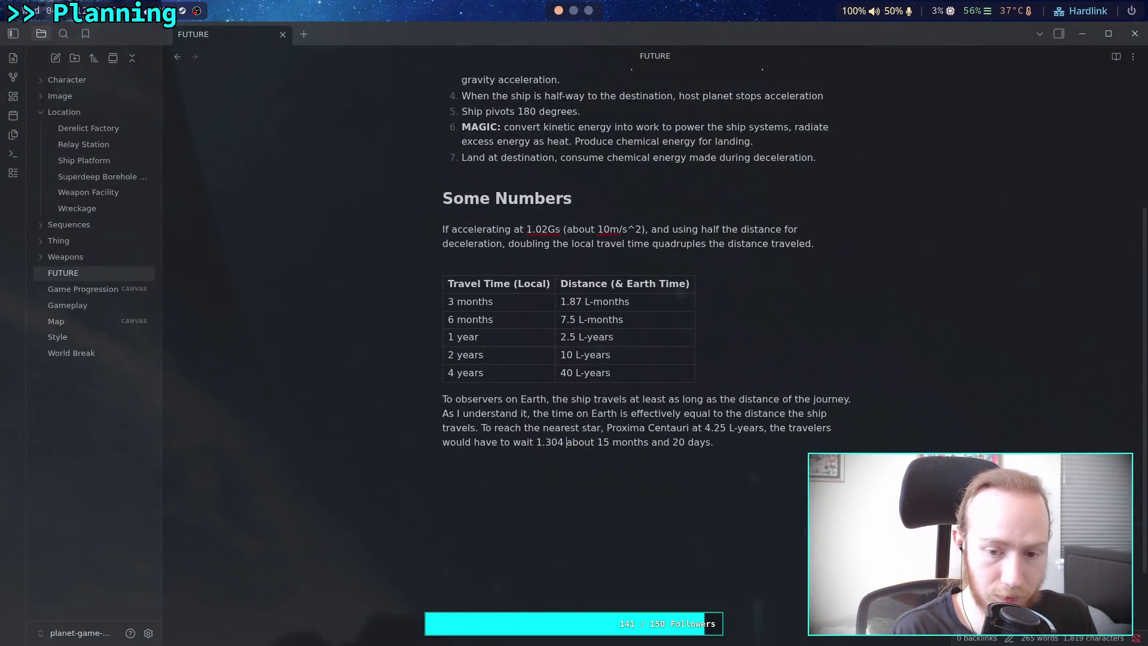
type("or")
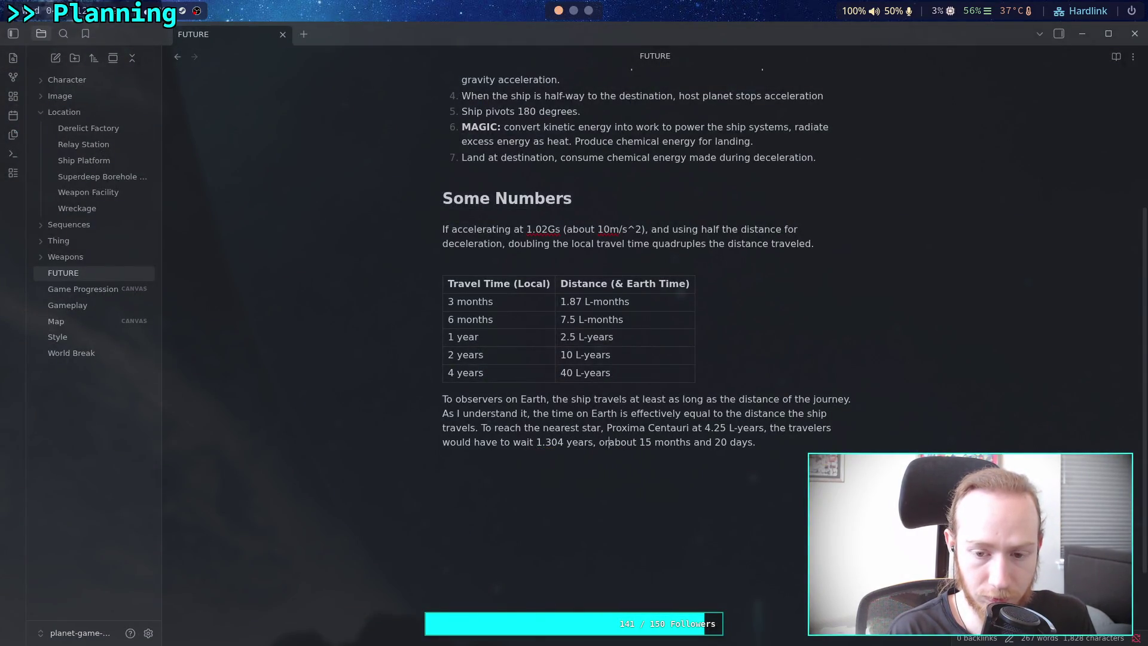
Add '~' before 1.304 and before 4.25 in the Proxima Centauri sentence.
left_click(766, 442)
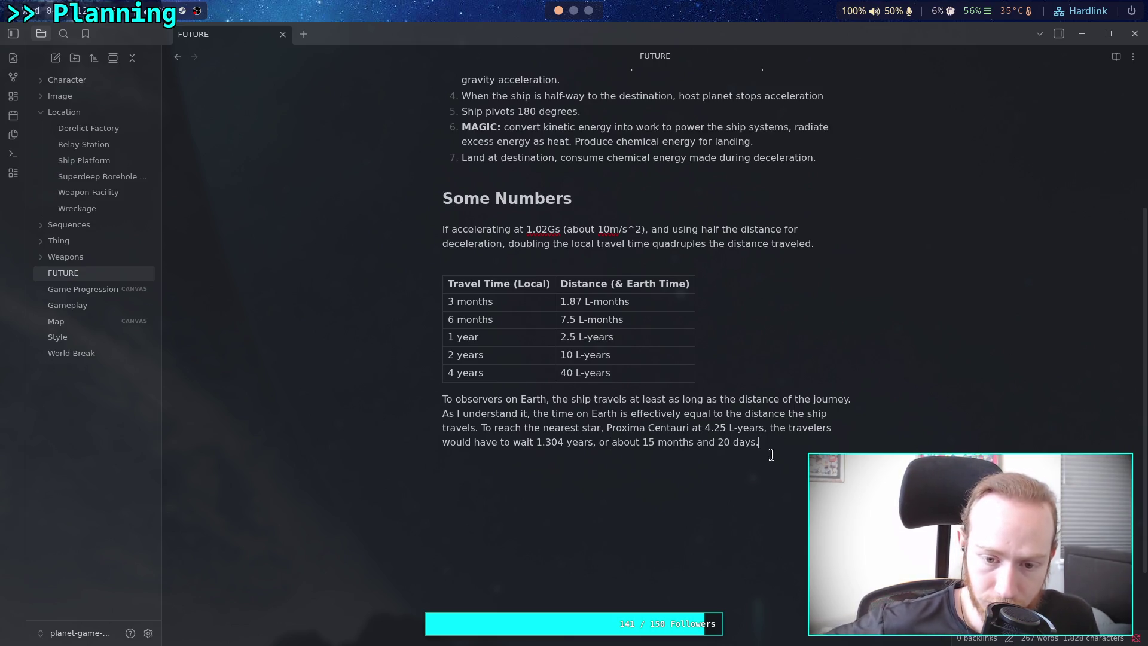
left_click(536, 442)
type("~")
left_click(769, 442)
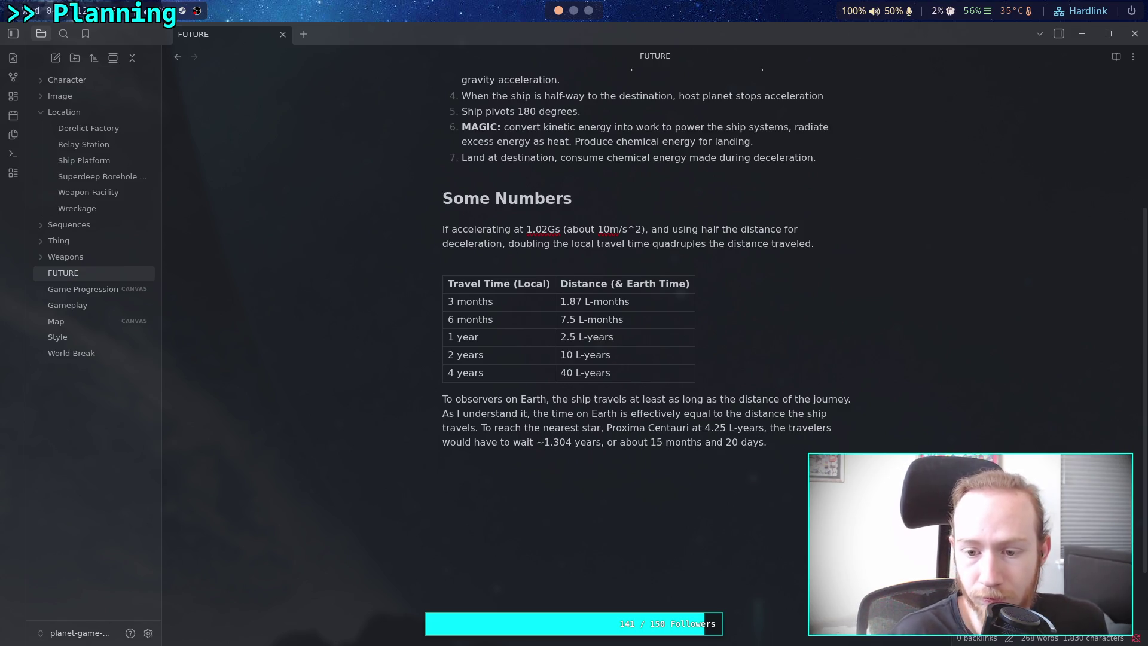
left_click(711, 427)
type("~")
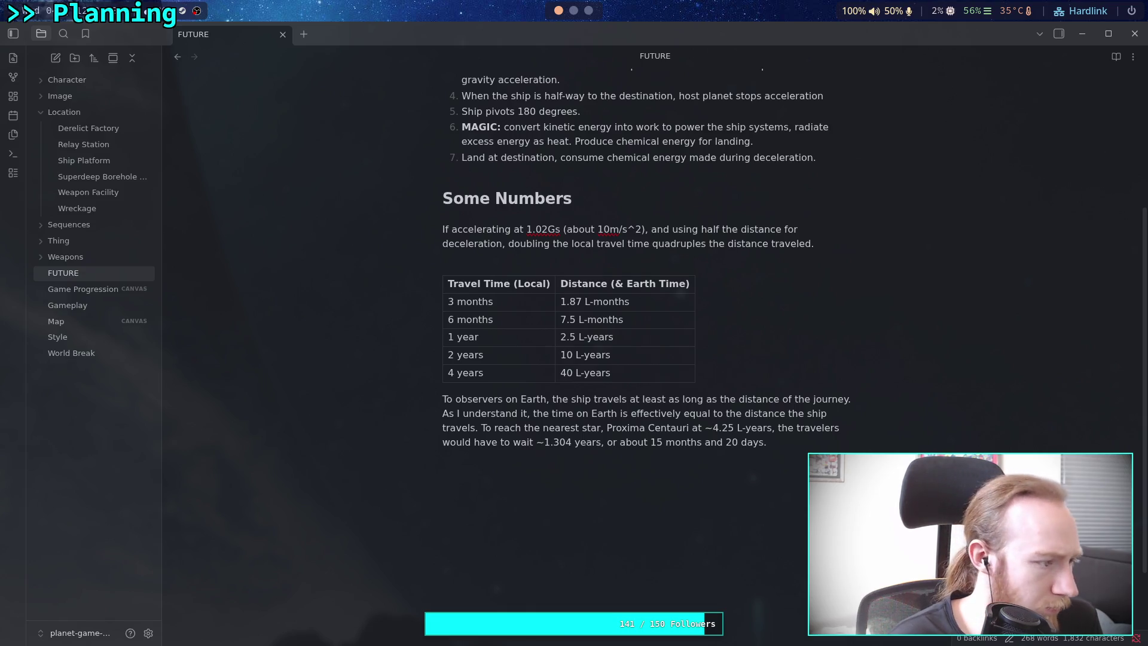
left_click_drag(725, 427, 733, 426)
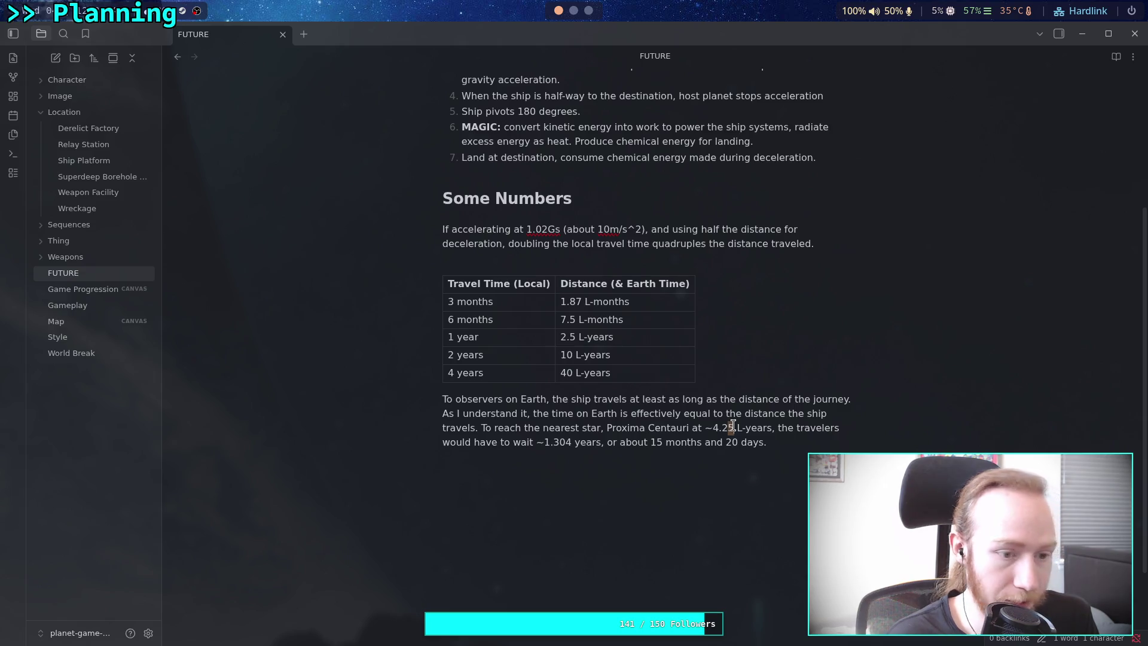
left_click(805, 437)
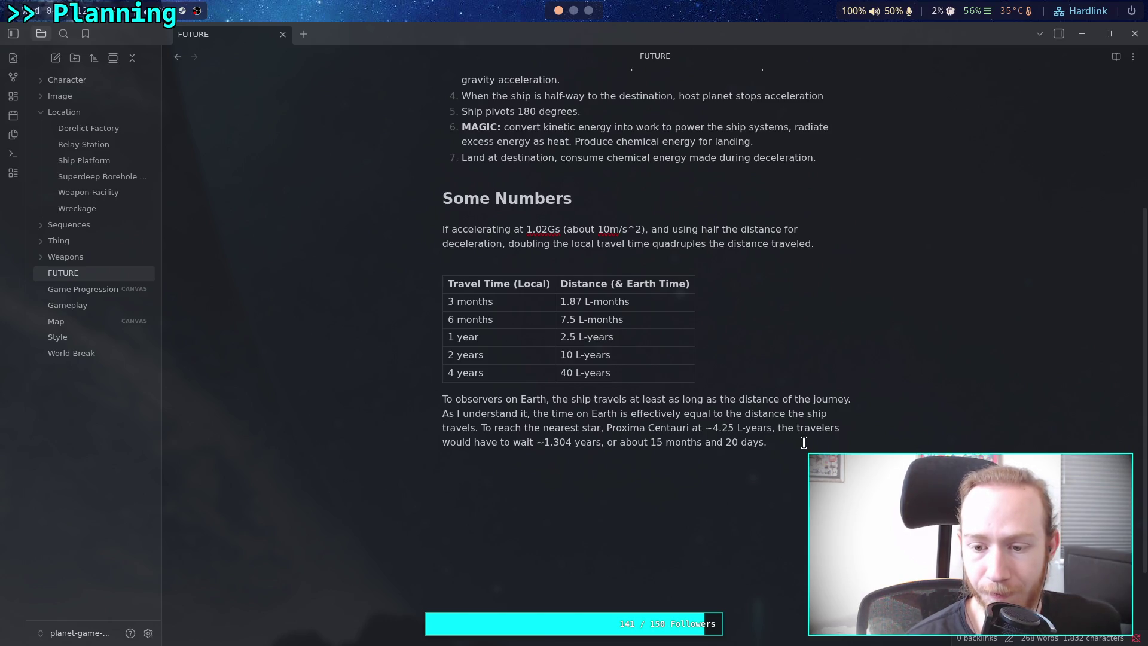
left_click(573, 12)
left_click(588, 12)
left_click(575, 13)
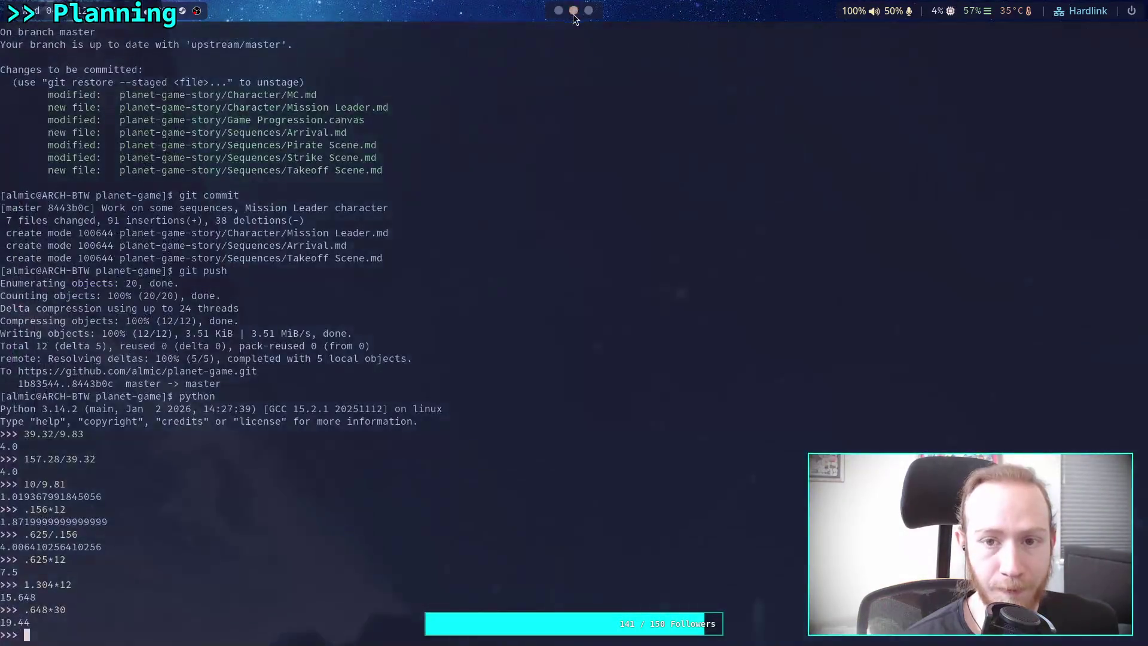
left_click(563, 14)
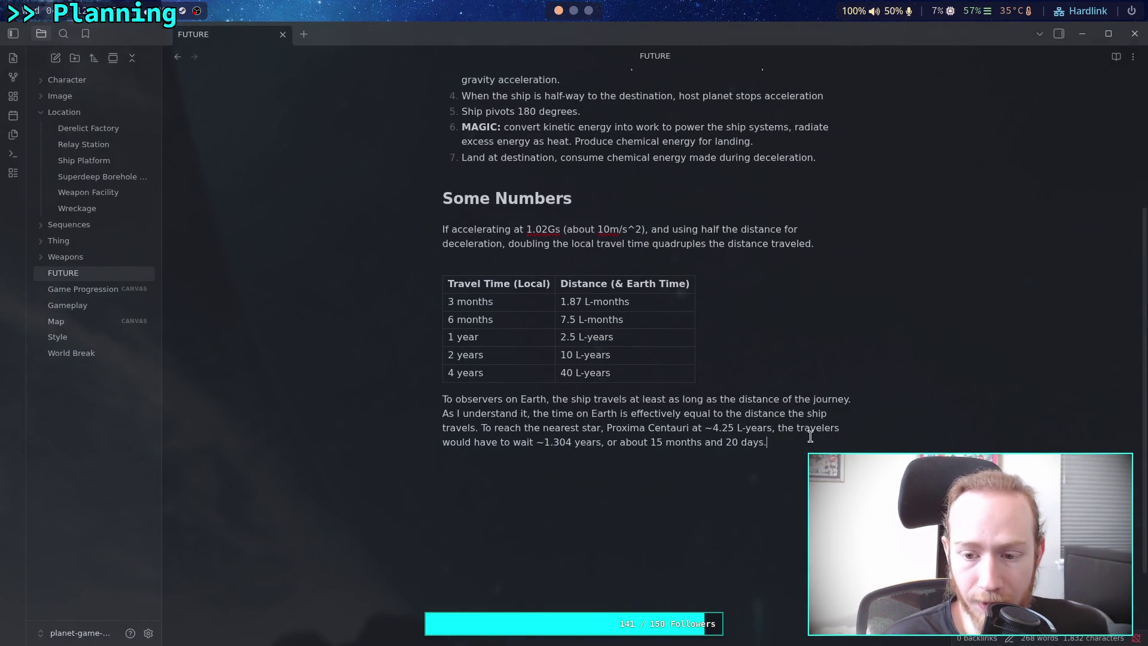
left_click(589, 10)
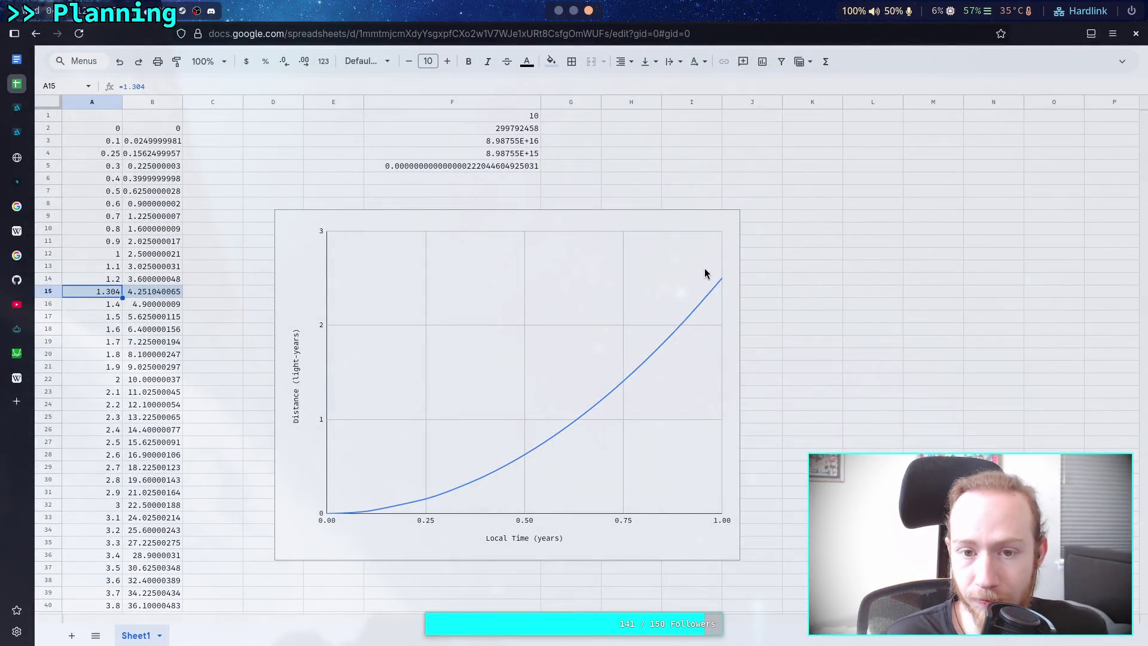
key("super")
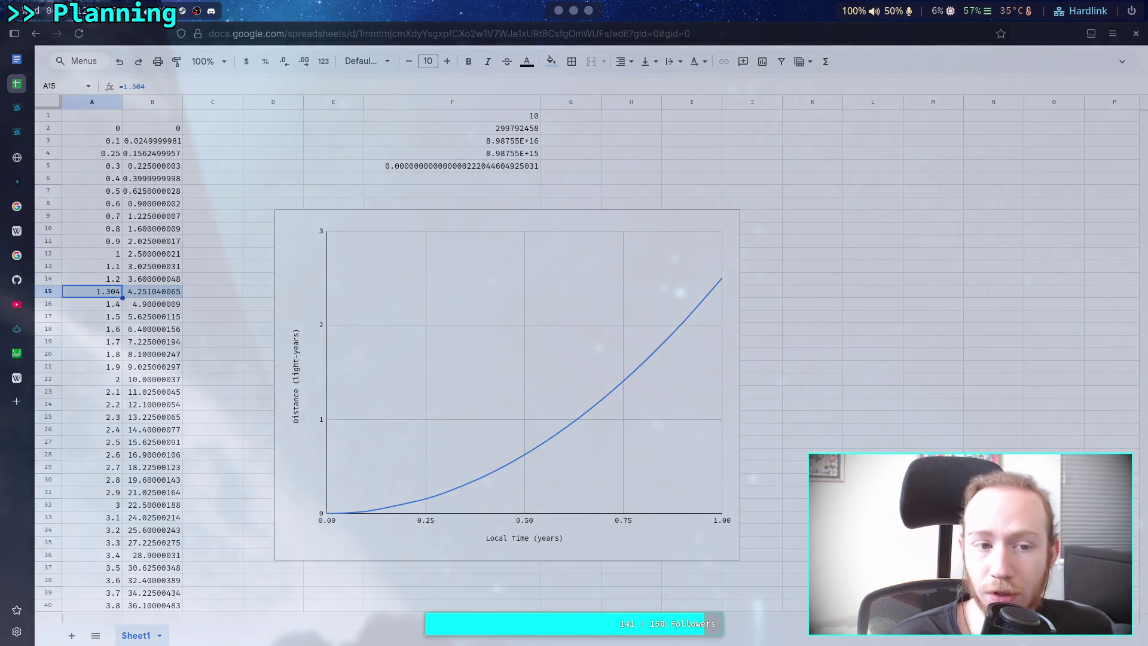
key("super")
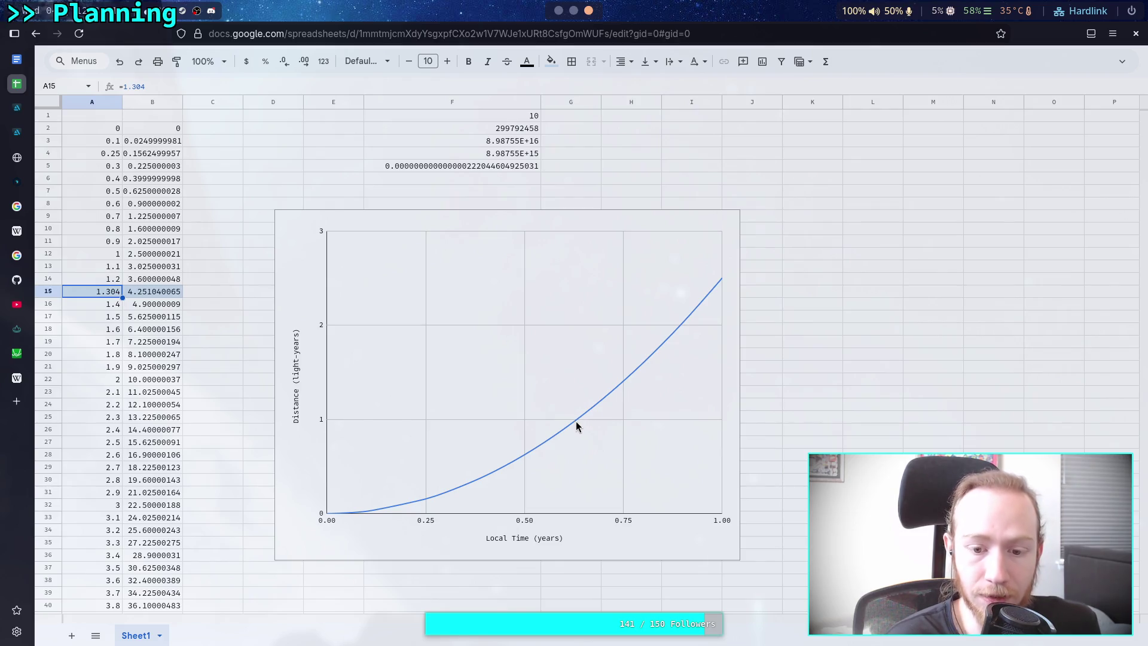
left_click(525, 460)
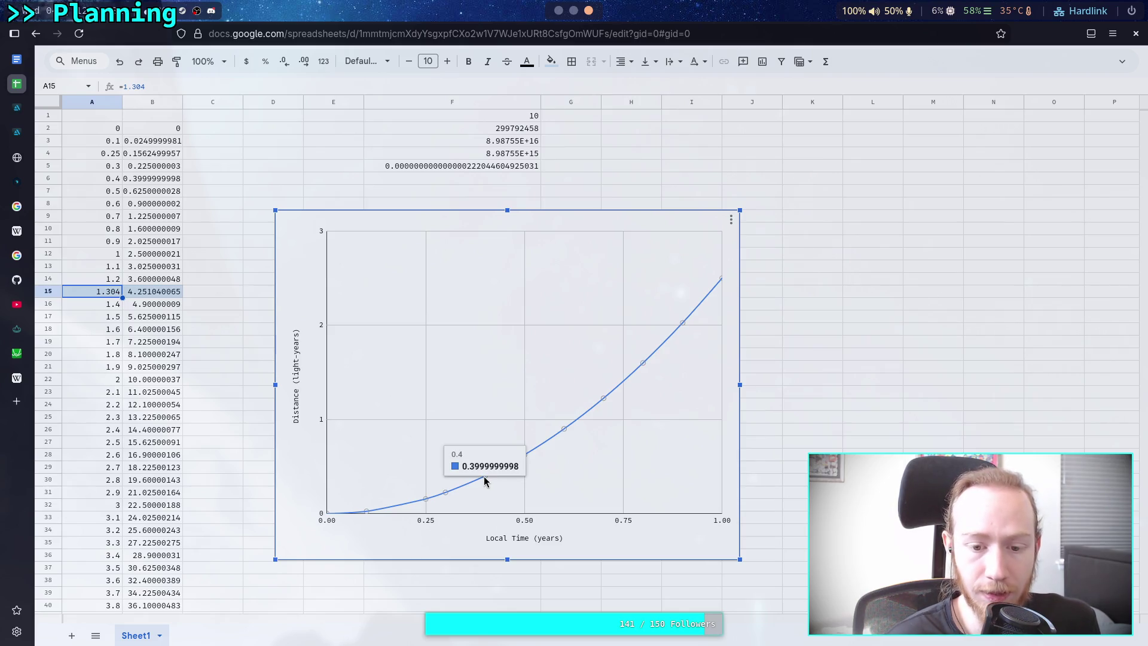
mouse_move(449, 496)
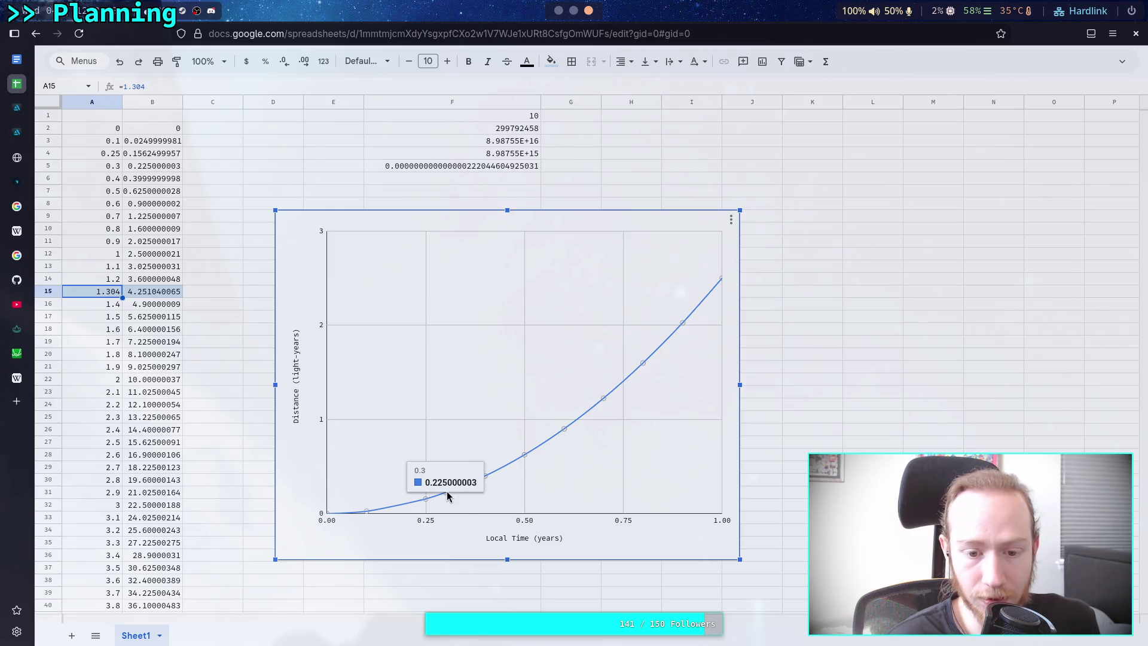
left_click_drag(466, 487, 472, 487)
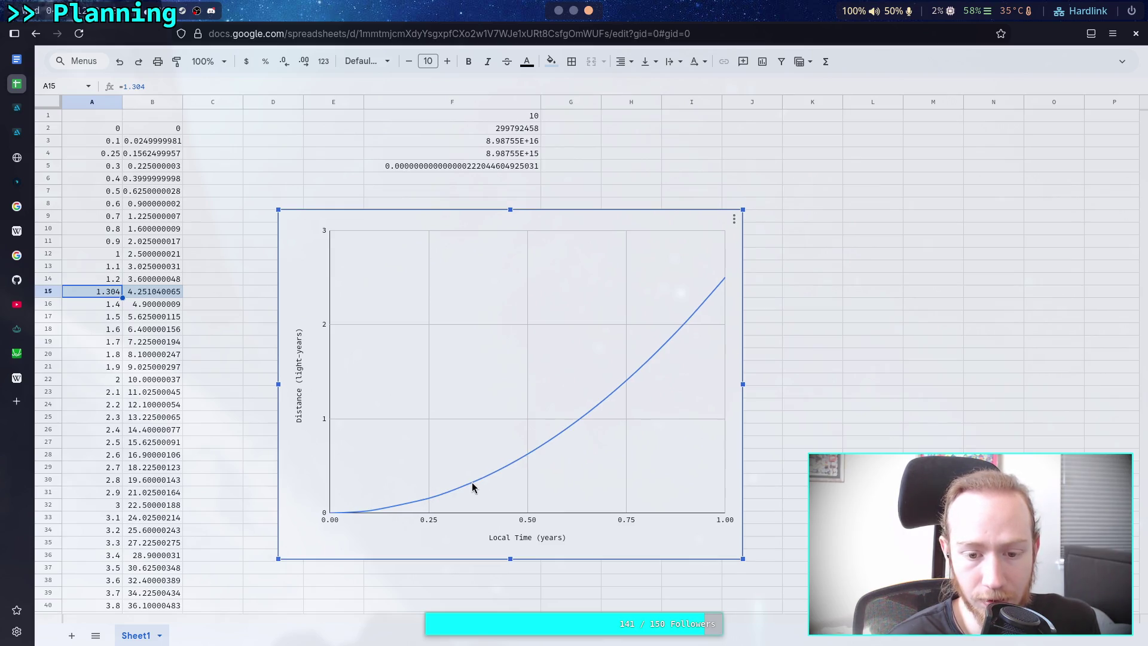
mouse_move(485, 481)
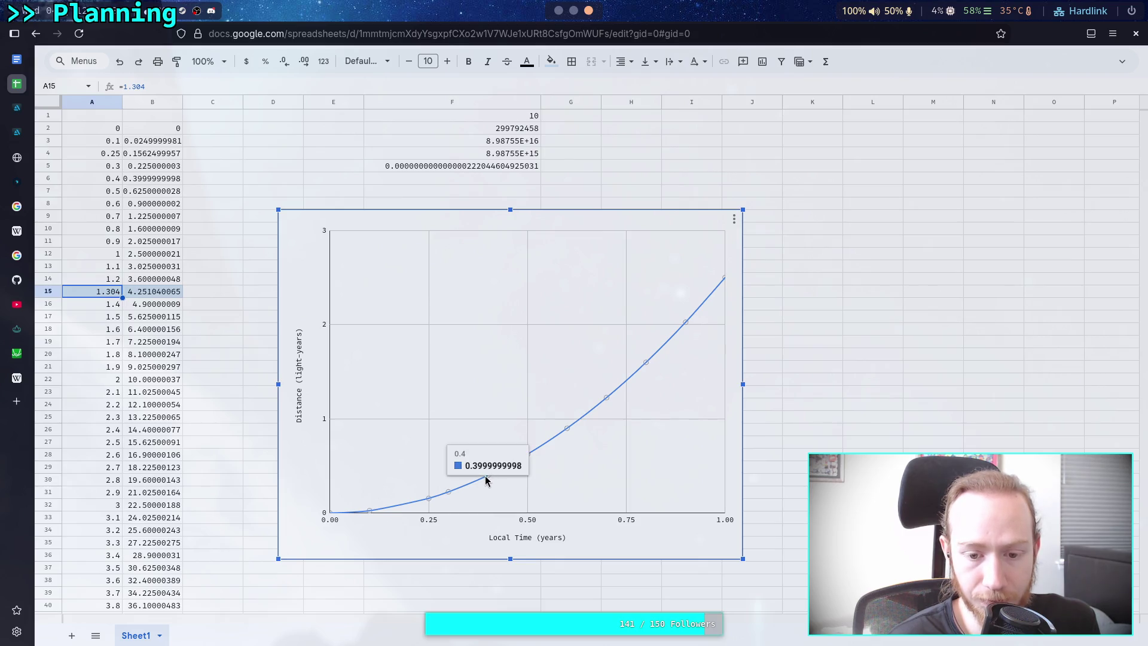
left_click_drag(513, 464, 514, 466)
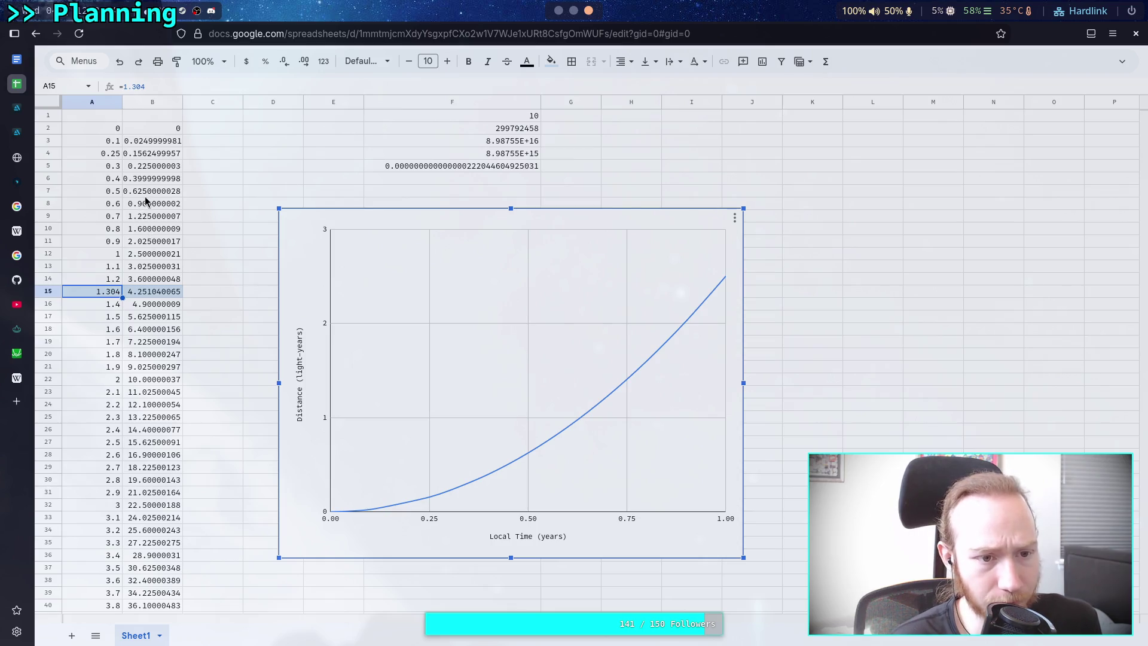
left_click(180, 193)
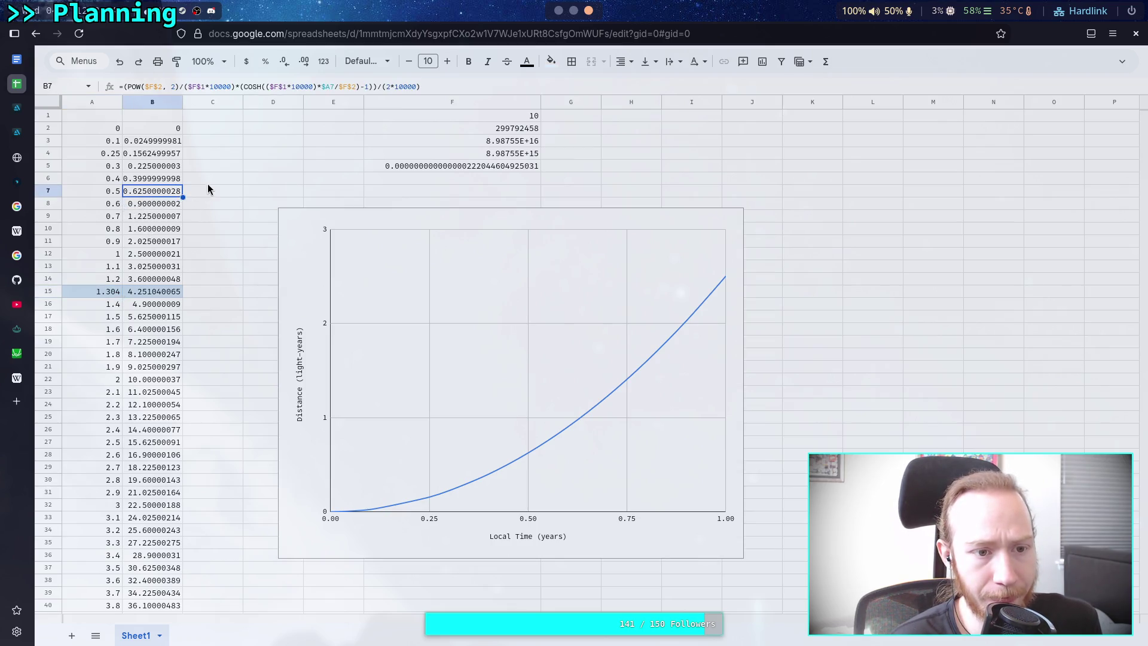
Enter =$A4-$A3 in C3 and autofill column C with the time steps.
left_click(208, 179)
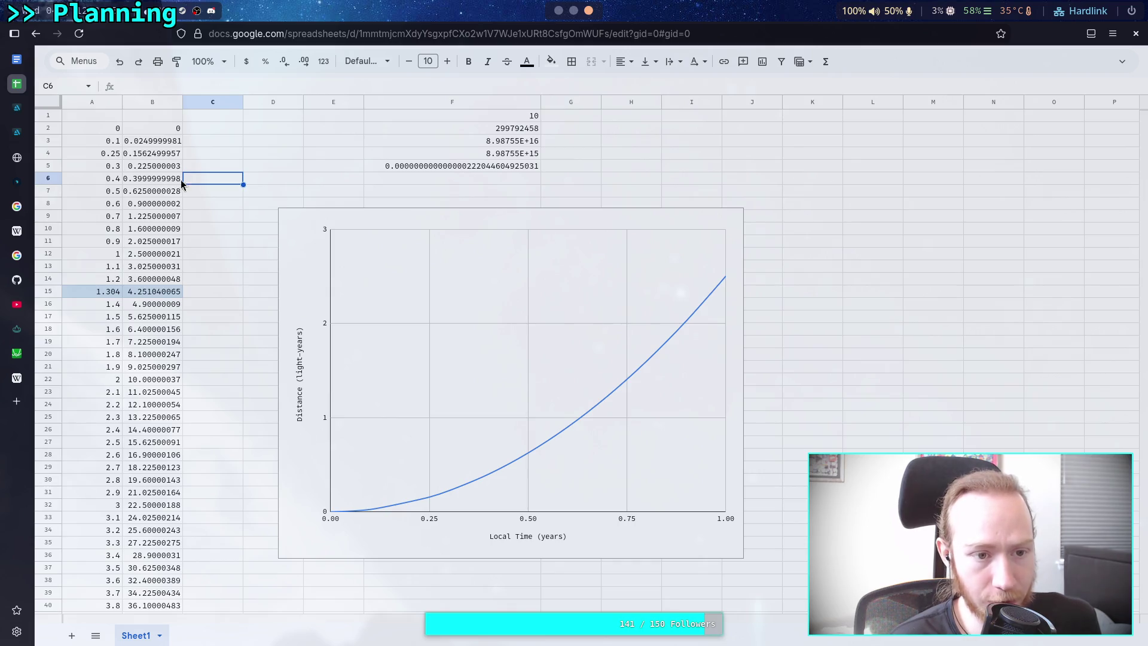
left_click_drag(100, 142, 103, 211)
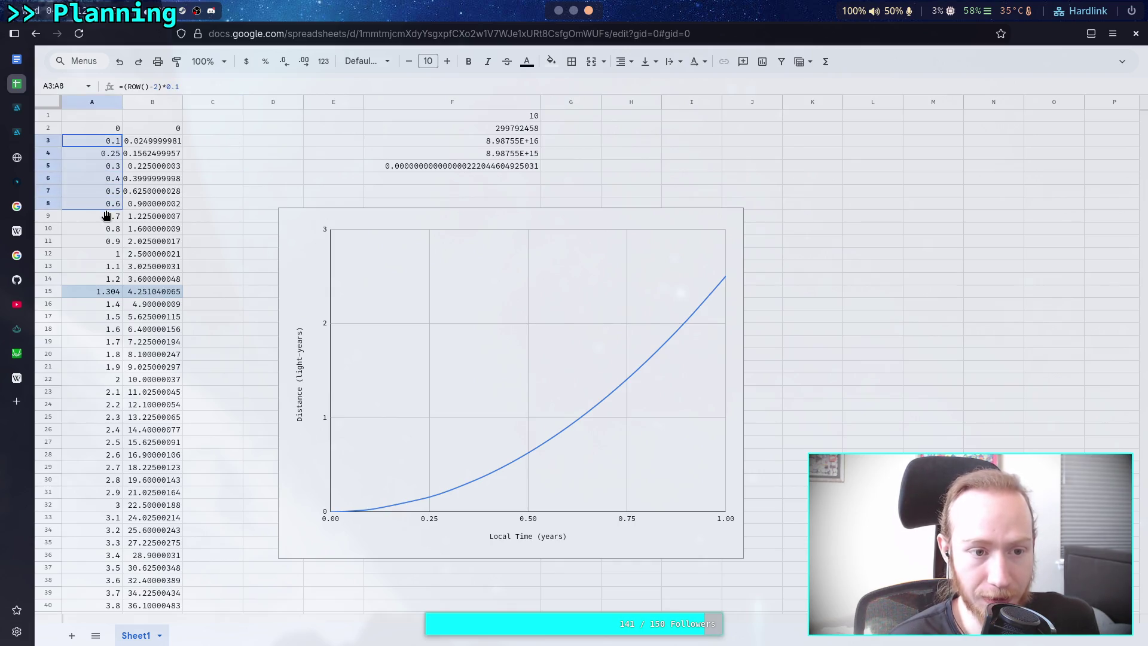
left_click(145, 143)
left_click_drag(145, 142, 145, 206)
left_click(236, 142)
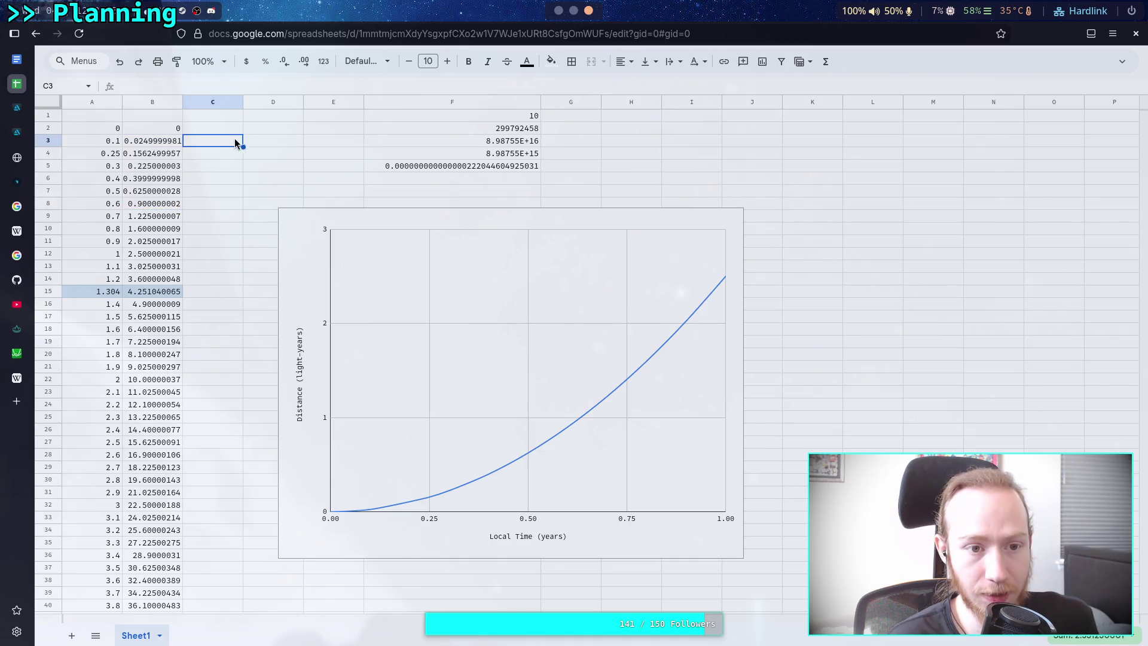
type("=")
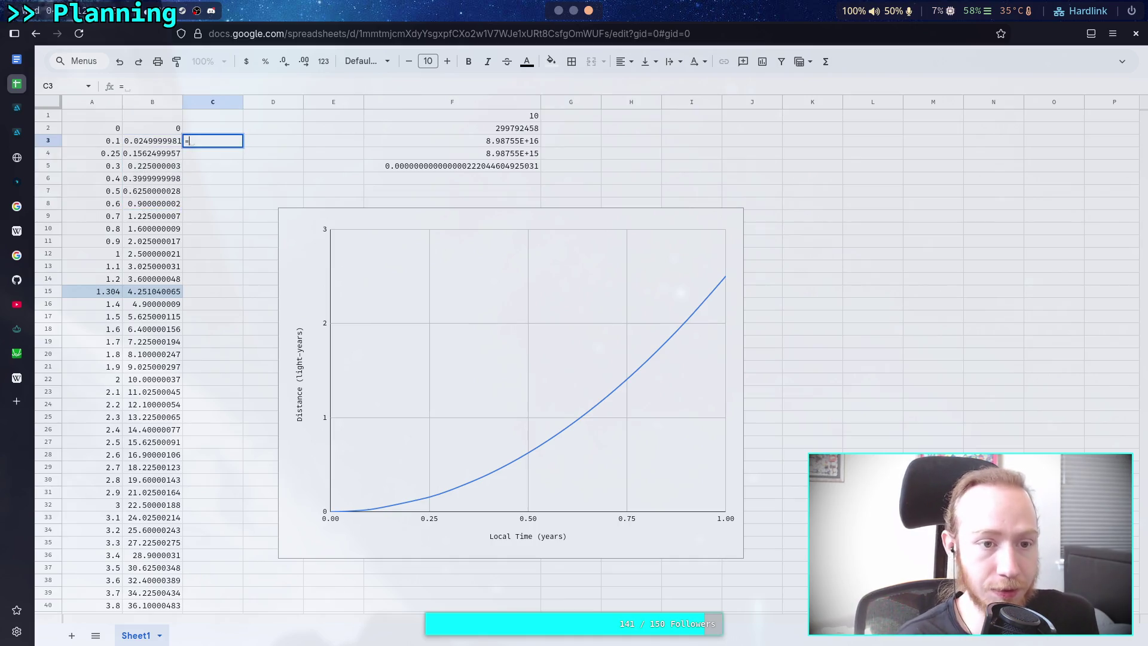
type("$A")
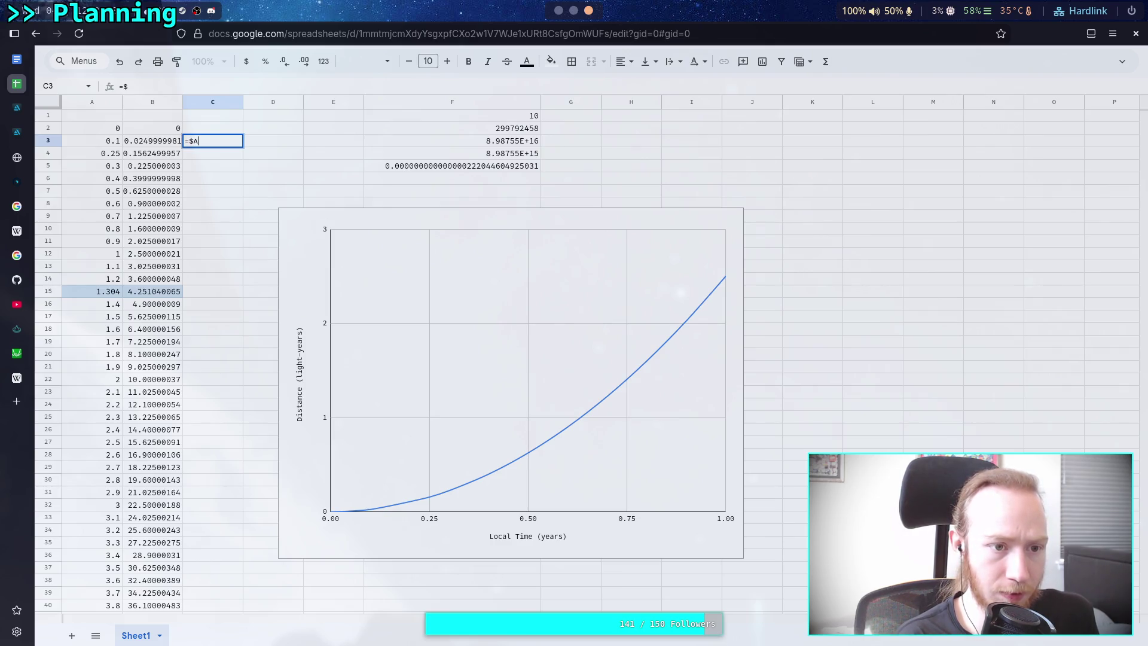
type("3")
key("BackSpace")
type("4-")
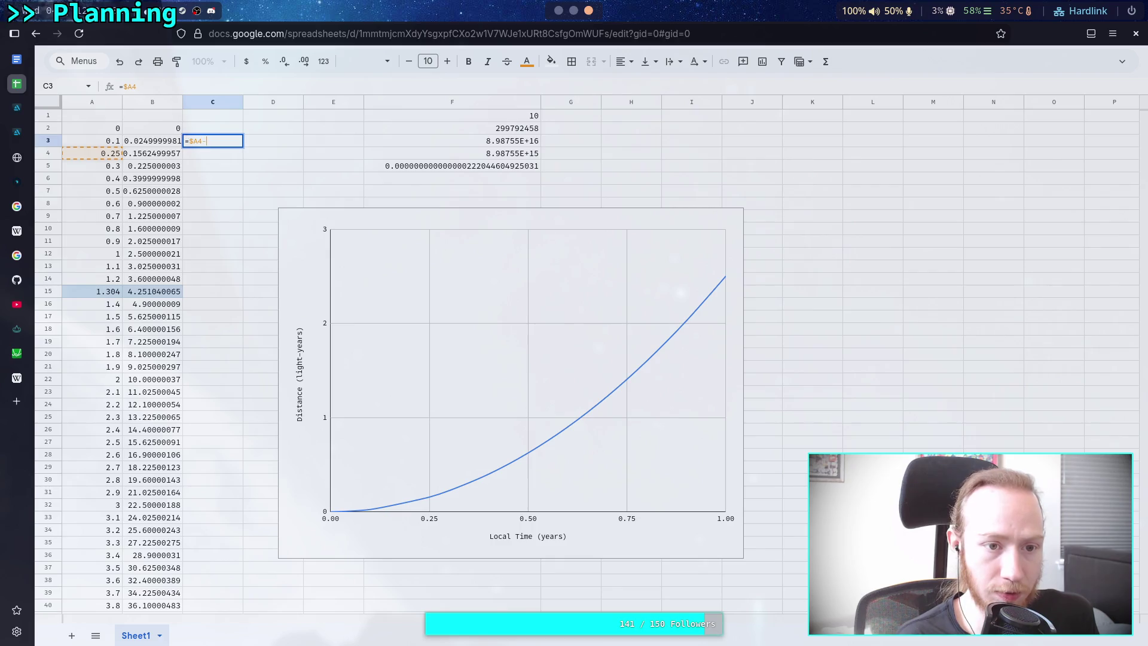
type("$A")
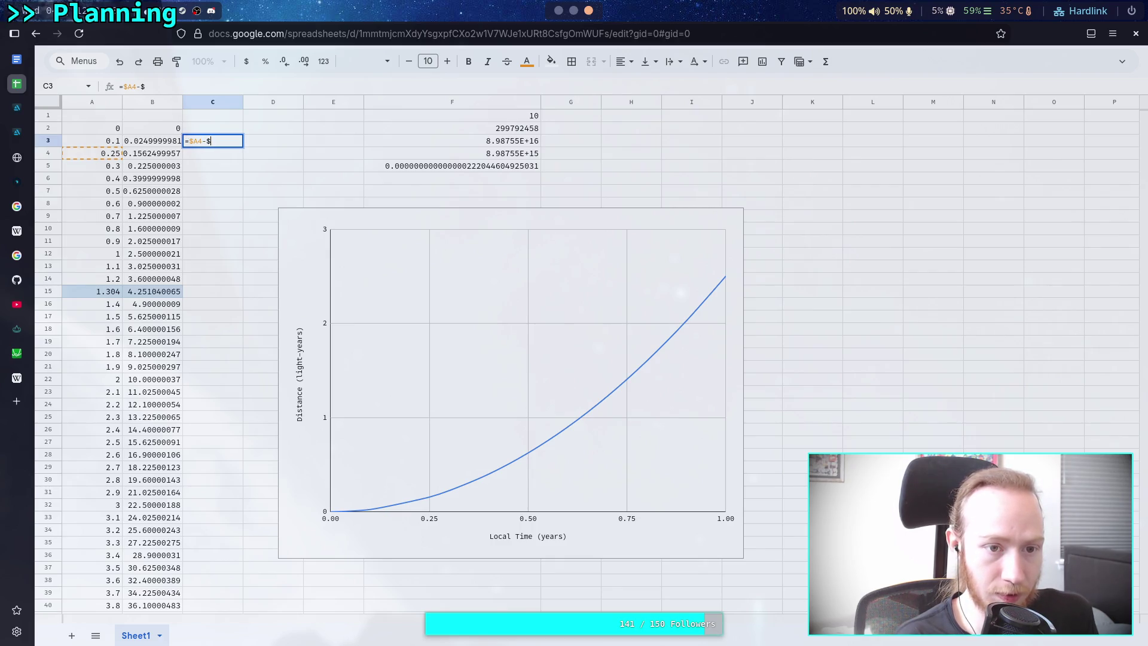
type("3")
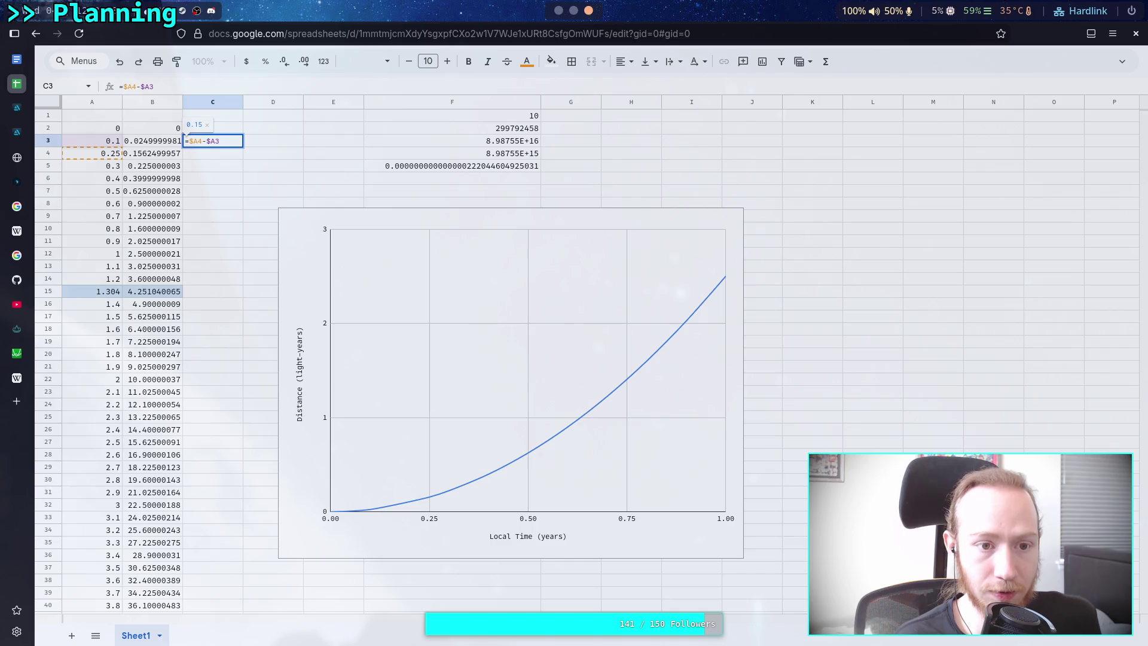
key("Return")
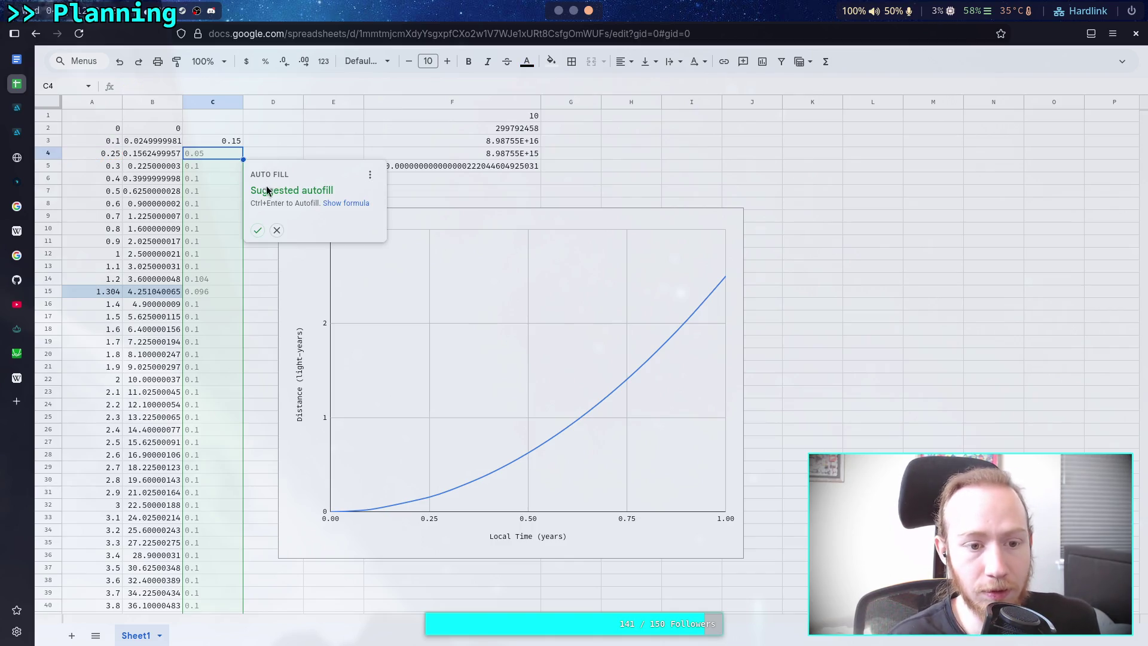
left_click(257, 232)
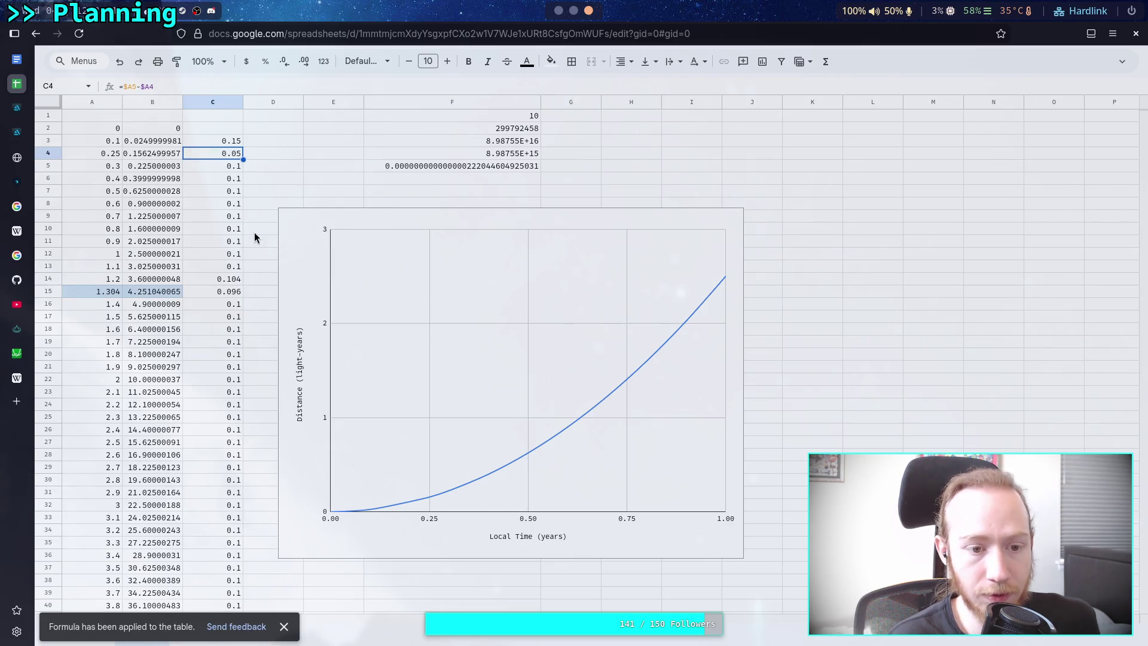
Move the chart right and down, then type =$B4-$B3 into D3.
left_click(298, 220)
left_click_drag(299, 222, 410, 231)
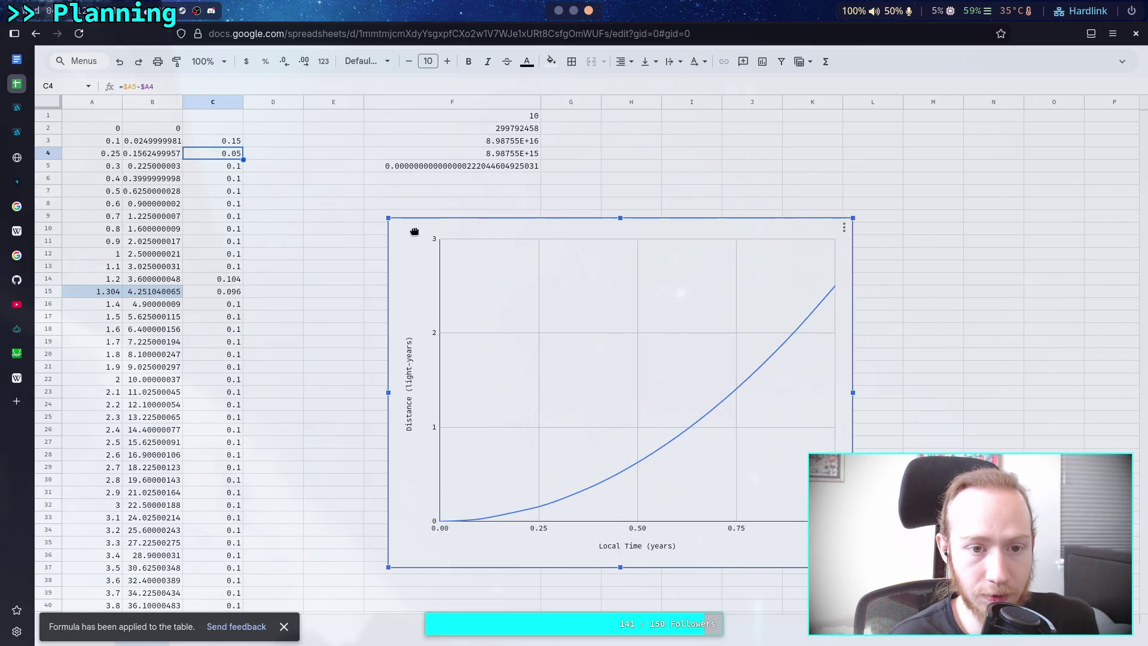
left_click(274, 141)
type("=")
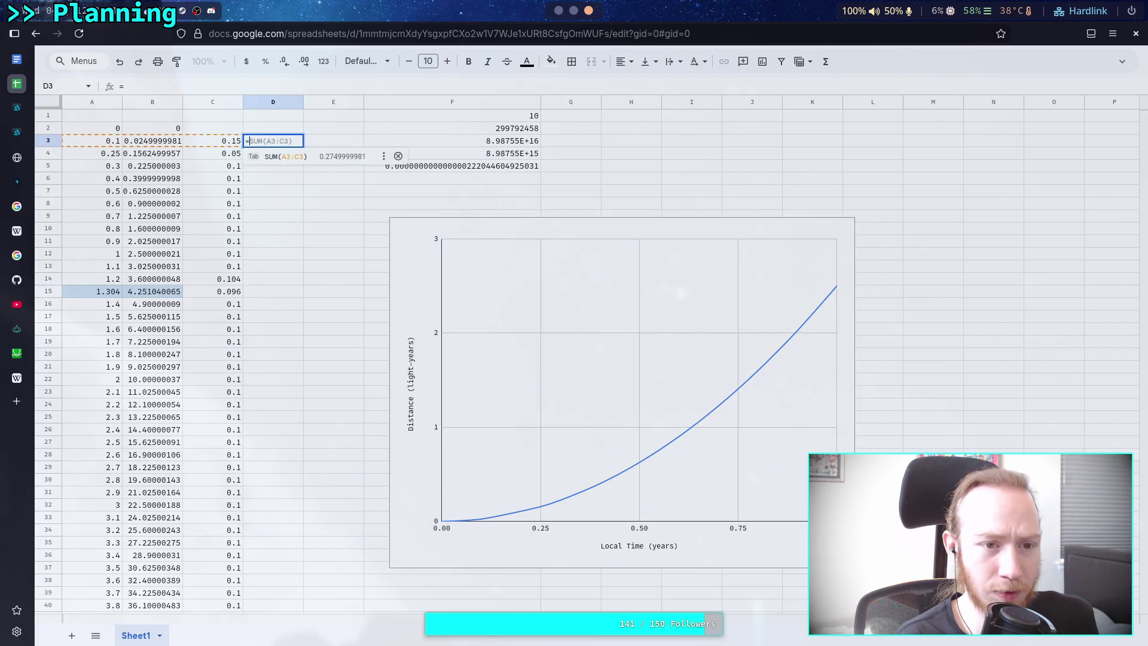
type("$")
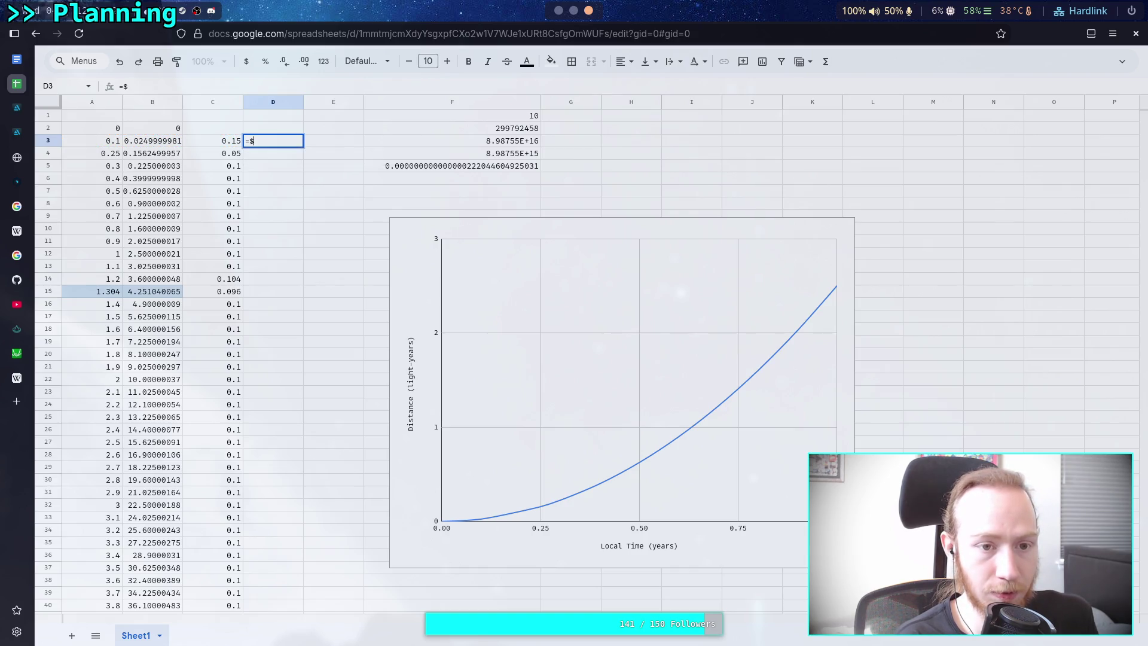
type("B4-$B3")
Commit D3's distance-step formula, autofill column D, and select row 5 across A–D.
key("Return")
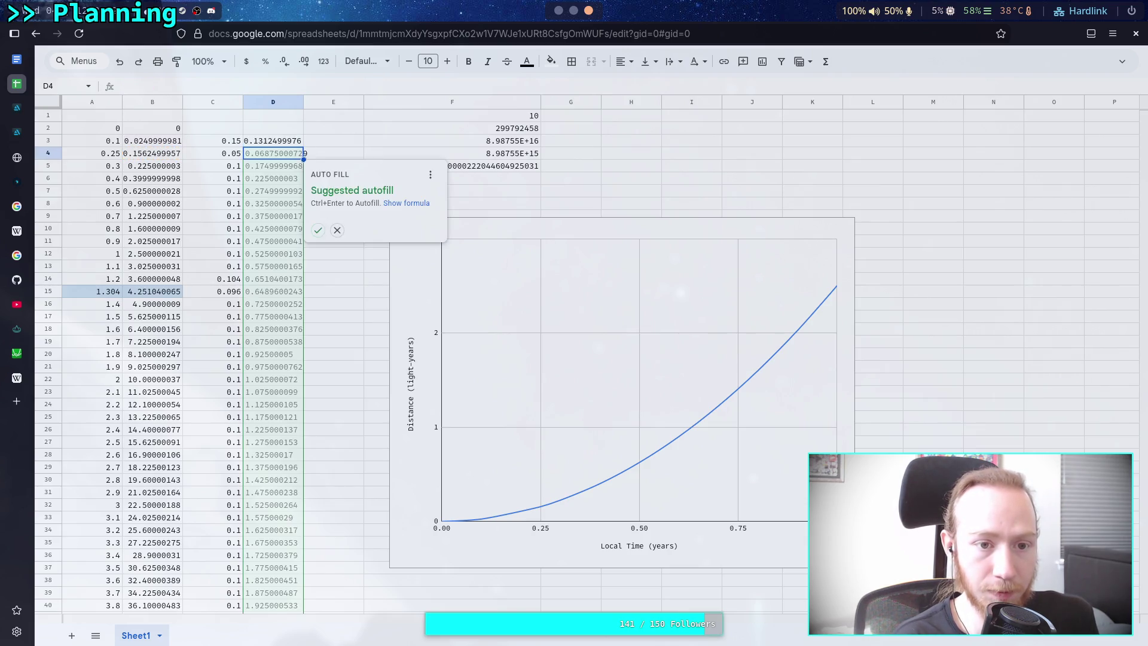
left_click(313, 229)
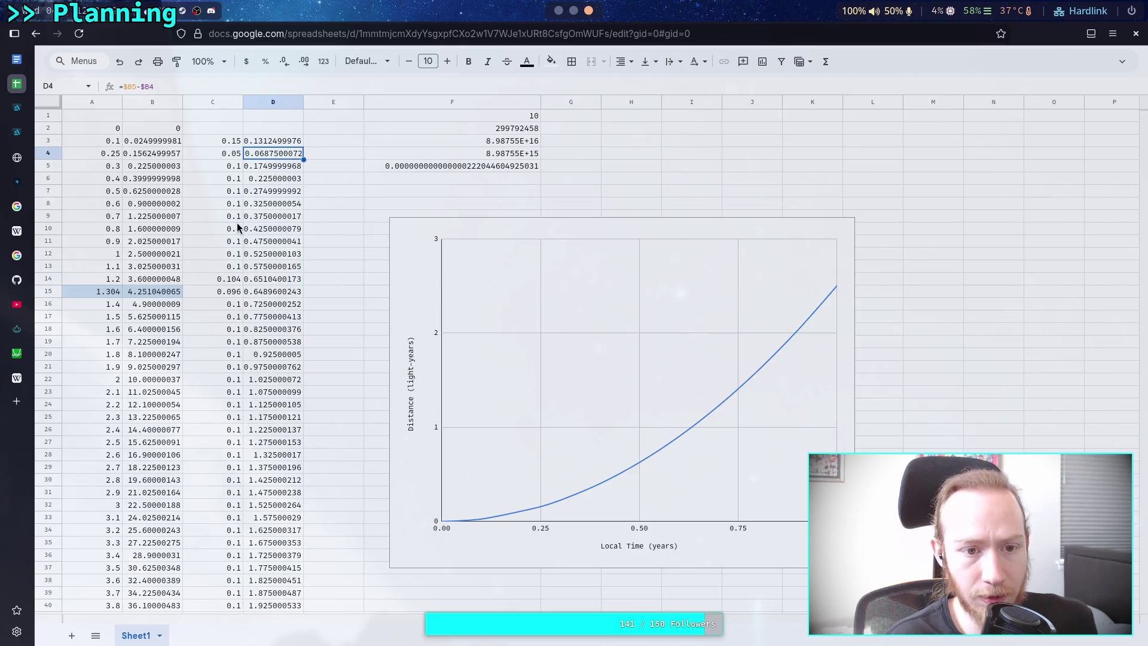
left_click(228, 173)
left_click_drag(98, 174, 249, 172)
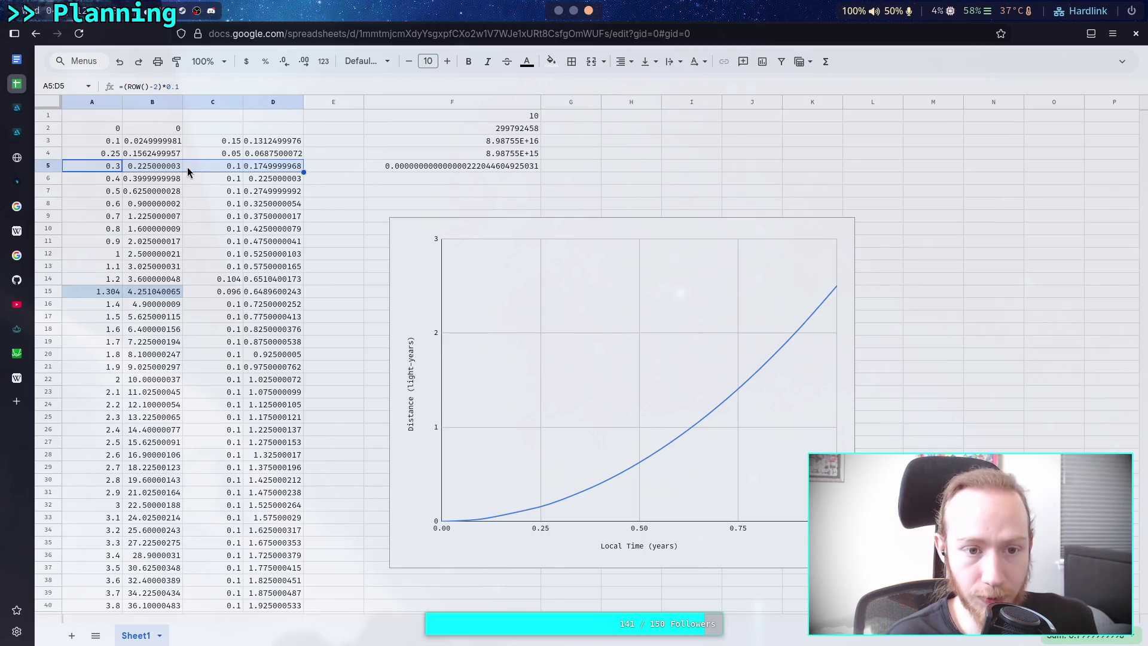
Review the A4 and C4:D4 formulas, then replace A4's row-based formula with 0.24.
left_click(104, 152)
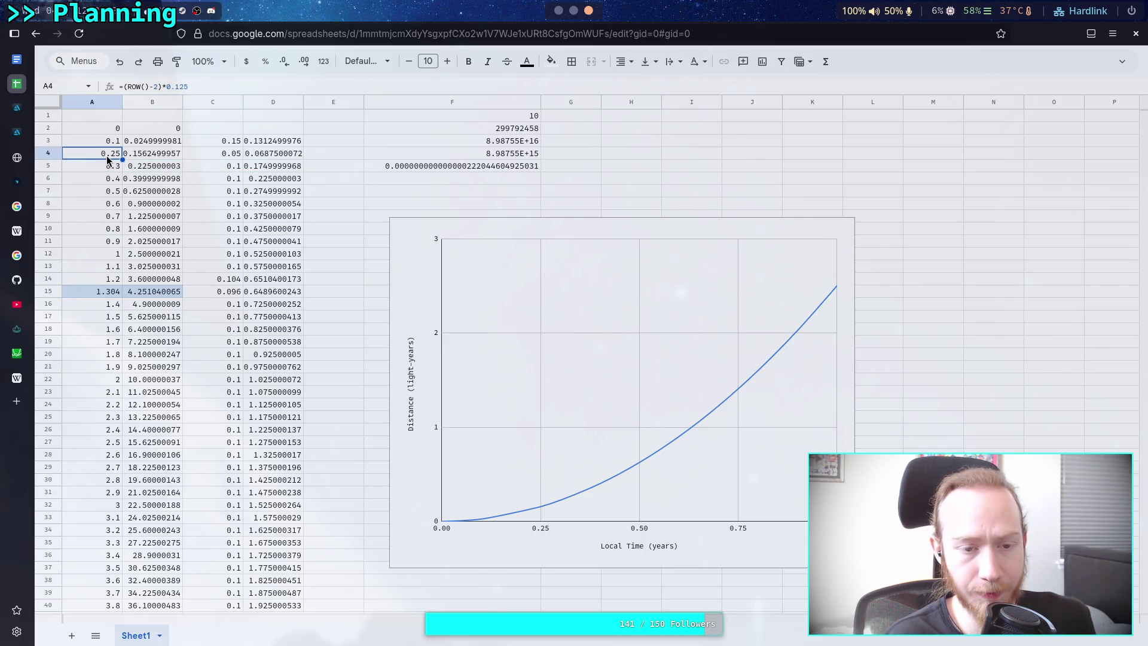
left_click(227, 158)
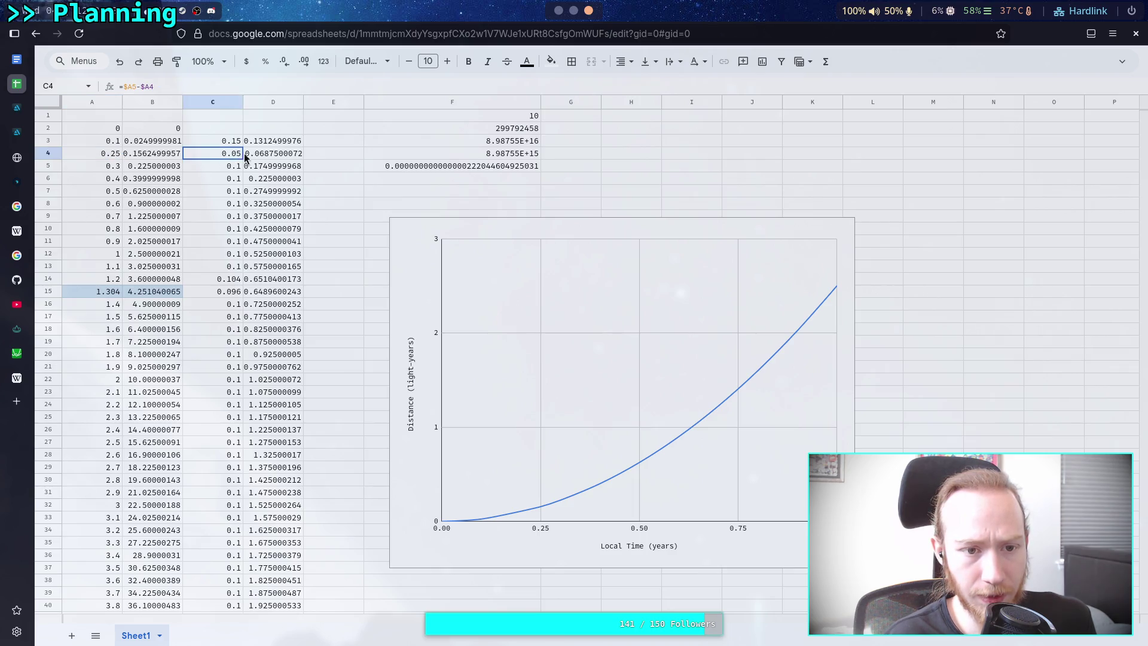
key("shift+Right")
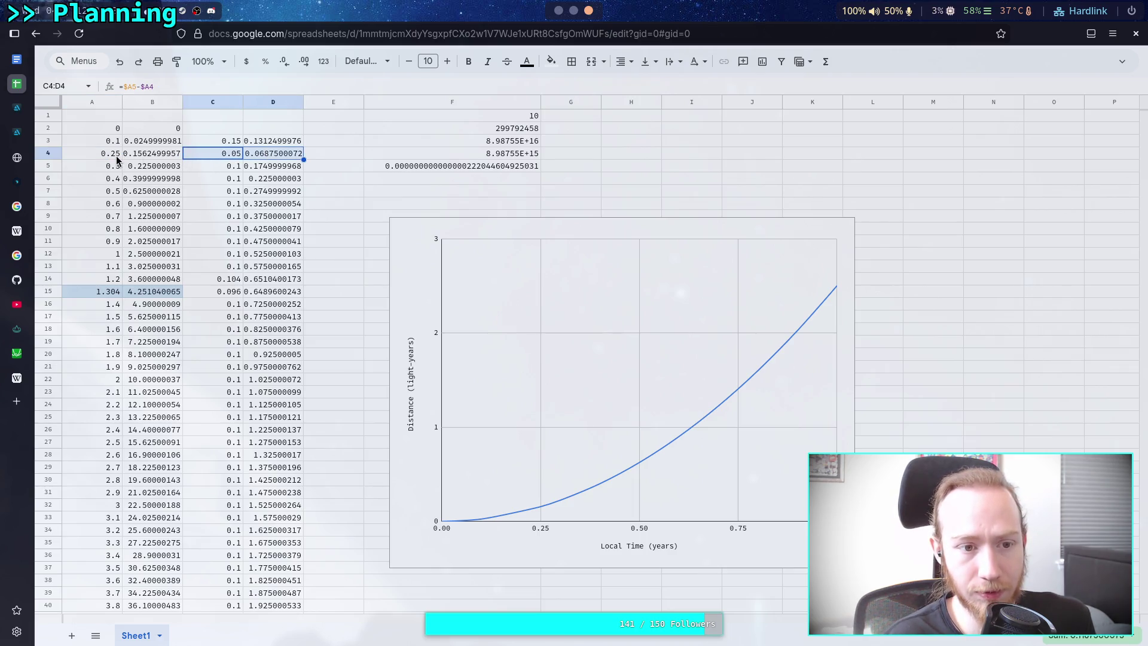
left_click(116, 156)
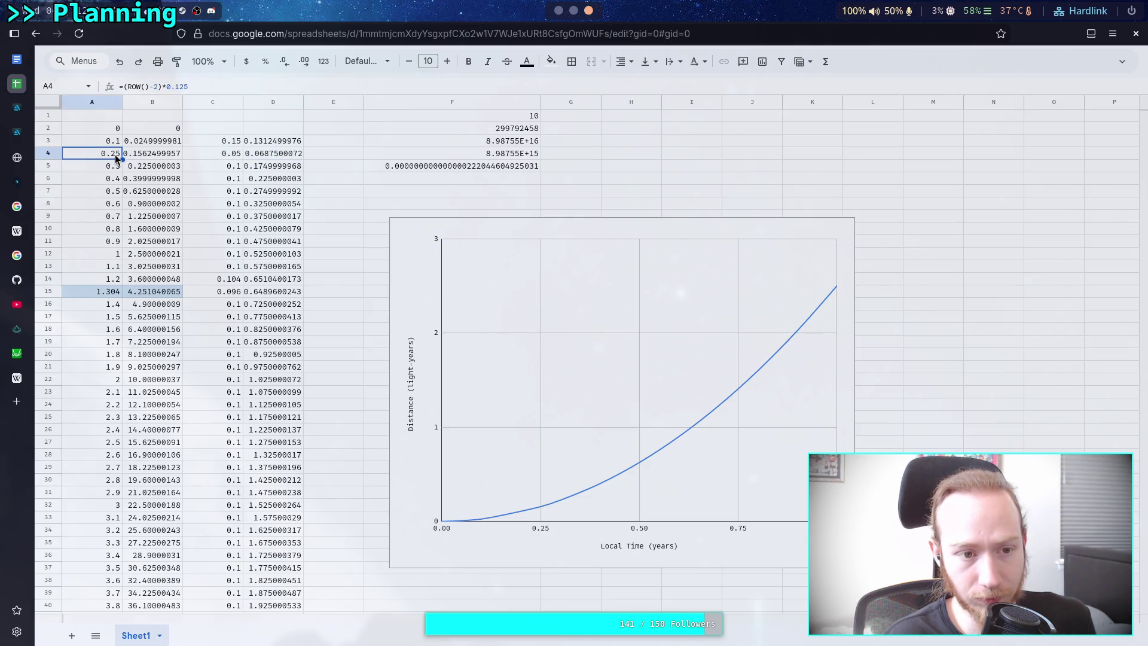
double_click(114, 154)
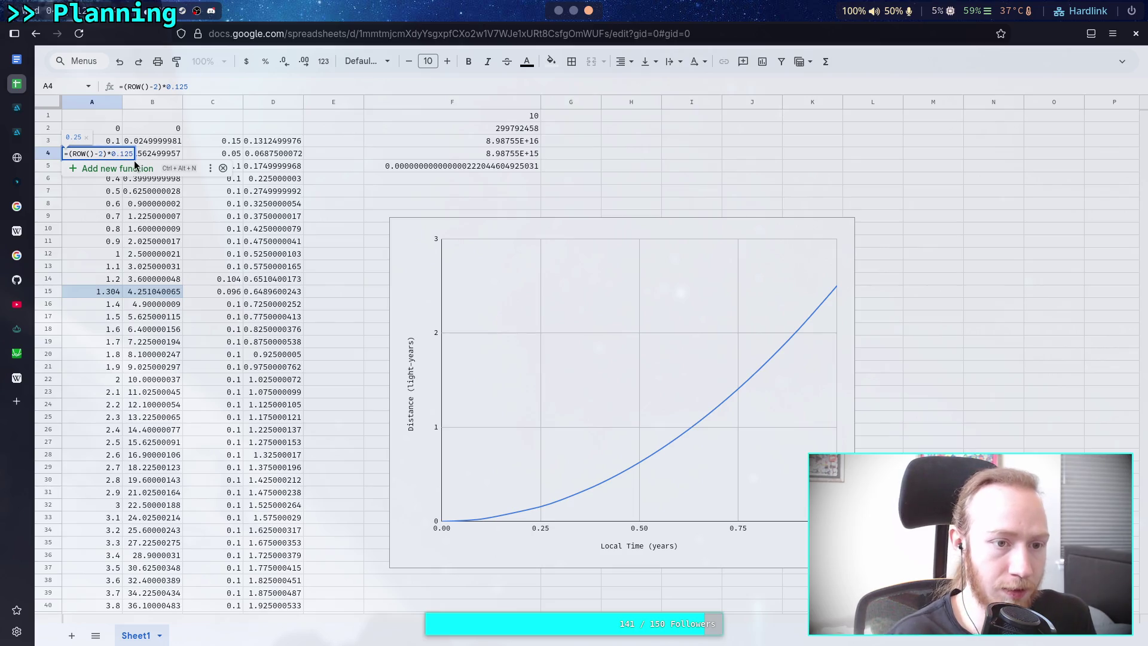
key("BackSpace")
key("BackSpace")
key("BackSpace")
type("0.24")
key("Return")
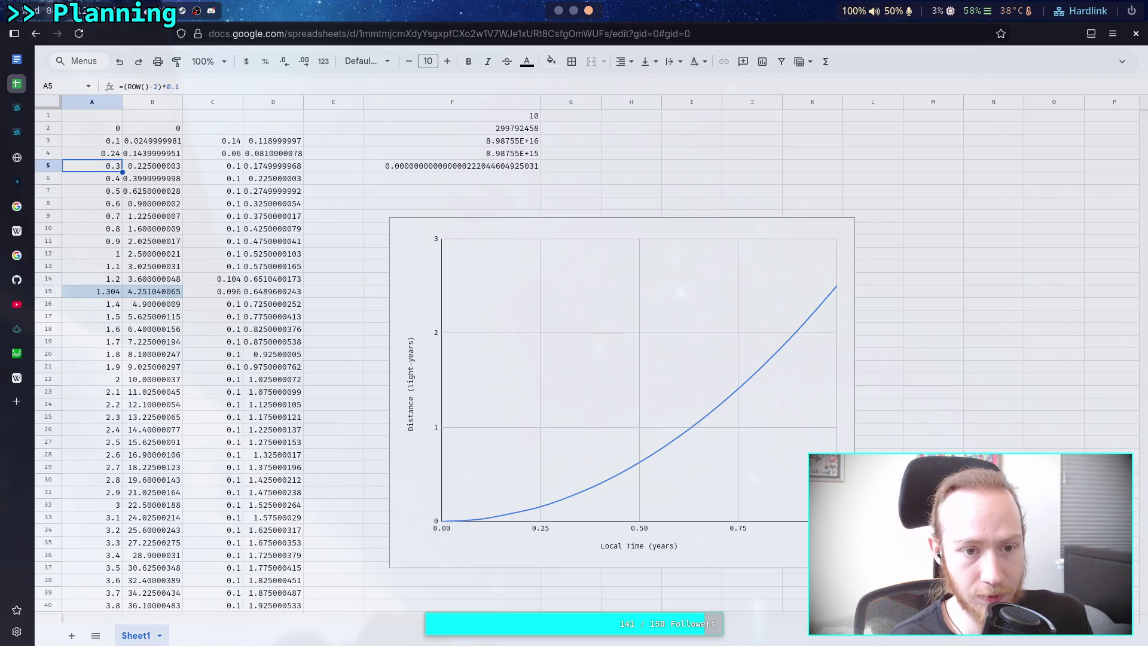
Lower A4's time value to 0.22, then to 0.2.
key("Up")
key("Return")
key("BackSpace")
type("2")
key("Return")
key("Up")
key("Return")
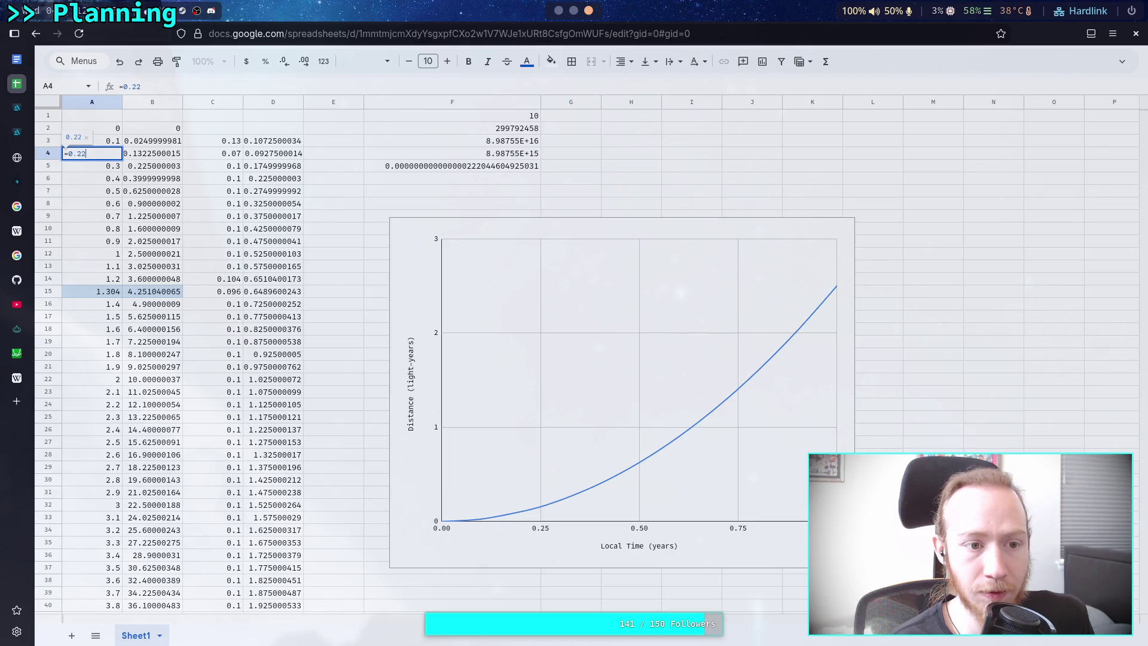
key("Return")
key("Up")
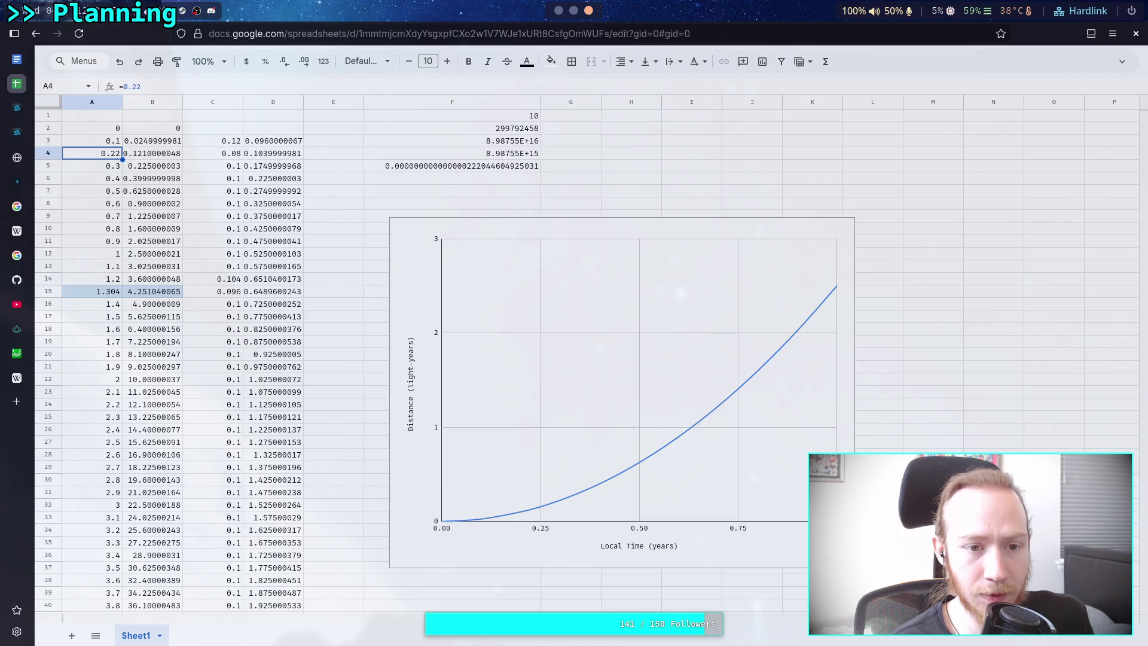
key("Return")
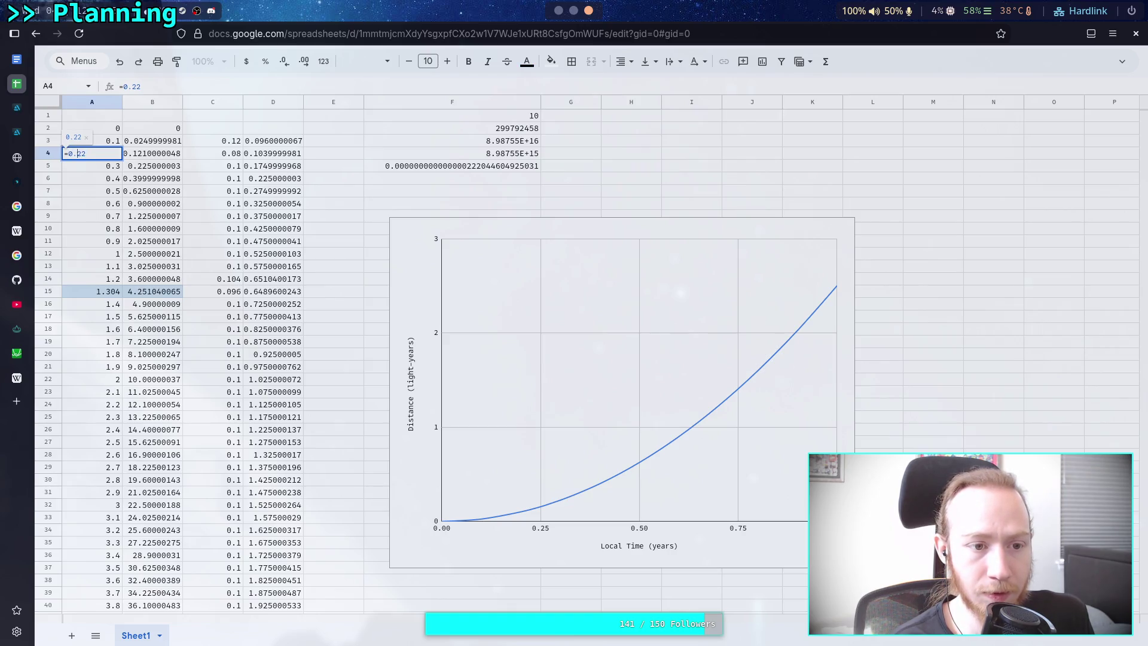
key("BackSpace")
key("Return")
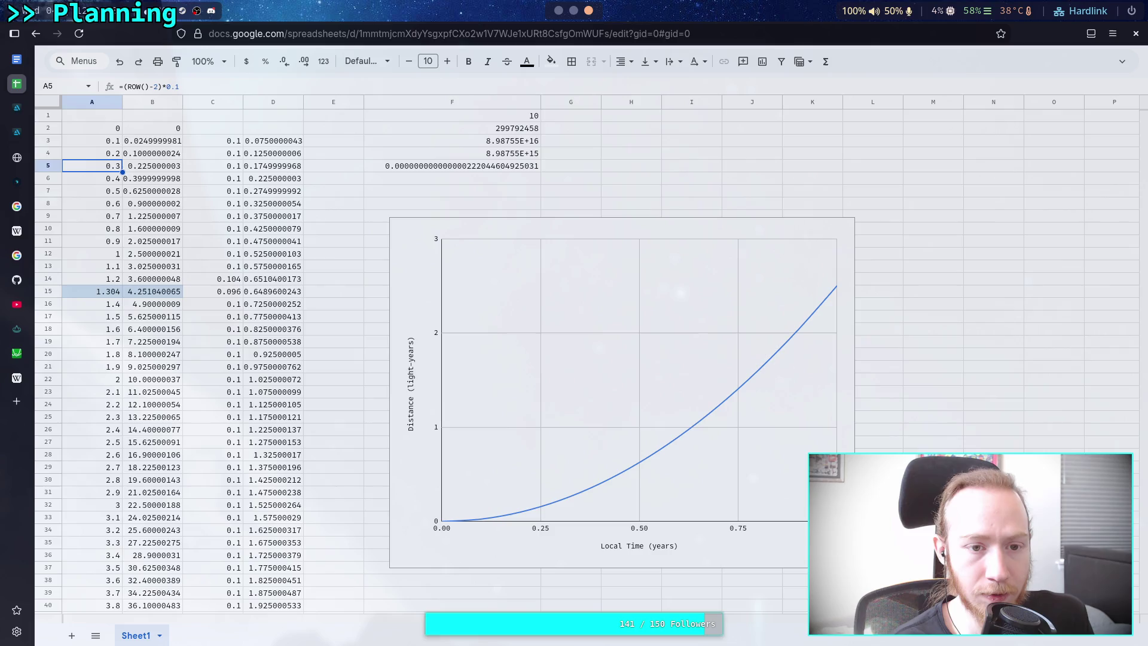
Try A4 values of 0.1, 0.11 and 0.113.
left_click(92, 153)
key("Return")
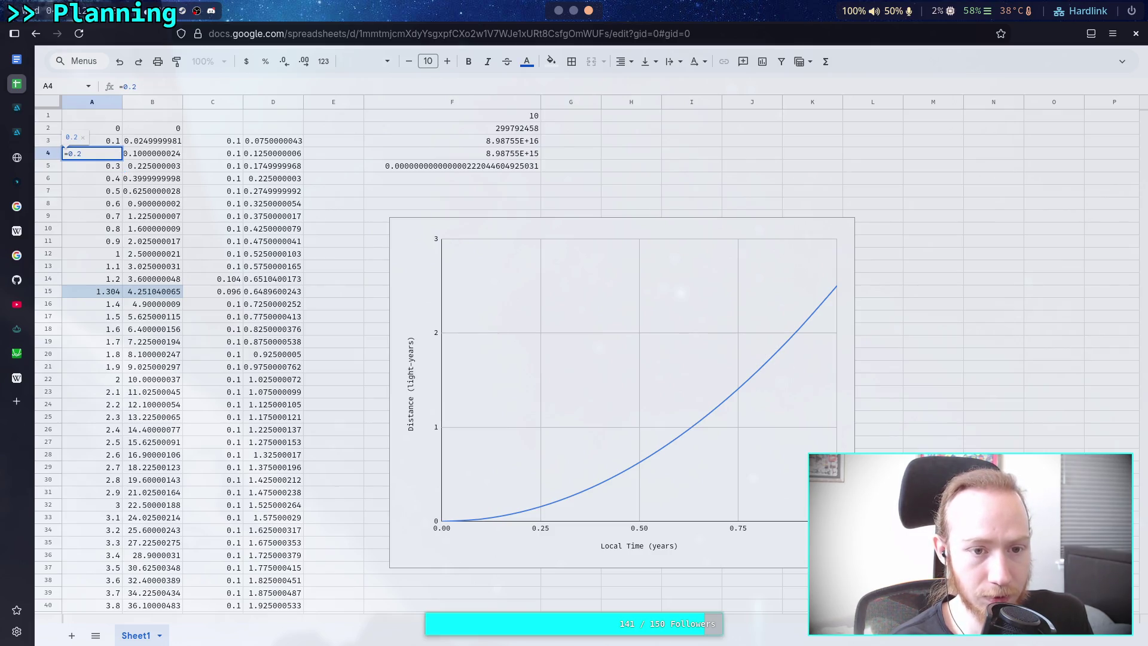
key("BackSpace")
type("1")
key("Return")
key("Up")
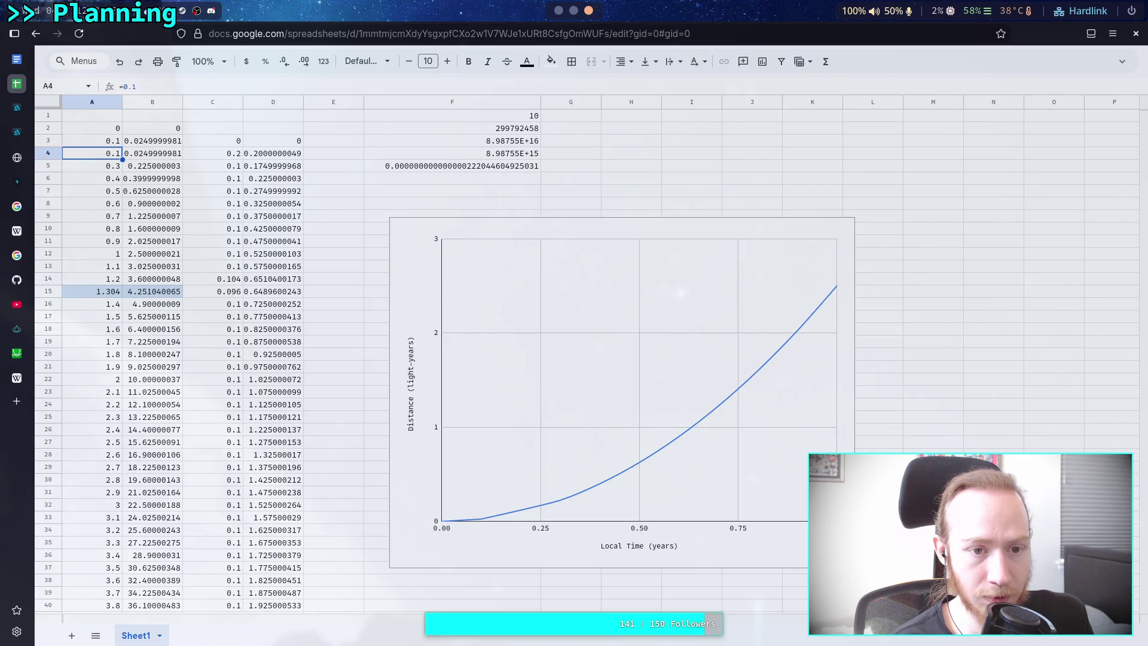
key("Return")
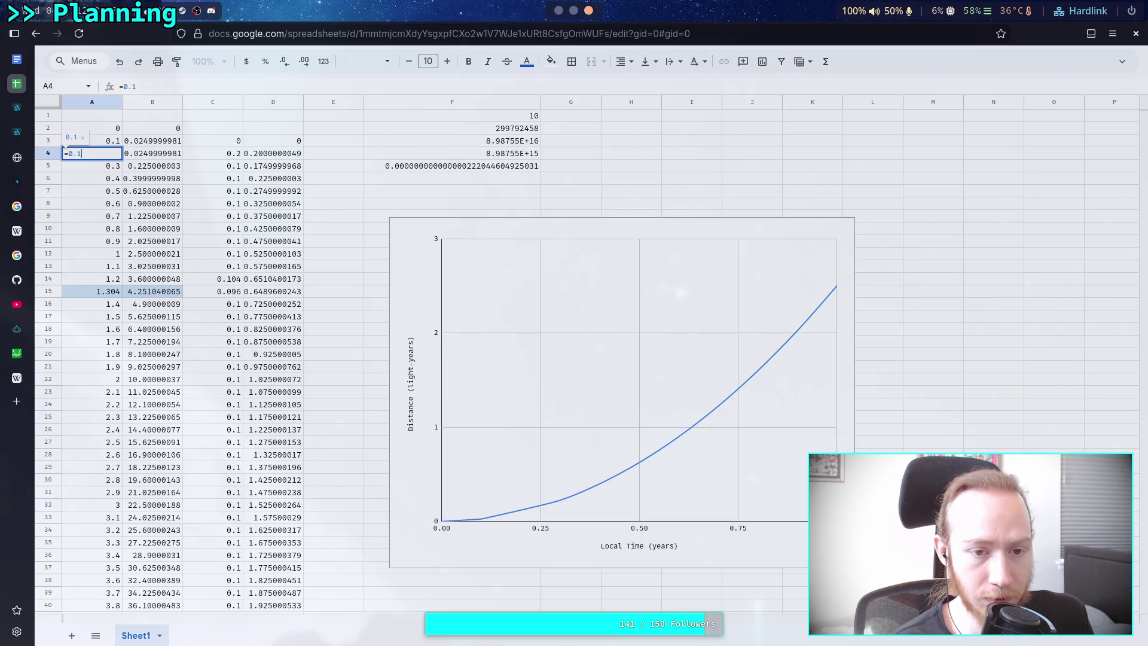
type("1")
key("Return")
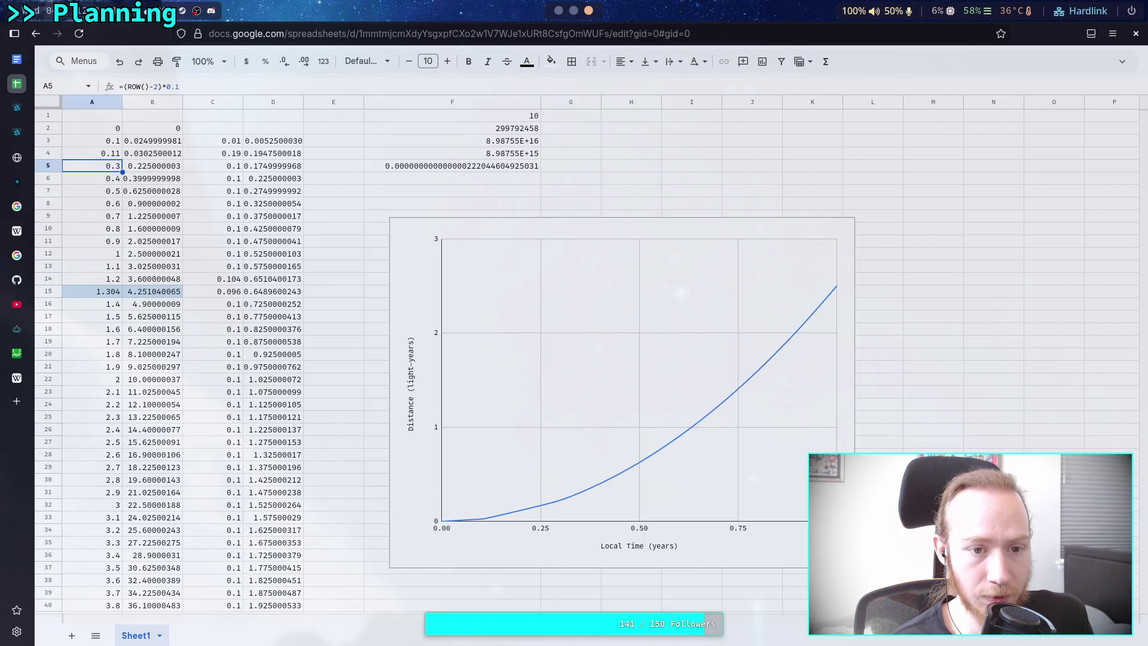
key("Up")
key("Return")
type("3")
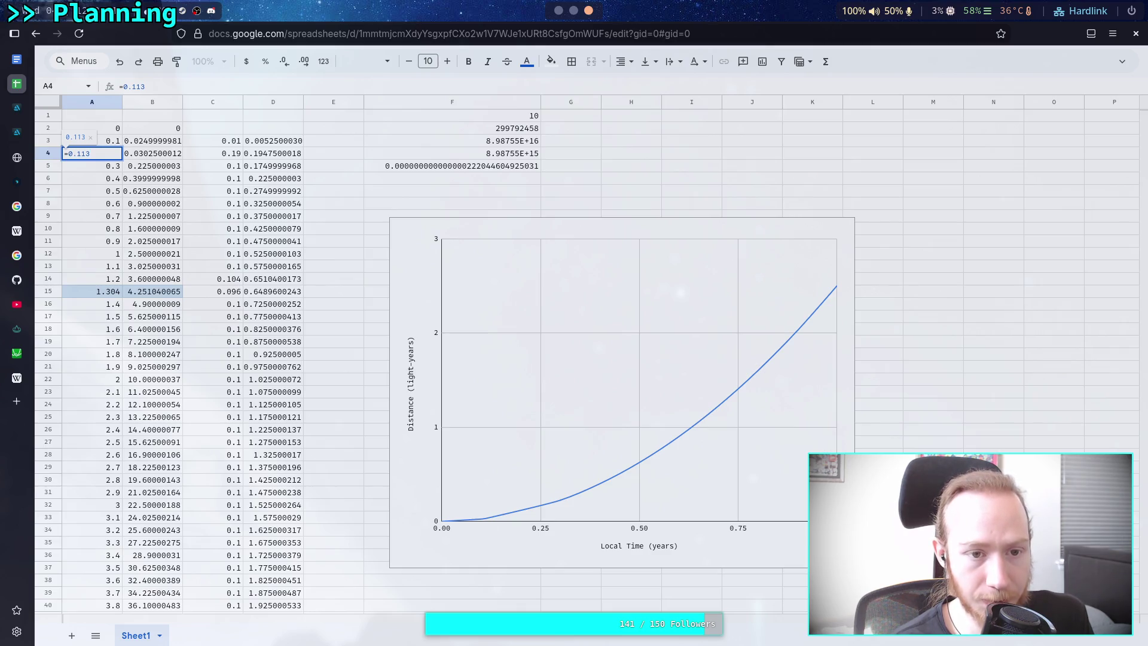
key("Return")
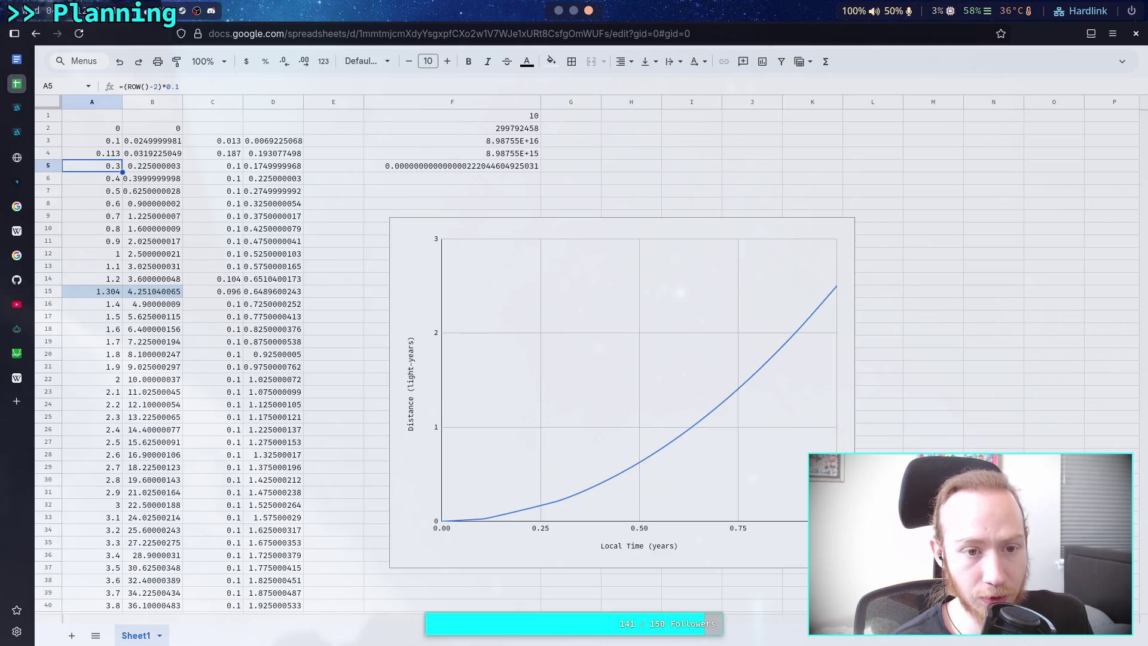
Adjust A4 to 0.12, then 0.124.
key("Up")
key("Return")
key("BackSpace")
key("BackSpace")
type("2")
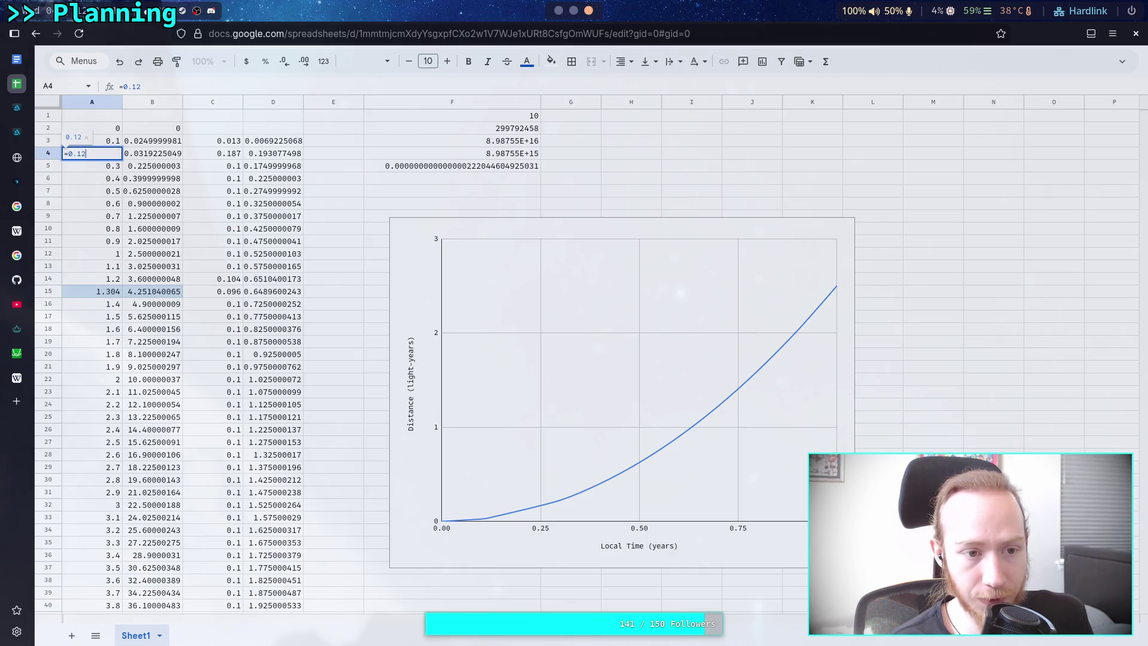
key("Return")
key("Return")
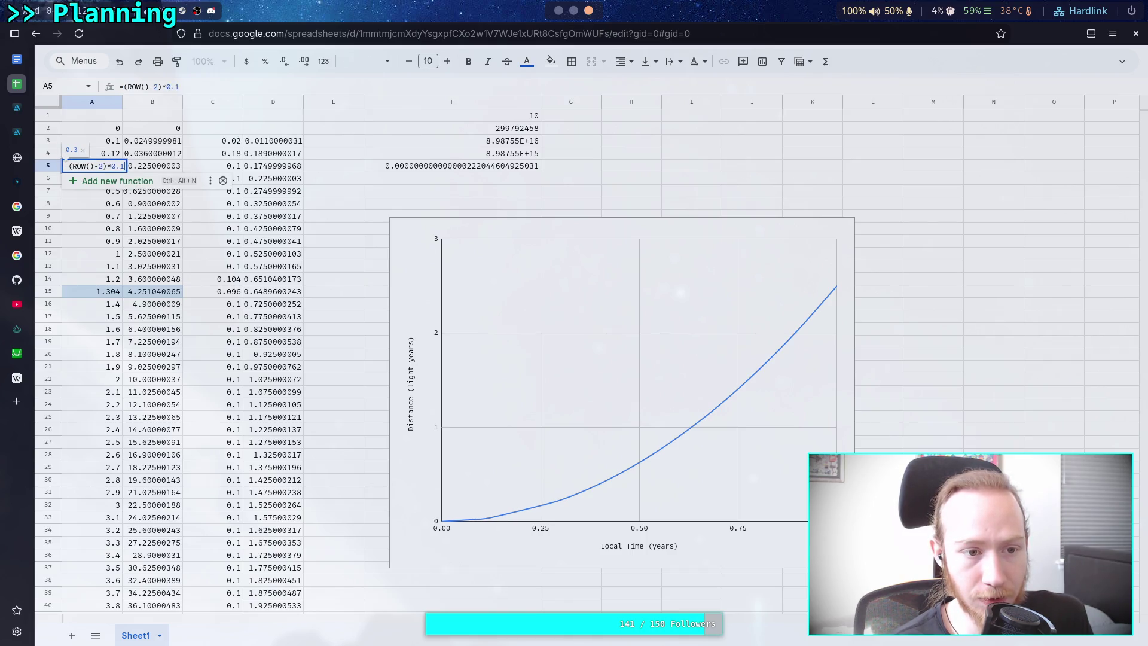
key("Escape")
key("Up")
key("Return")
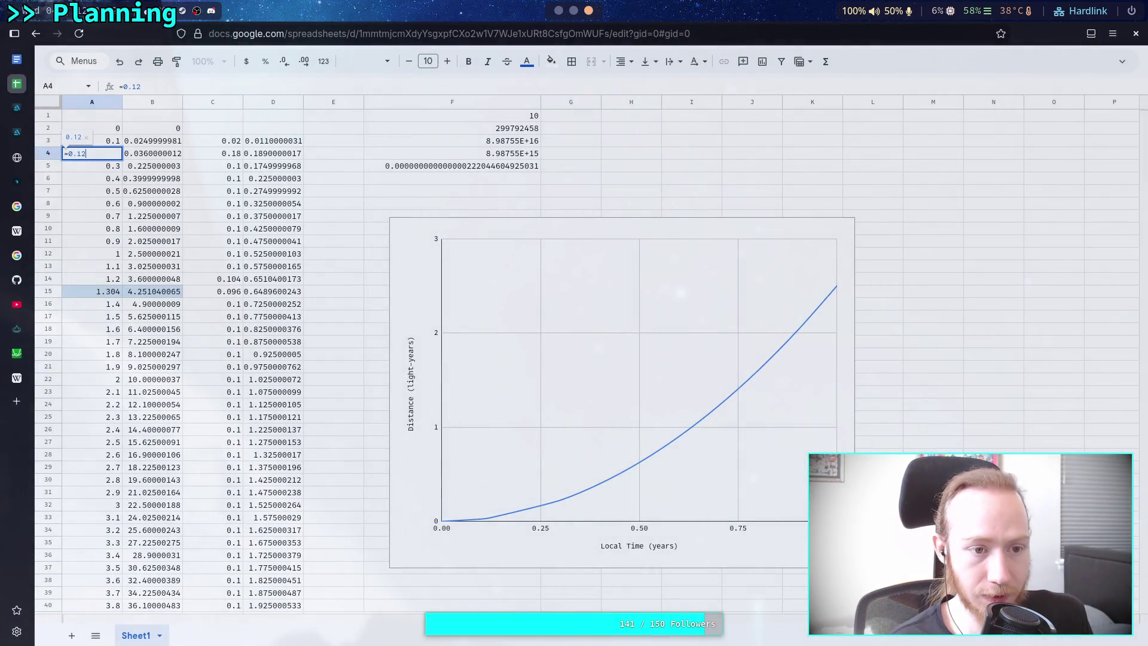
type("4")
key("Return")
Step A4 through 0.125 and 0.126, settling on 0.127.
key("Up")
key("Return")
key("BackSpace")
type("5")
key("Return")
key("Up")
key("Return")
key("BackSpace")
type("6")
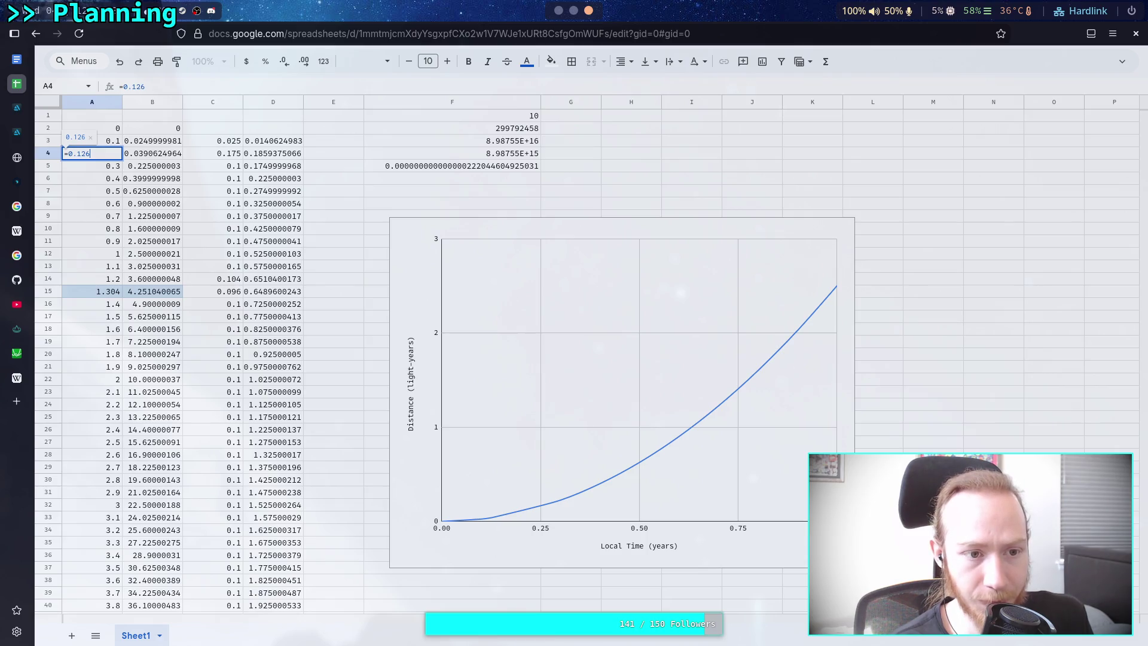
key("Return")
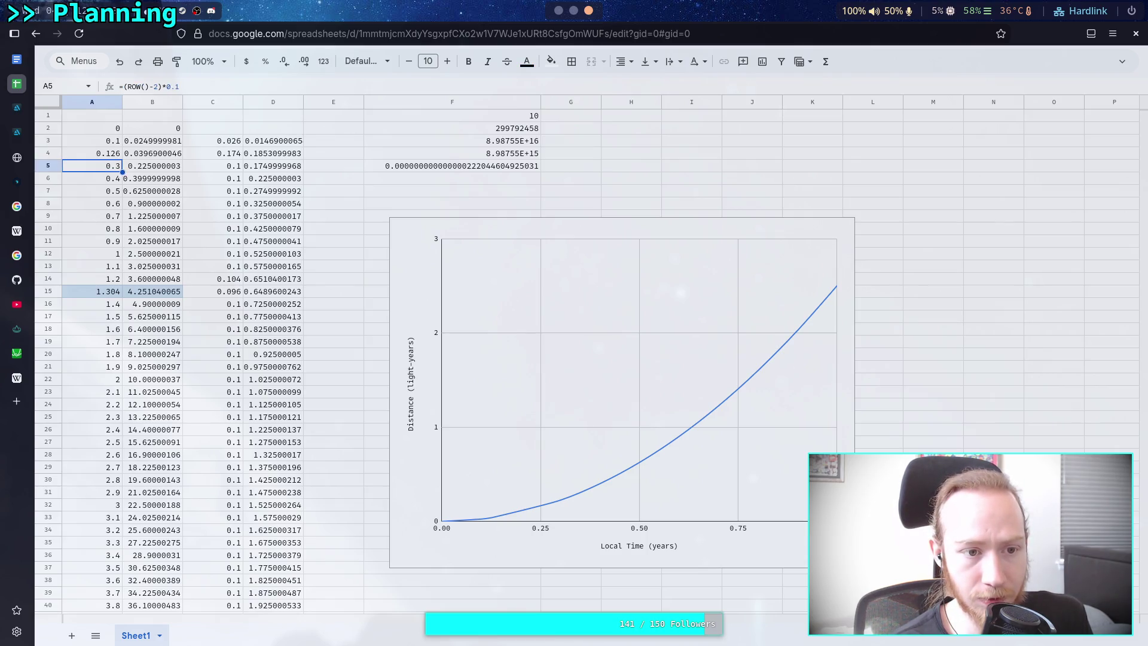
key("Up")
key("Return")
key("BackSpace")
type("7")
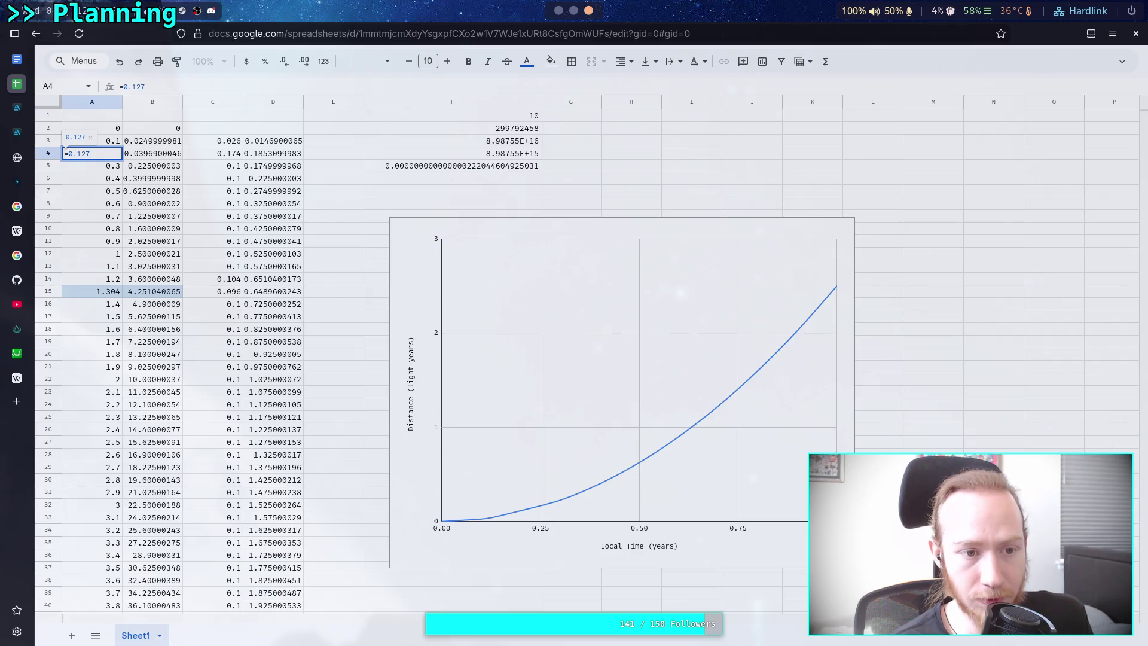
key("Return")
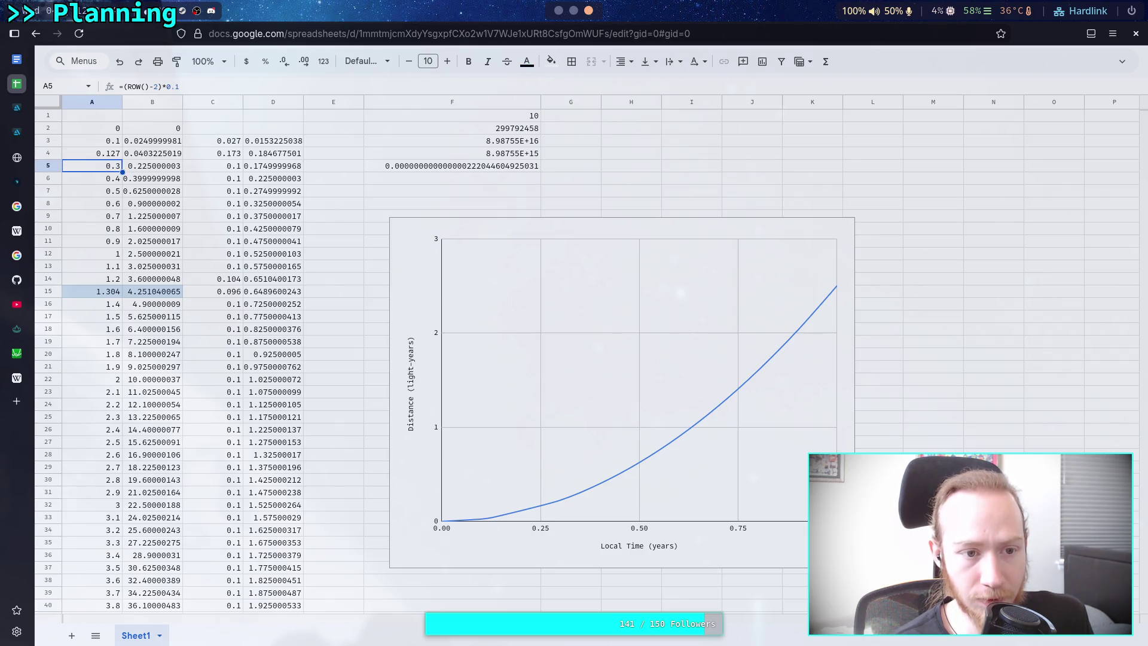
key("Up")
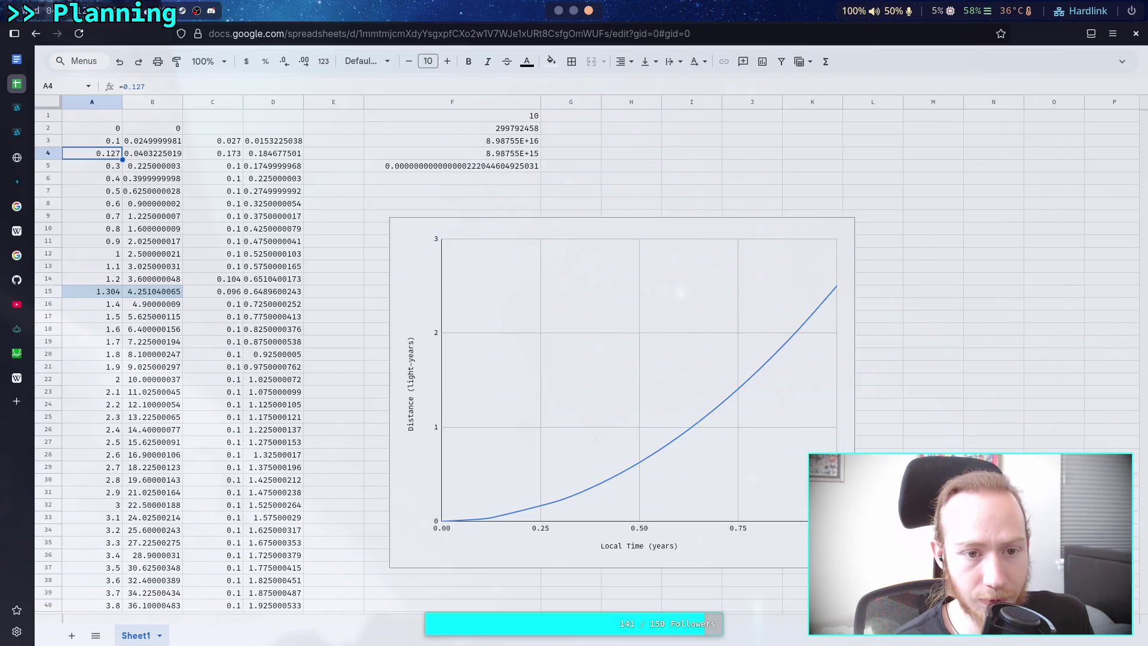
Inspect the C4 and D4 difference formulas and the distance-over-local-time chart, leaving D4 unchanged.
left_click(267, 157)
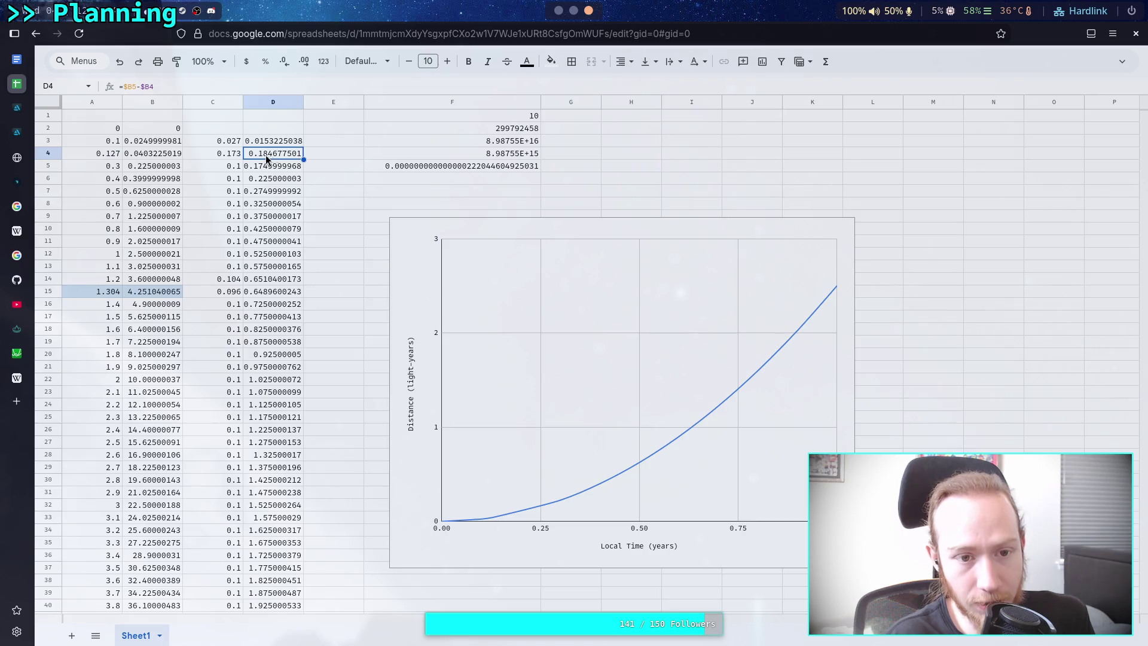
left_click(223, 157)
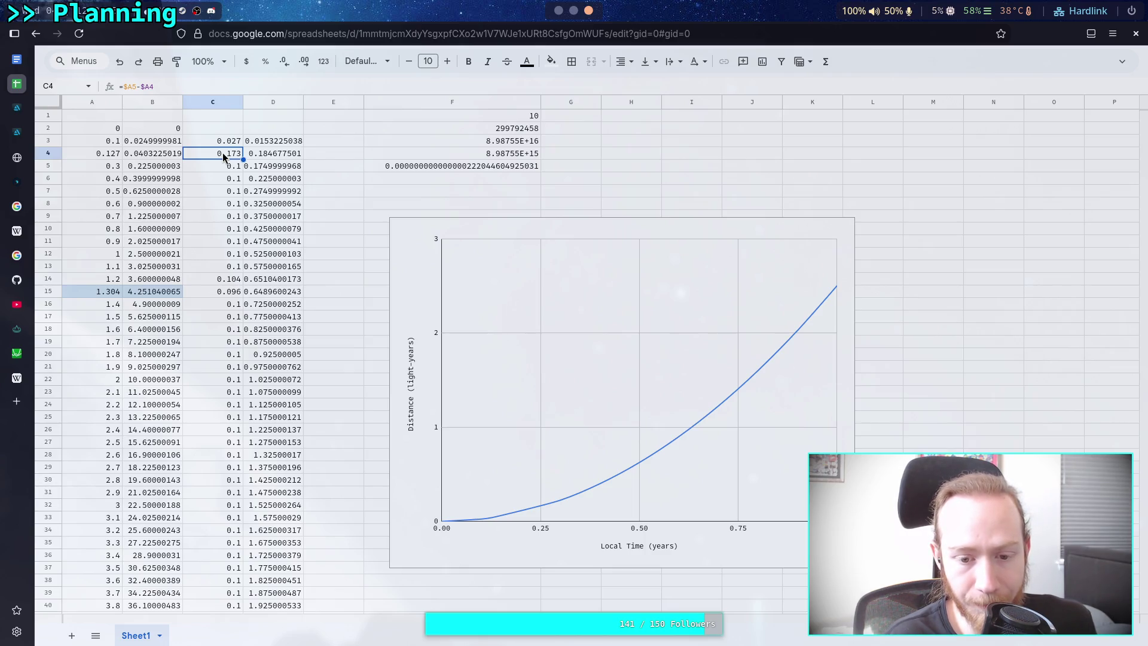
left_click(540, 507)
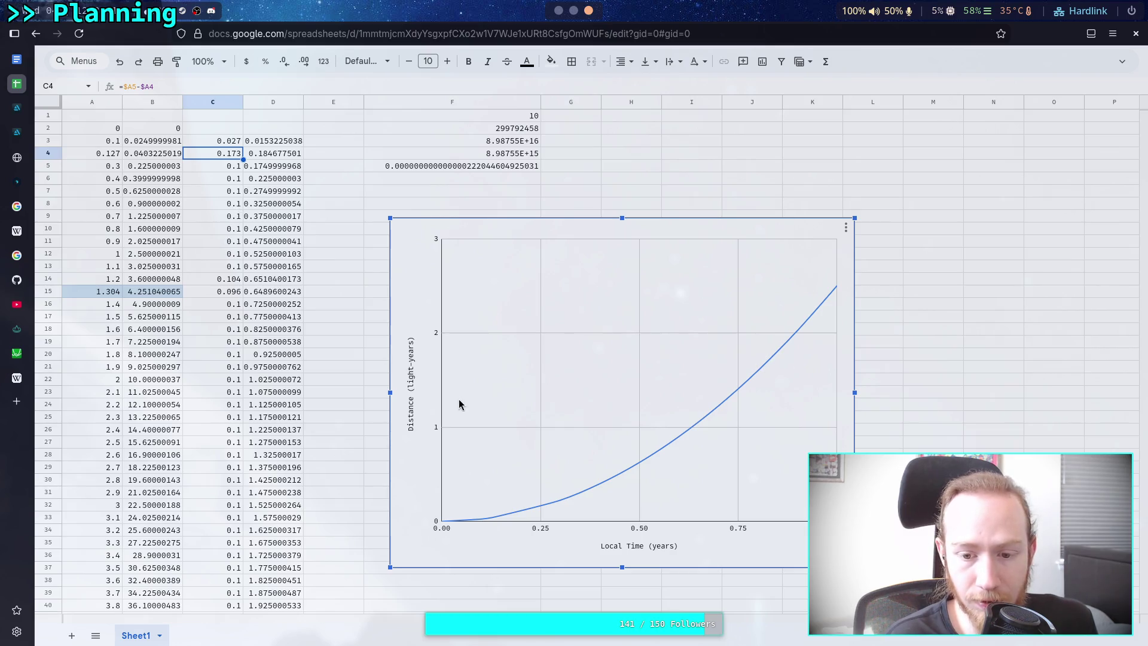
mouse_move(598, 489)
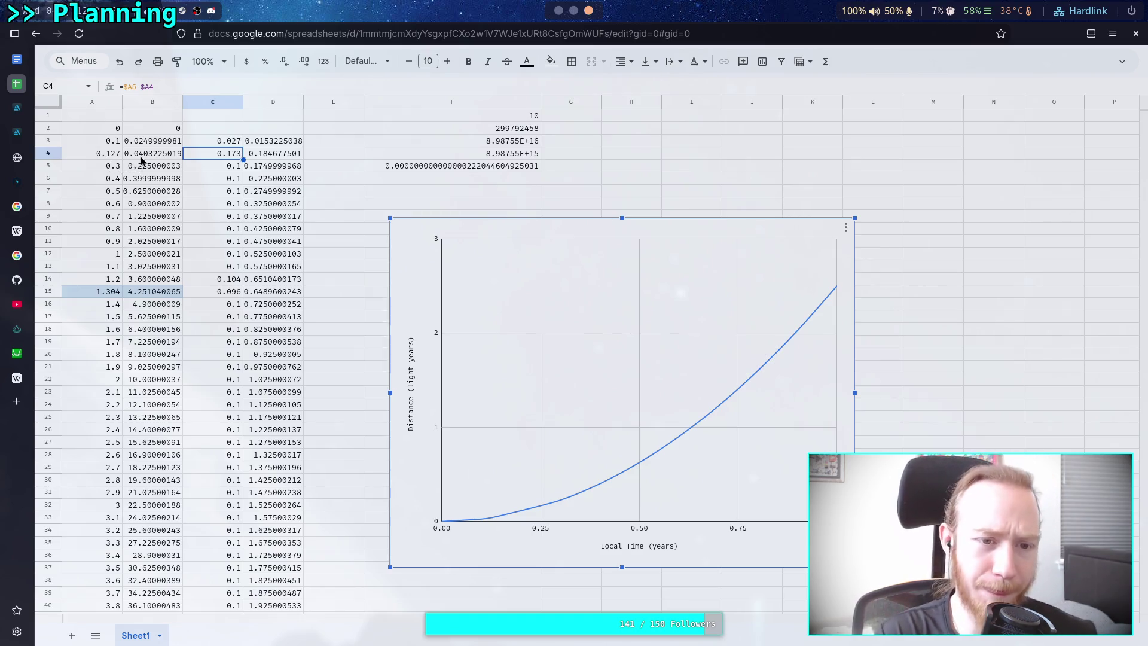
left_click(266, 156)
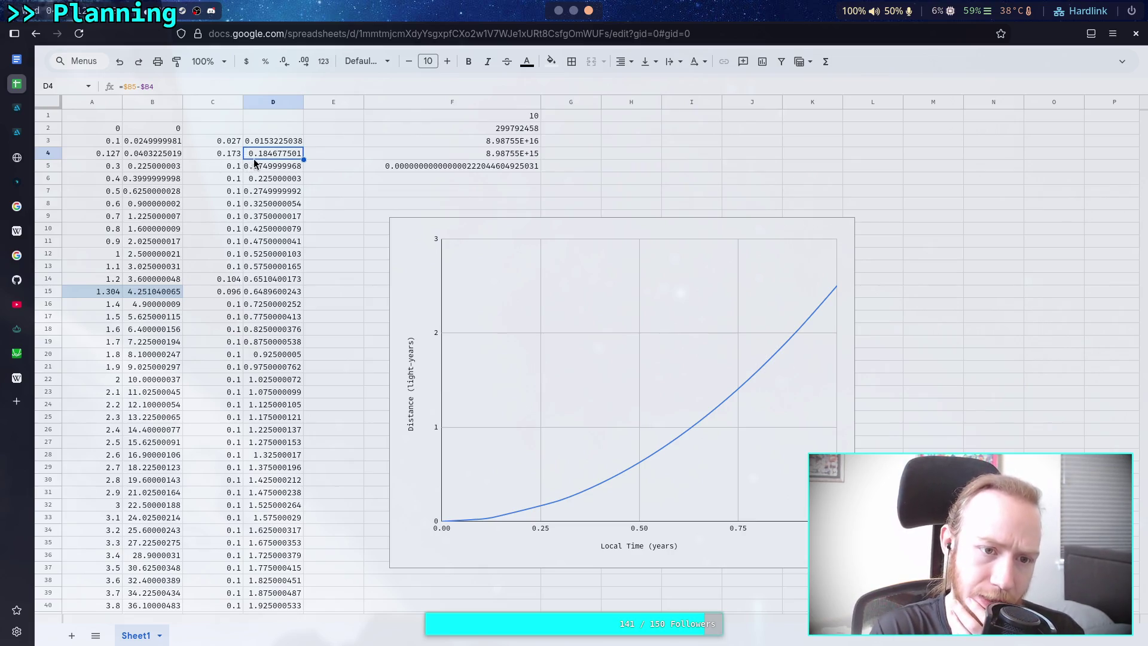
left_click(156, 88)
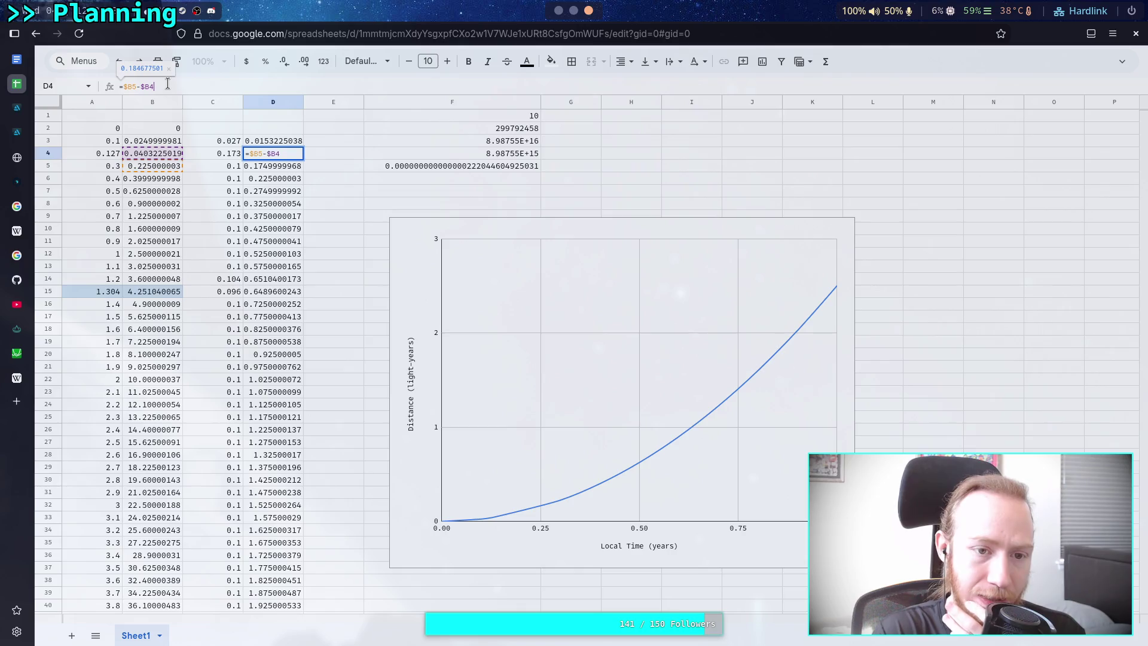
left_click(138, 87)
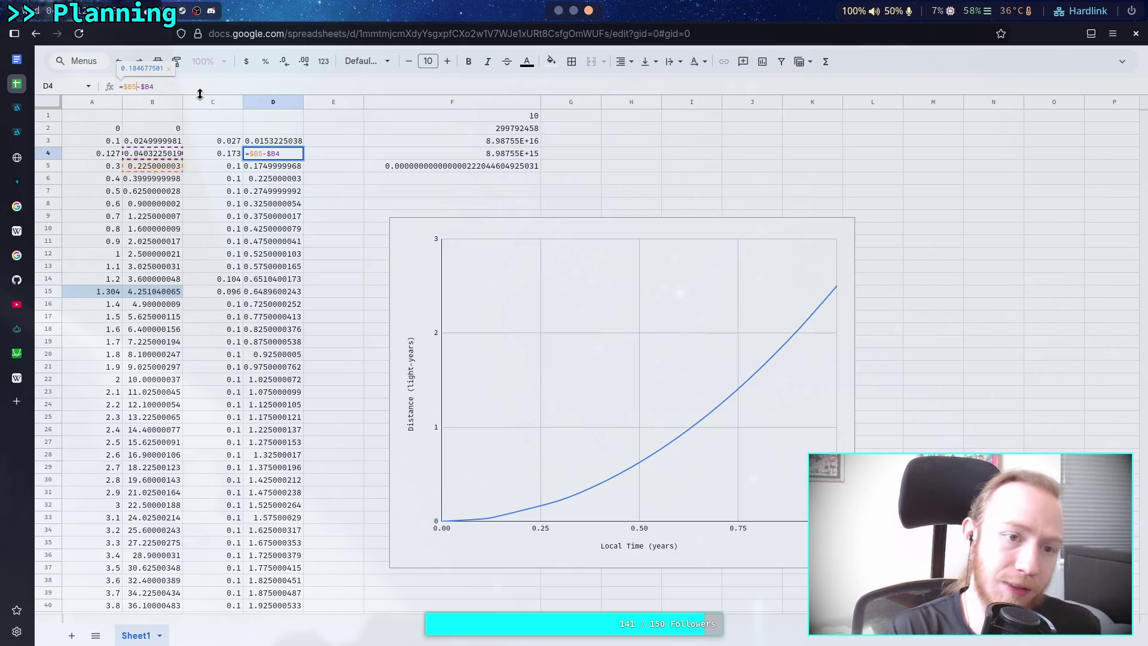
key("shift+Return")
Change C3's formula to =$A3-$A2.
left_click(202, 142)
left_click(192, 88)
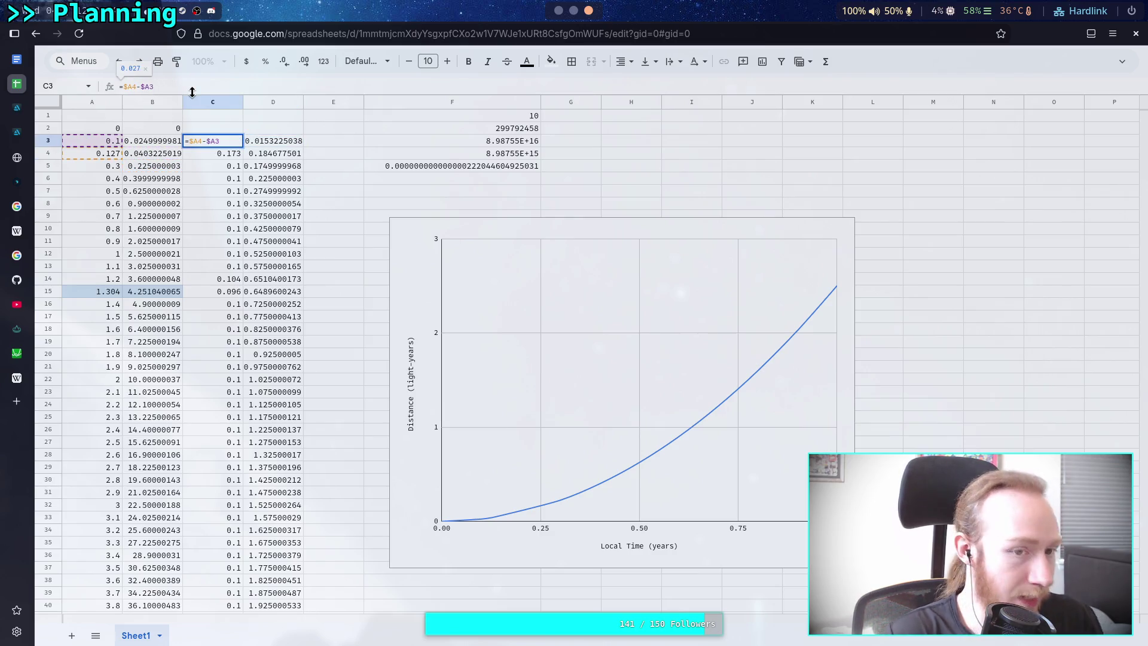
left_click(138, 86)
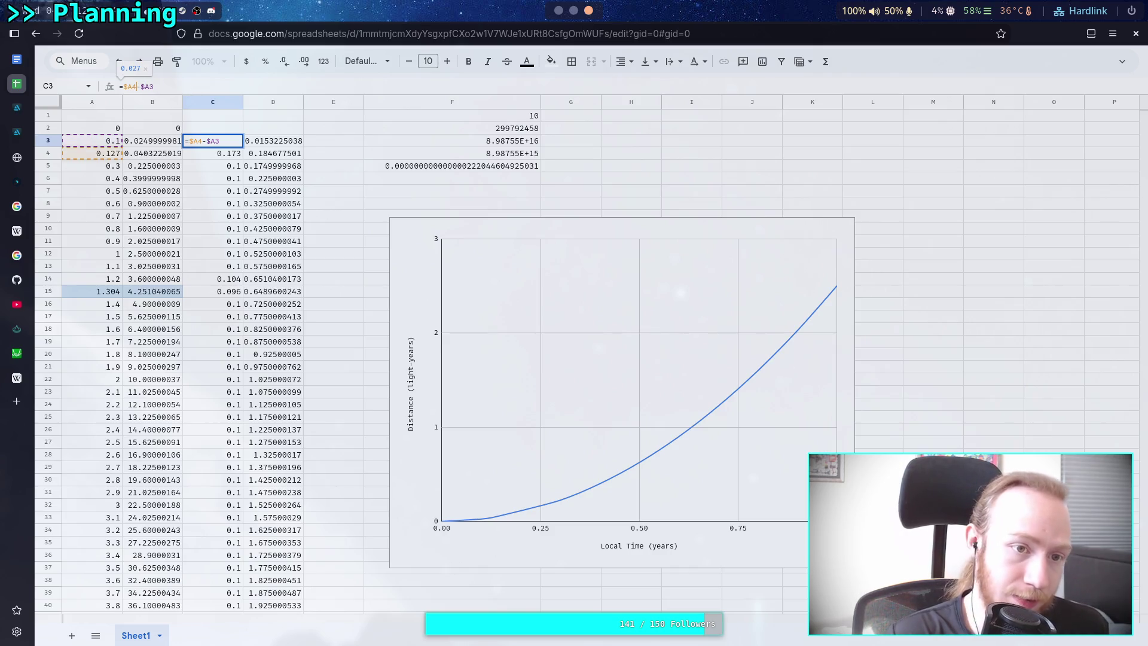
key("BackSpace")
type("3")
key("End")
key("BackSpace")
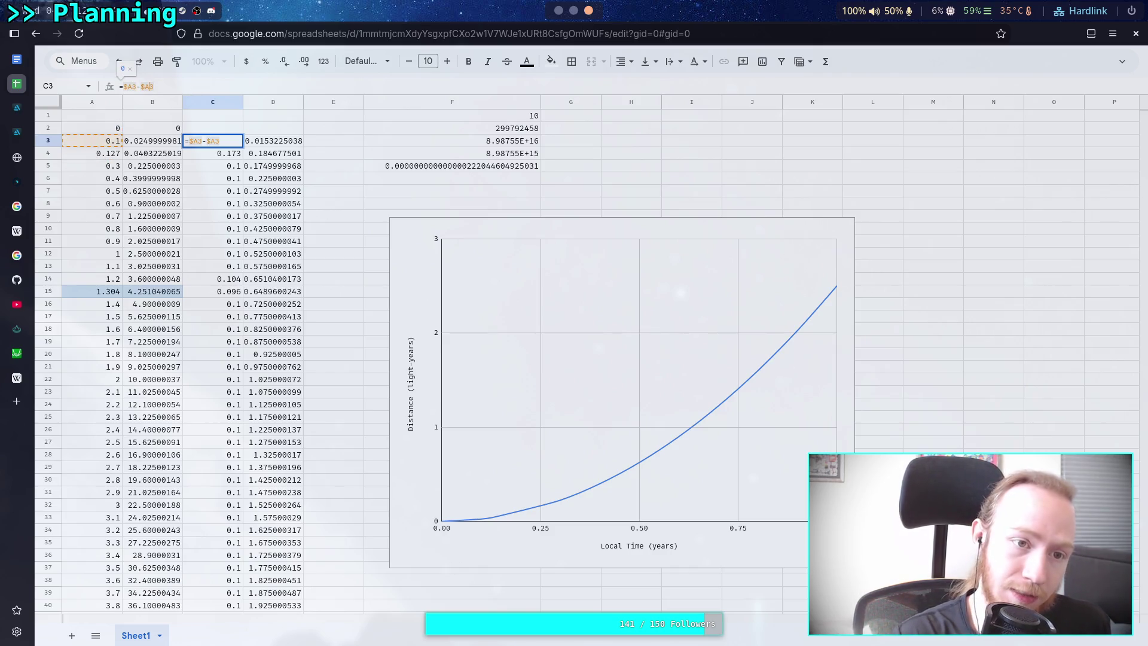
type("2")
key("Return")
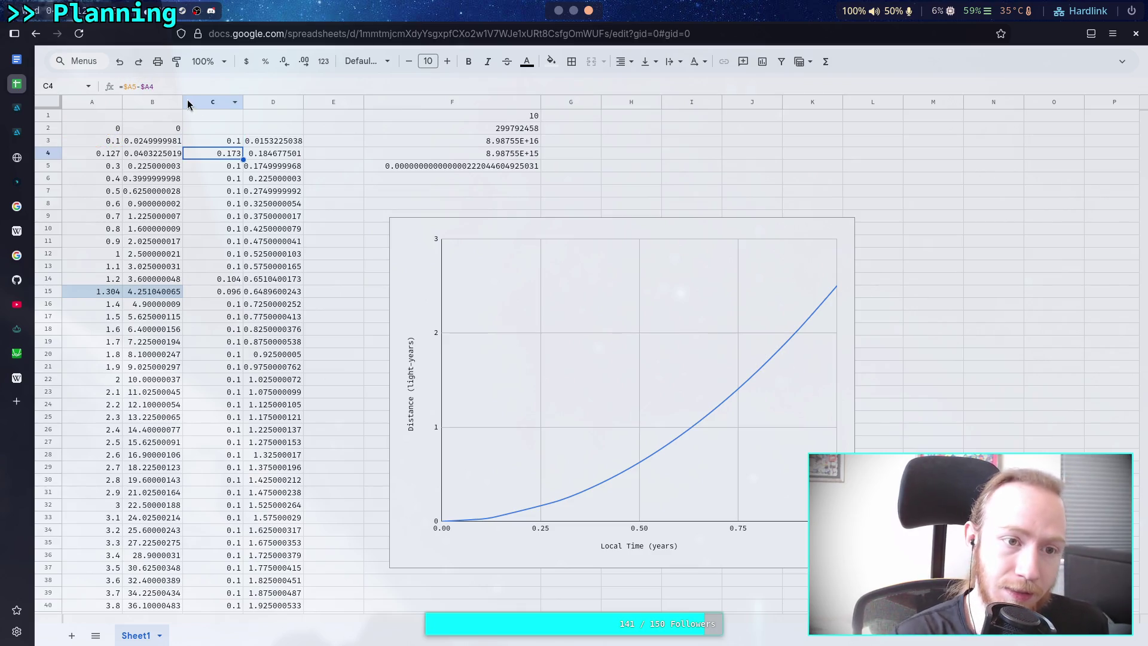
Change D3's formula to =$B3-$B2.
left_click(259, 144)
left_click(137, 87)
key("BackSpace")
type("3-$B3")
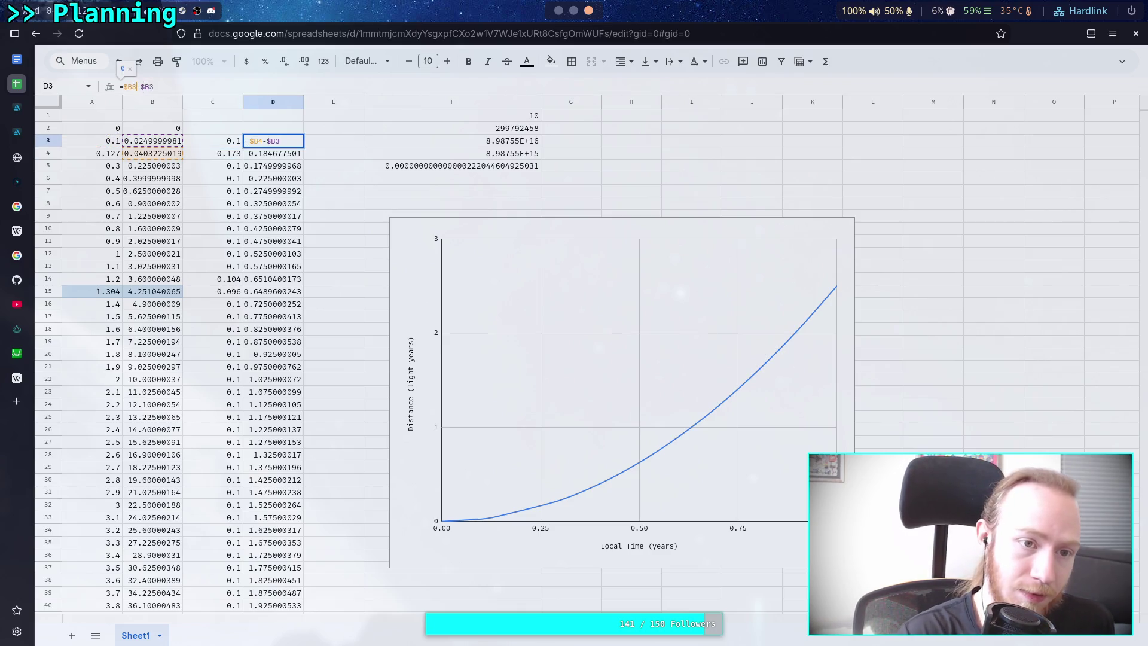
key("BackSpace")
type("2")
key("Return")
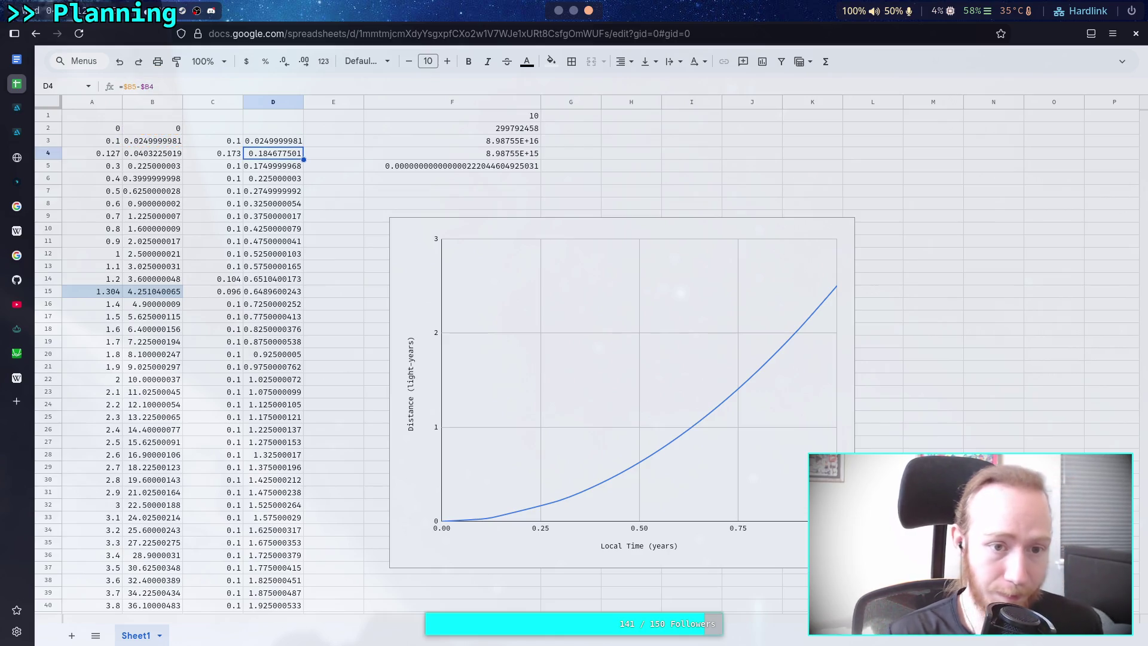
left_click(239, 144)
Copy C3's and D3's previous-row difference formulas down to row 202, then check C4.
scroll(242, 216, "down", 20)
mouse_move(239, 146)
left_mouse_down()
mouse_move(239, 307)
mouse_move(236, 276)
left_mouse_up()
scroll(239, 308, "down", 8)
scroll(361, 299, "up", 8)
scroll(361, 299, "up", 20)
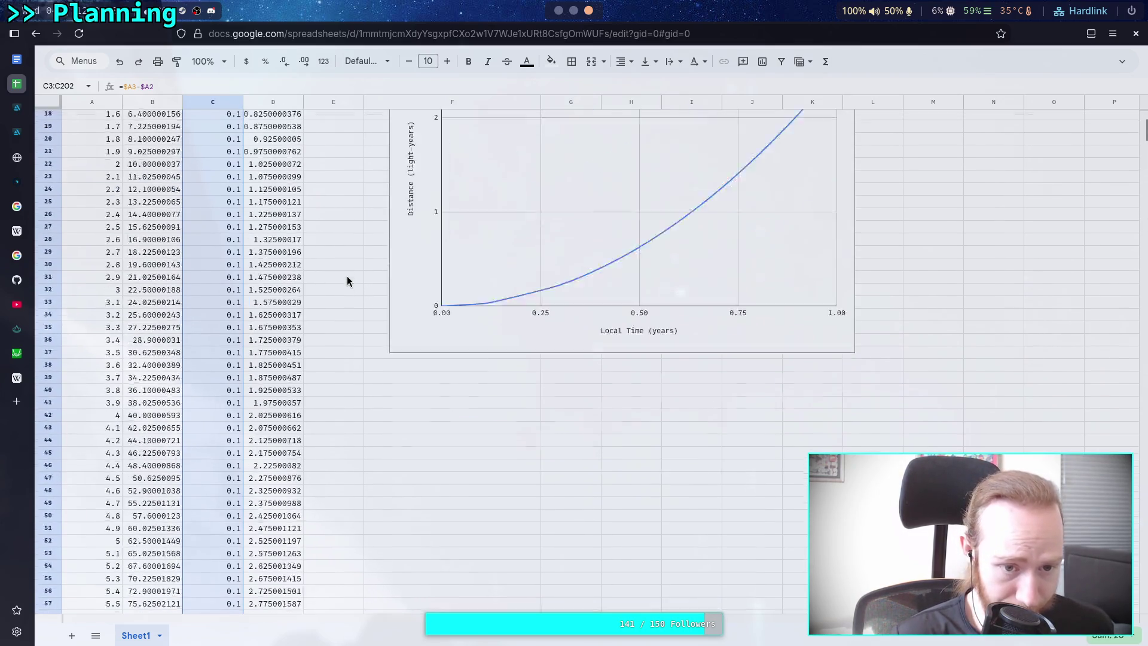
left_click(282, 144)
scroll(292, 290, "down", 20)
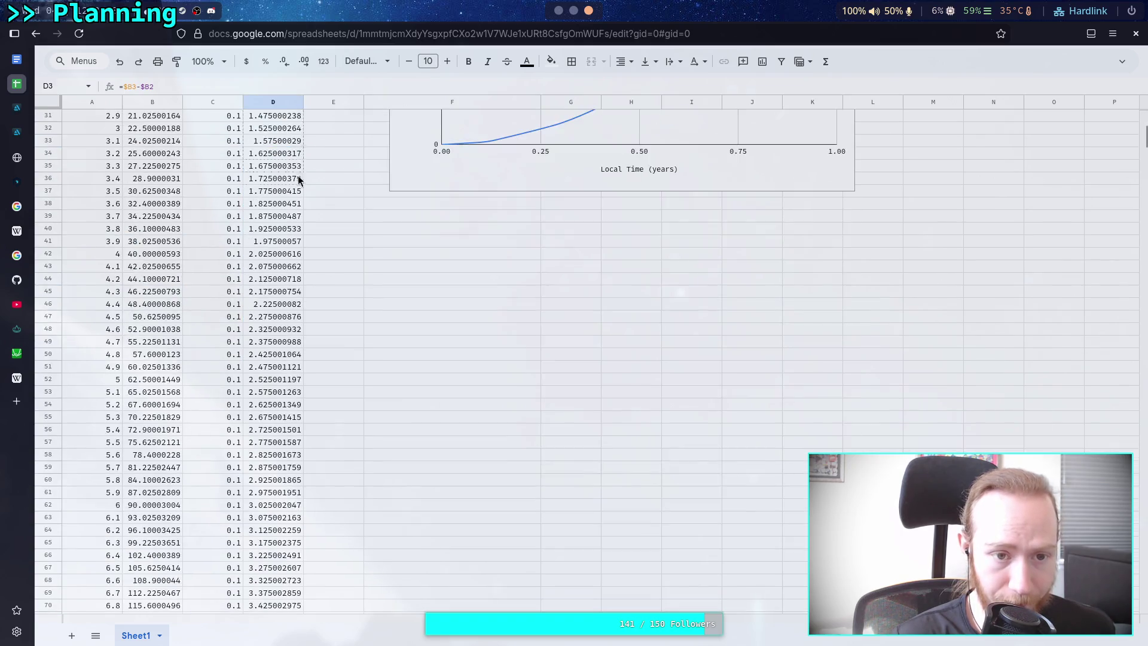
scroll(291, 289, "down", 10)
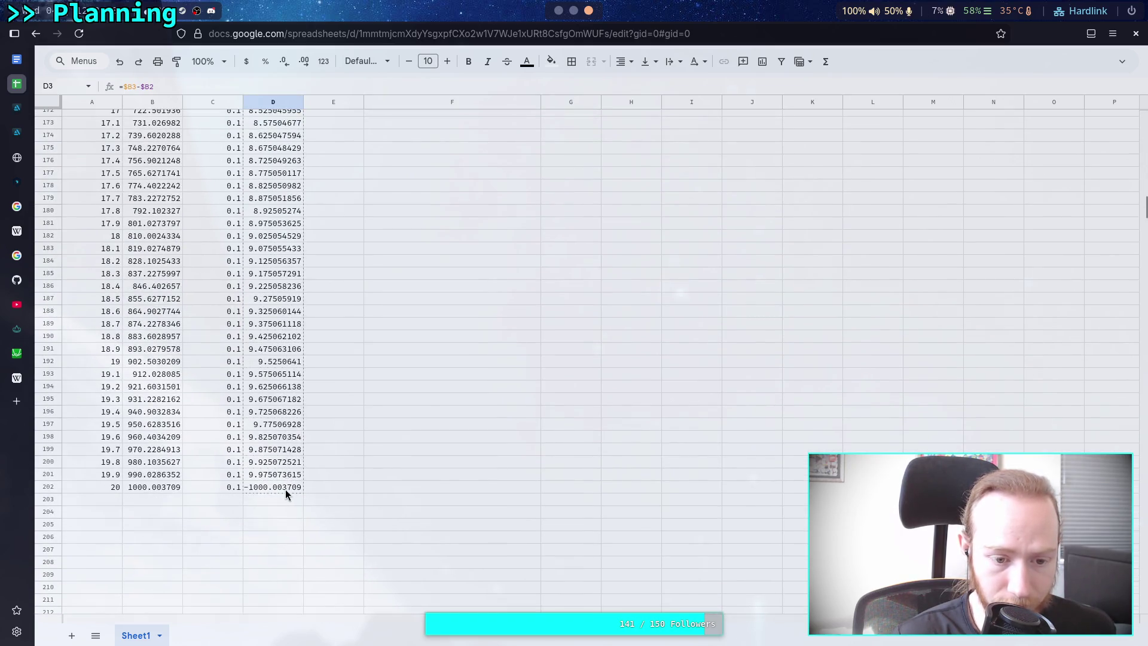
left_click(287, 487, "shift")
scroll(281, 308, "up", 20)
scroll(281, 287, "up", 20)
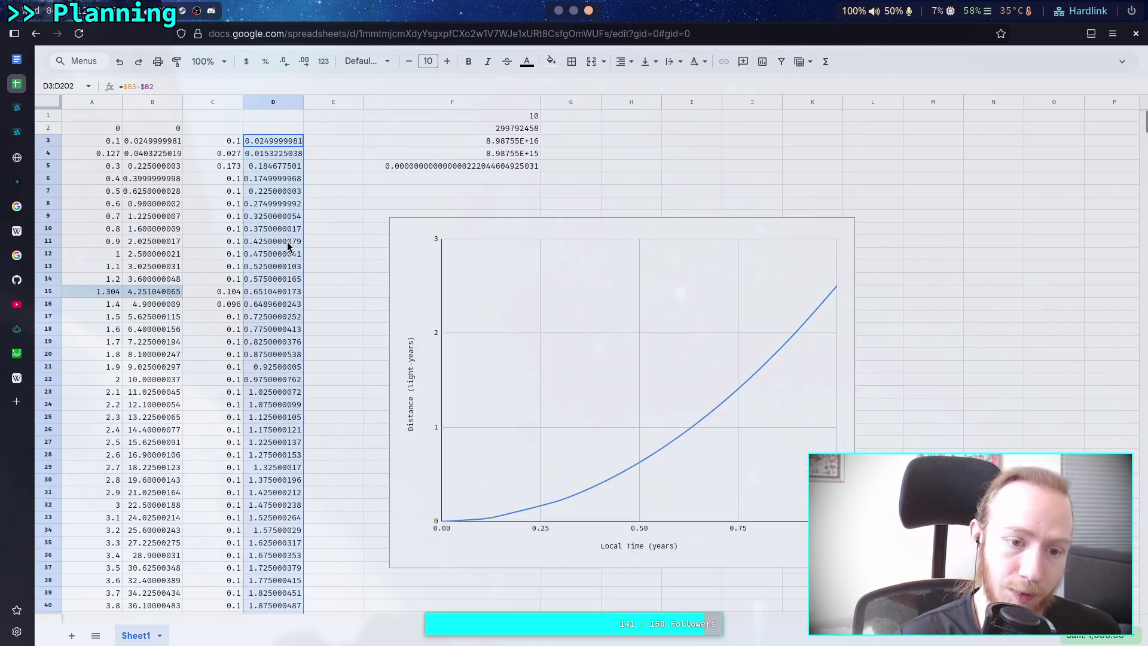
left_click(216, 154)
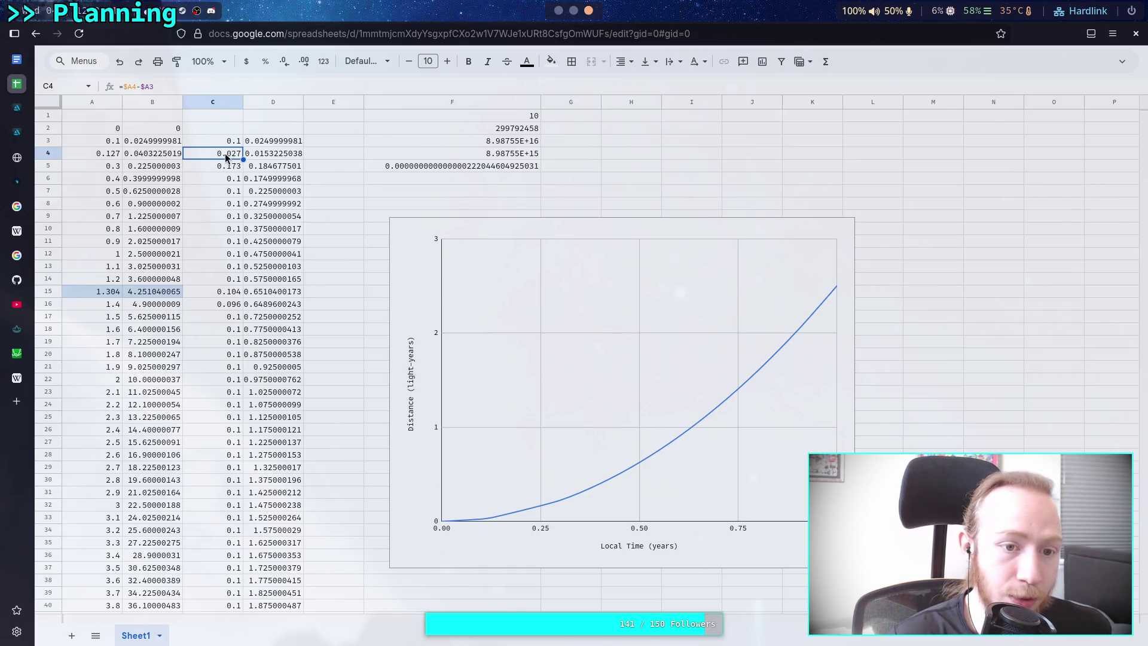
Try A4 time values of 0.13, 0.2 and 0.3.
double_click(110, 153)
key("BackSpace")
key("BackSpace")
type("3")
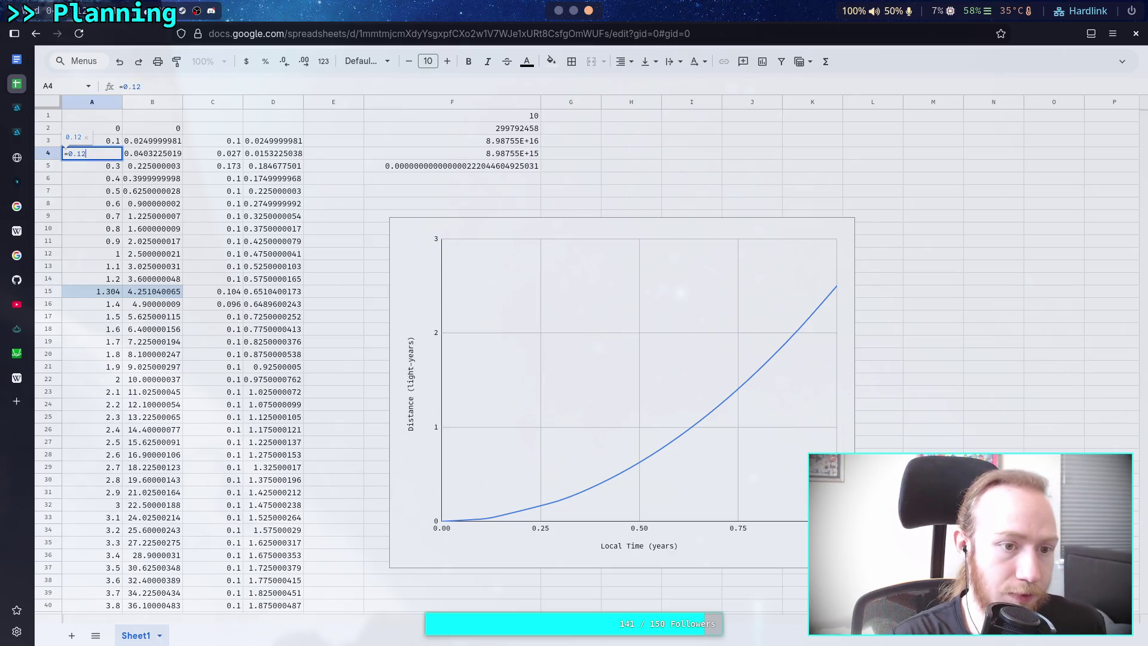
key("Return")
left_click(110, 153)
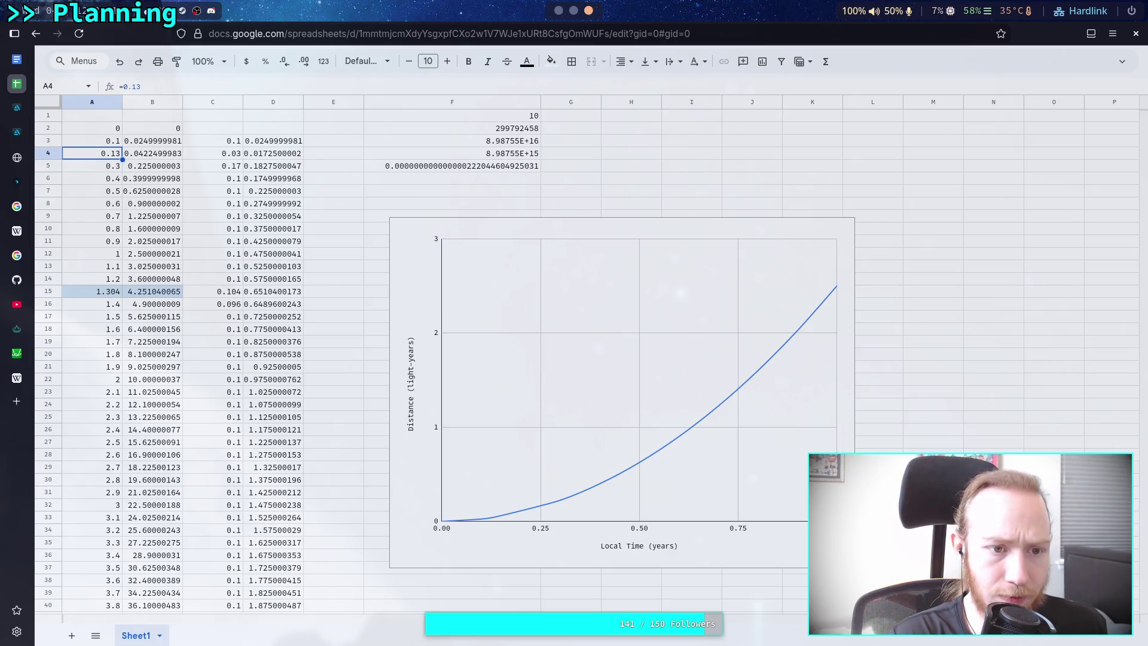
key("Return")
key("BackSpace")
key("BackSpace")
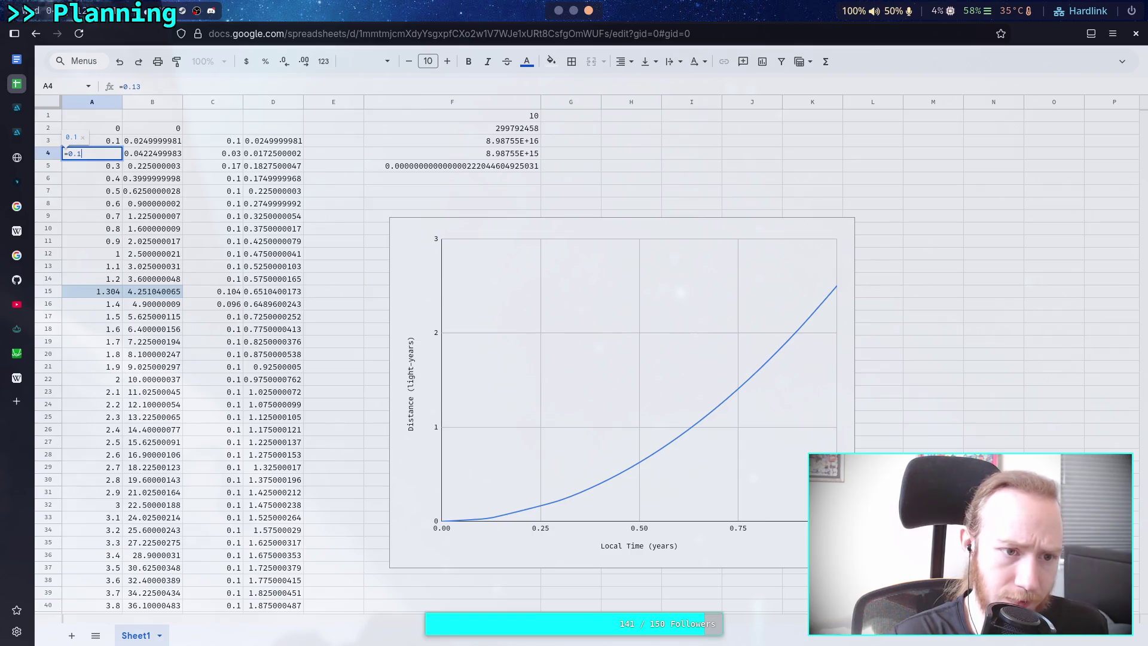
type("2")
key("Return")
key("Up")
key("Return")
key("BackSpace")
type("3")
key("Return")
Try nearby A4 values of 0.31, 0.29 and 0.299.
left_click(92, 153)
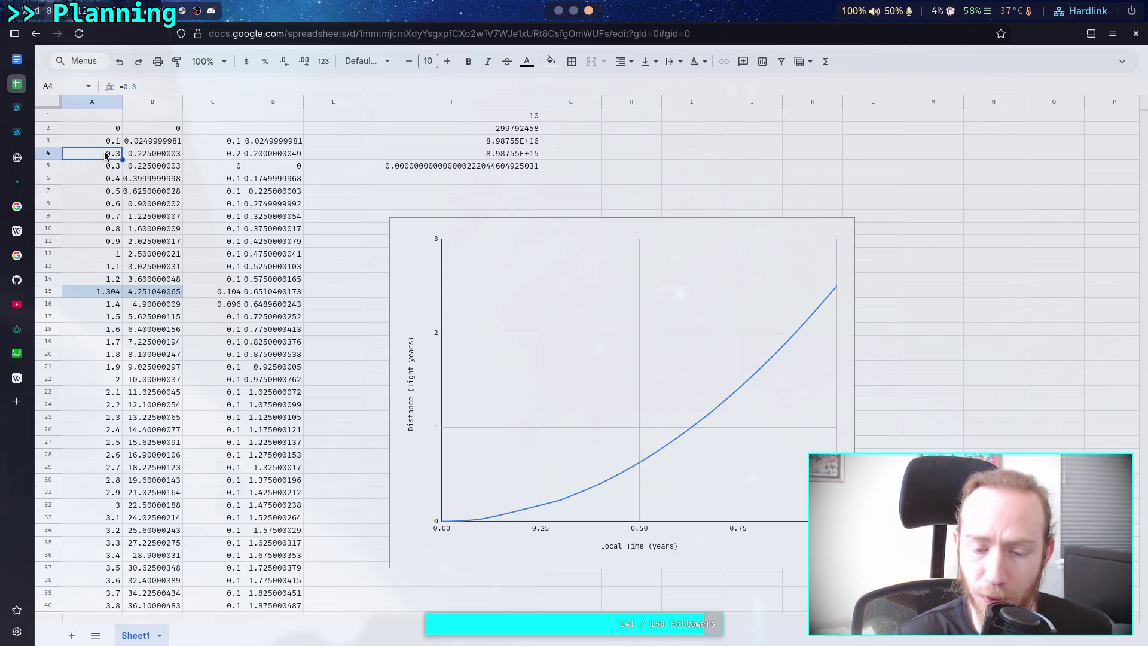
double_click(109, 153)
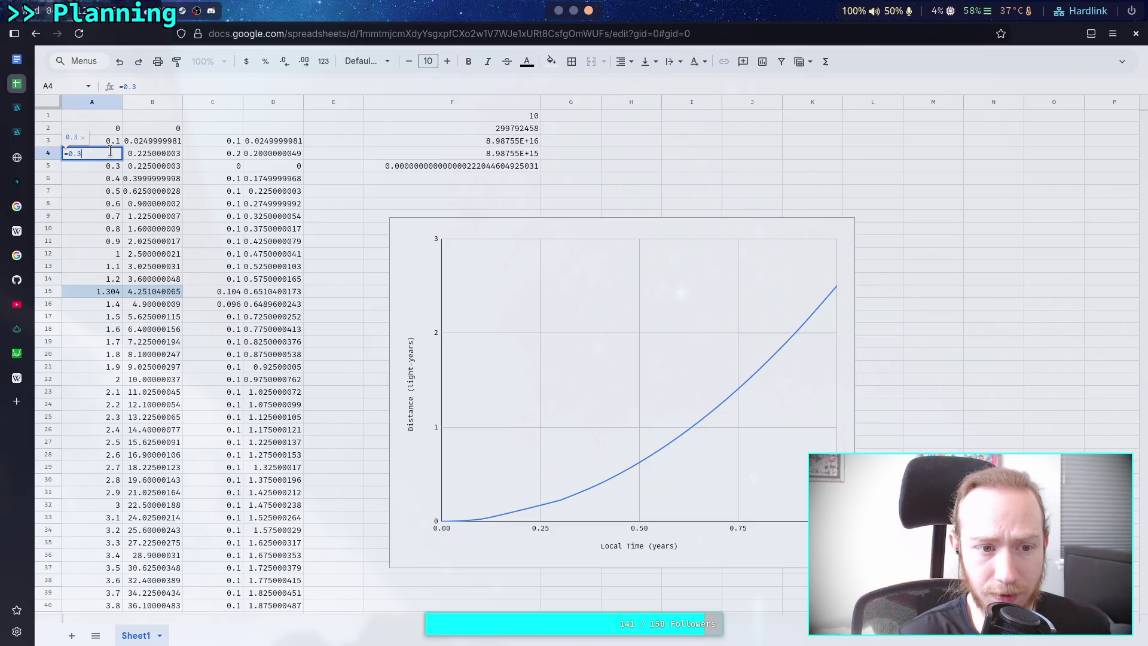
type("1")
key("Return")
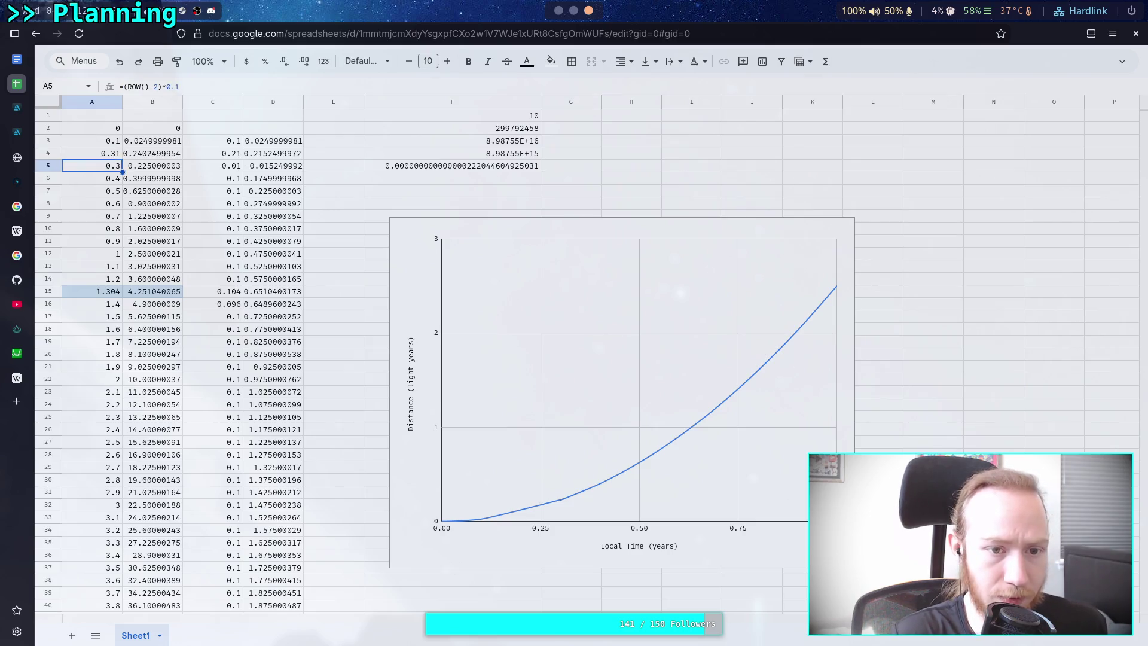
left_click(92, 153)
type("=0.20")
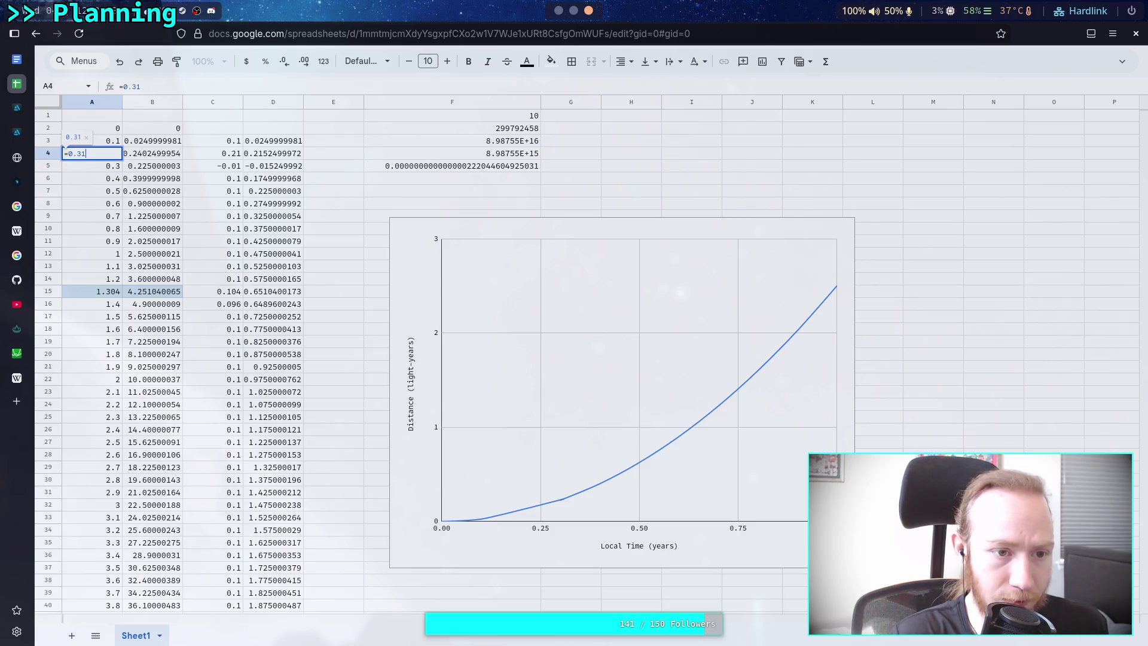
key("BackSpace")
type("9")
key("Return")
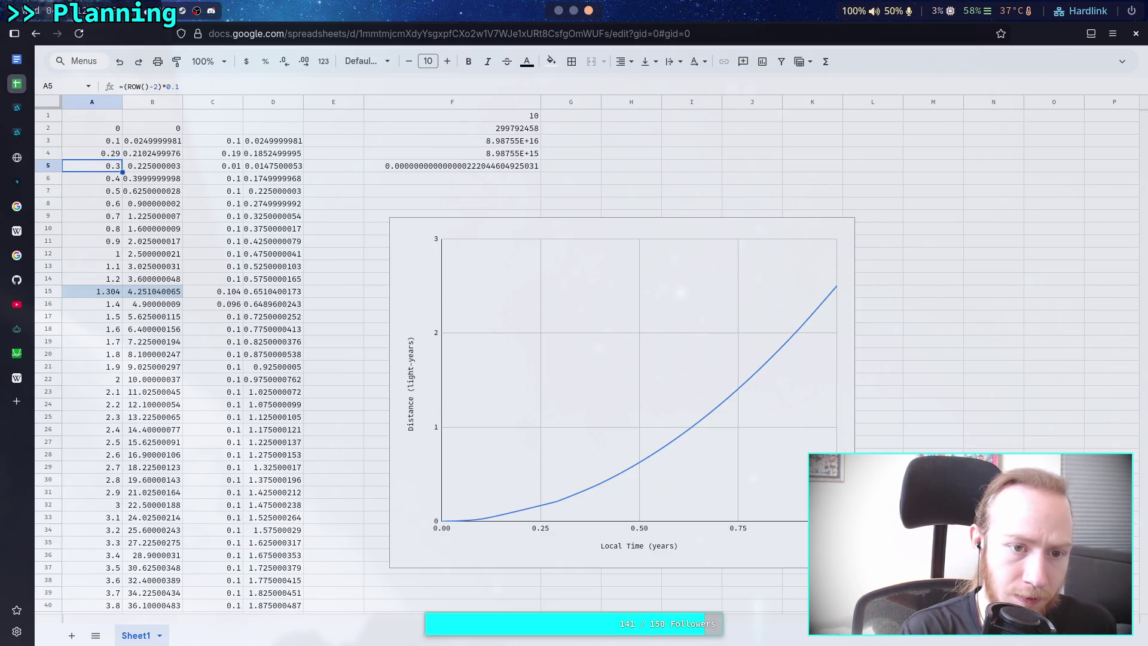
left_click(92, 153)
key("F2")
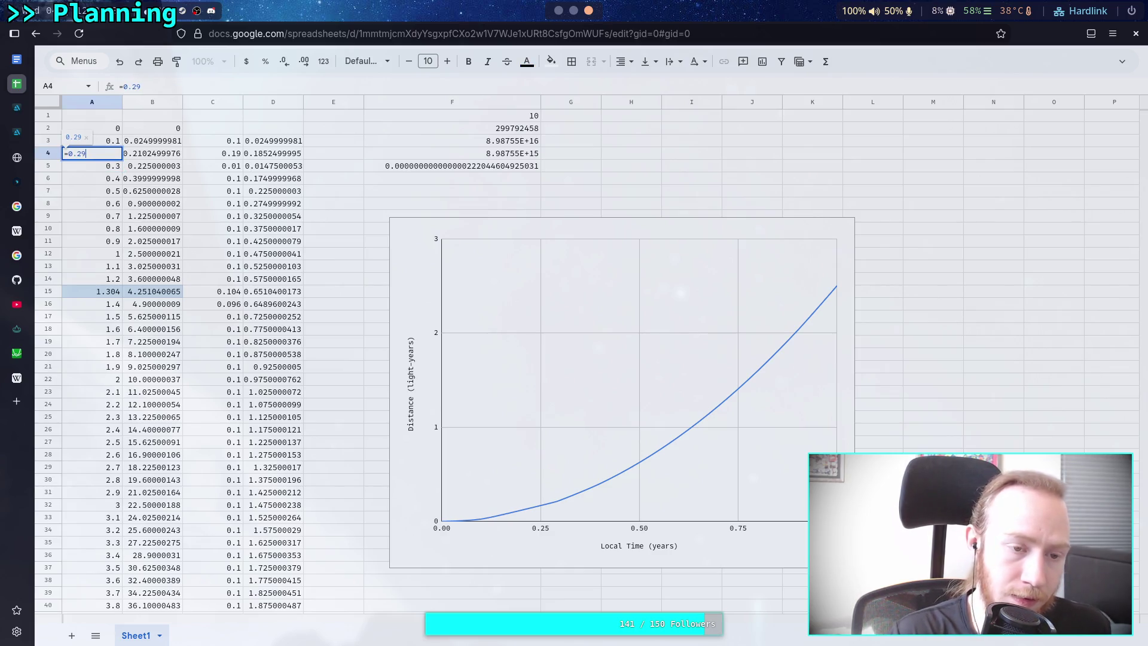
type("9")
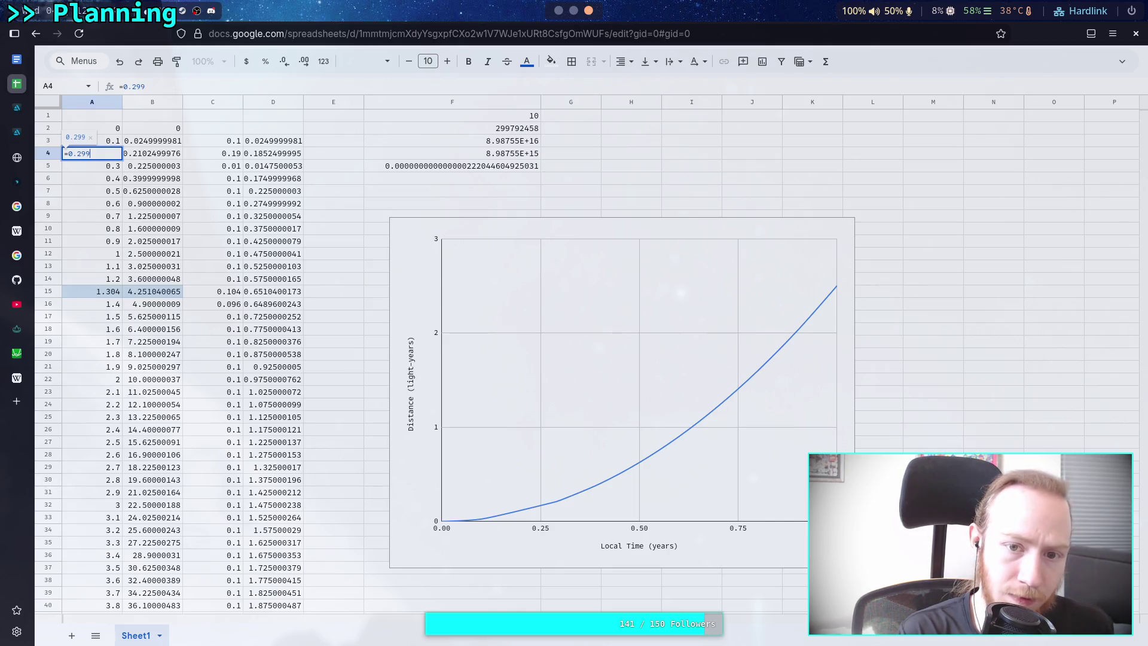
key("Return")
Settle A4 on 0.3 so row 5's differences become 0.
key("Up")
key("F2")
key("BackSpace")
key("BackSpace")
key("BackSpace")
type("3")
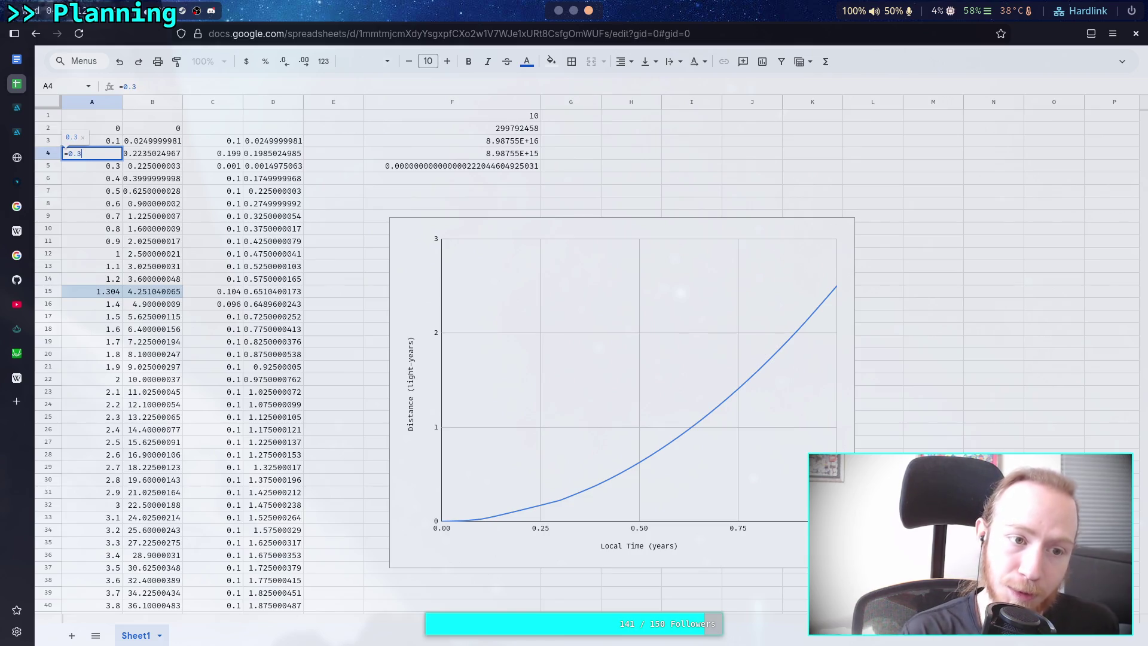
key("Return")
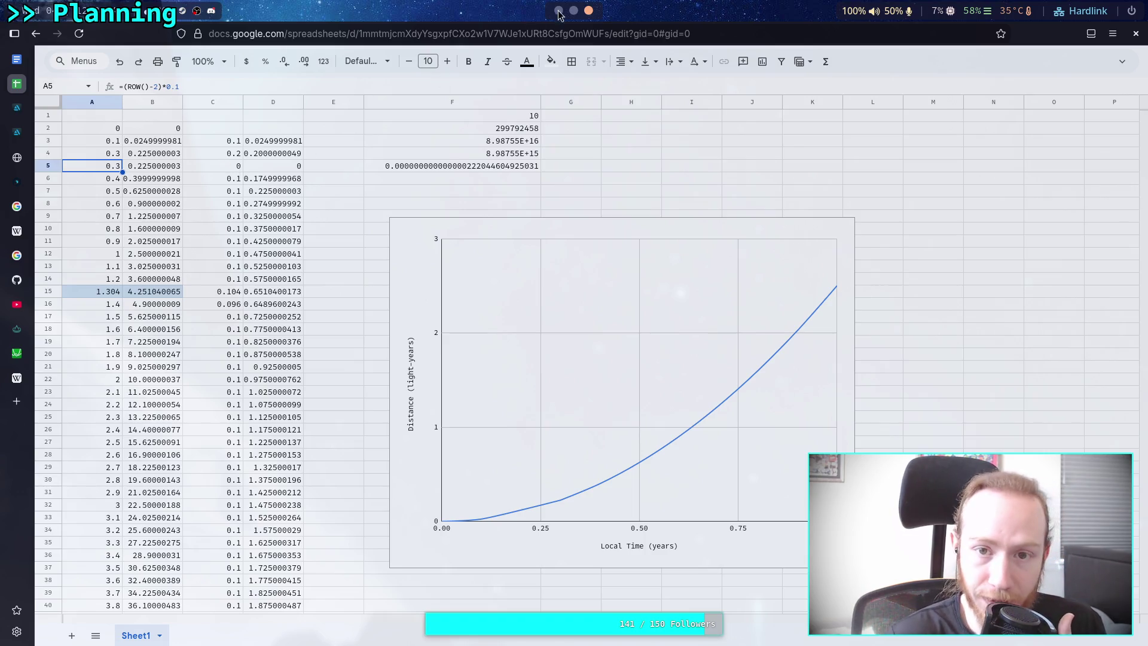
left_click(574, 17)
In Python, compute .3*12 (3.6 months) and .6*30 (18 days), then return to the Obsidian notes.
type(".3*")
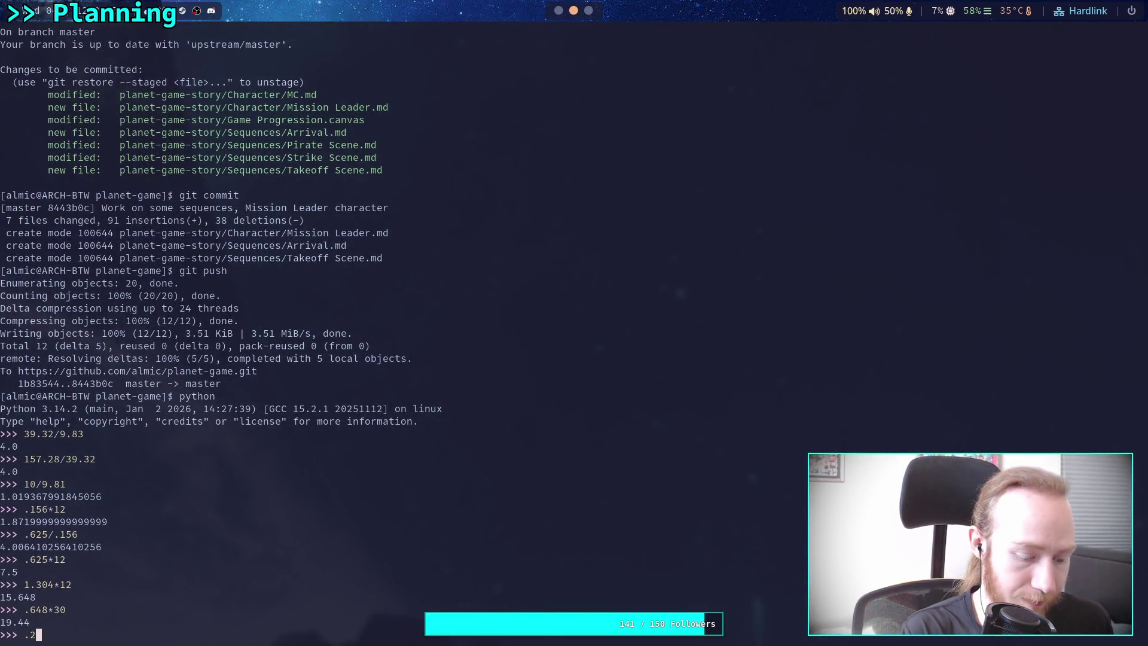
type("12")
key("Return")
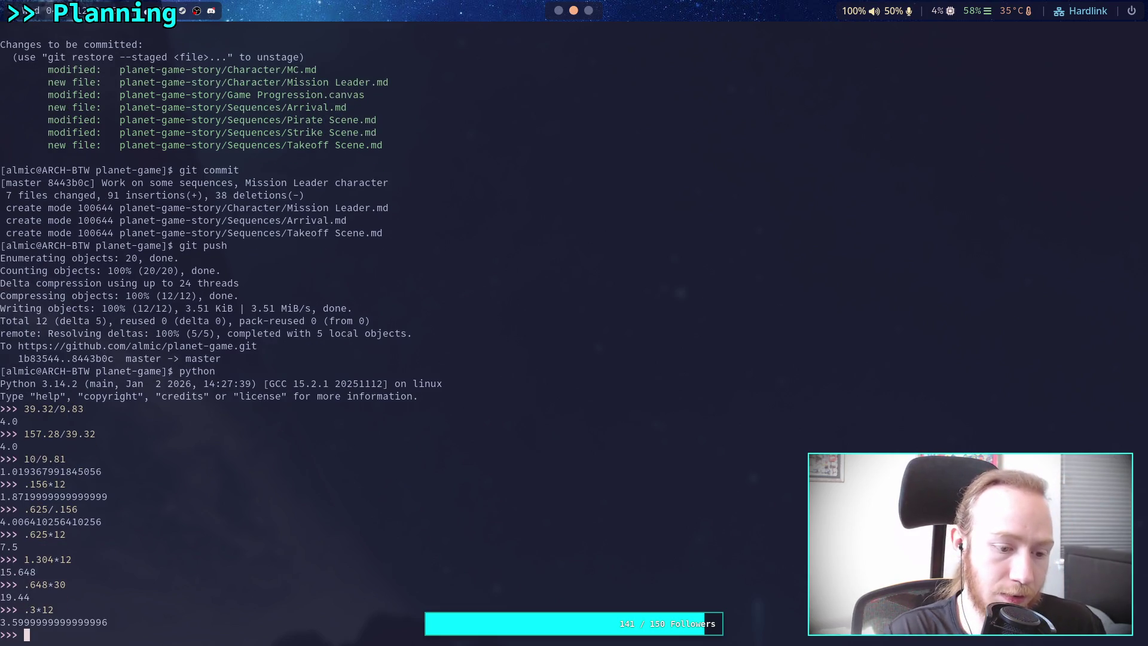
type(".6&")
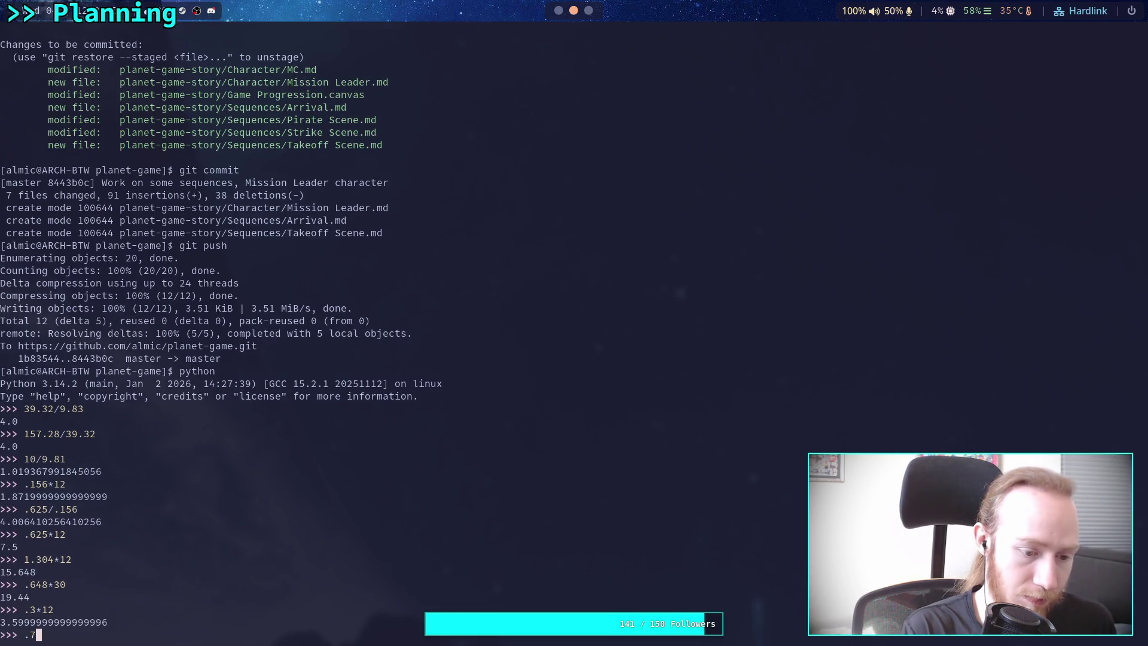
key("BackSpace")
type("*")
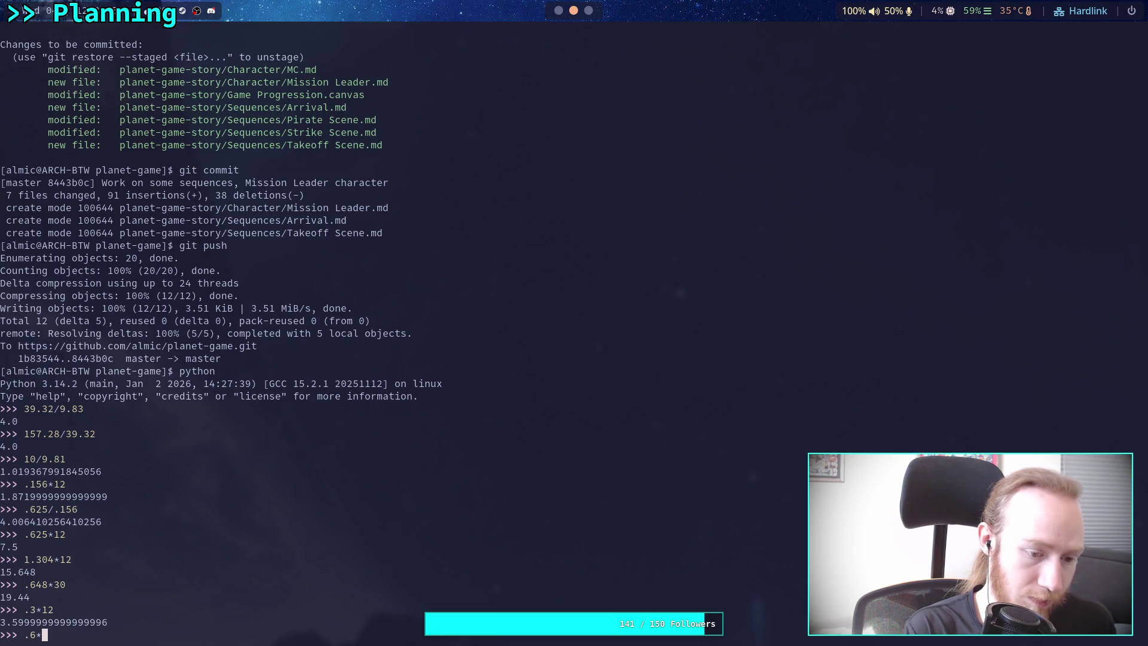
type("30")
key("Return")
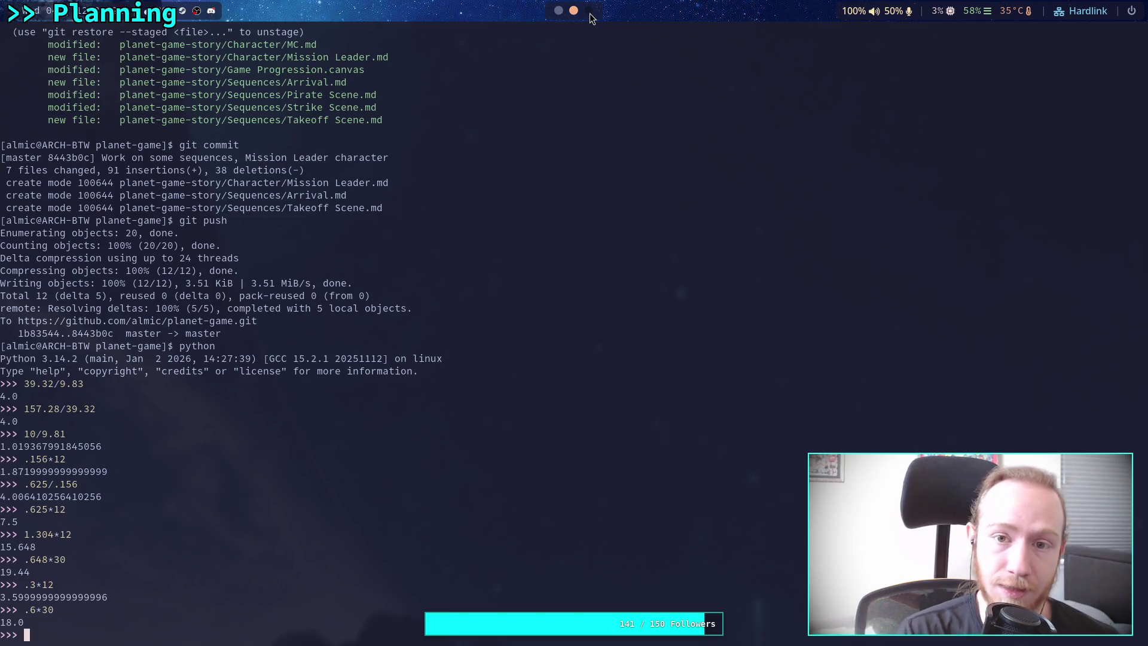
left_click(589, 13)
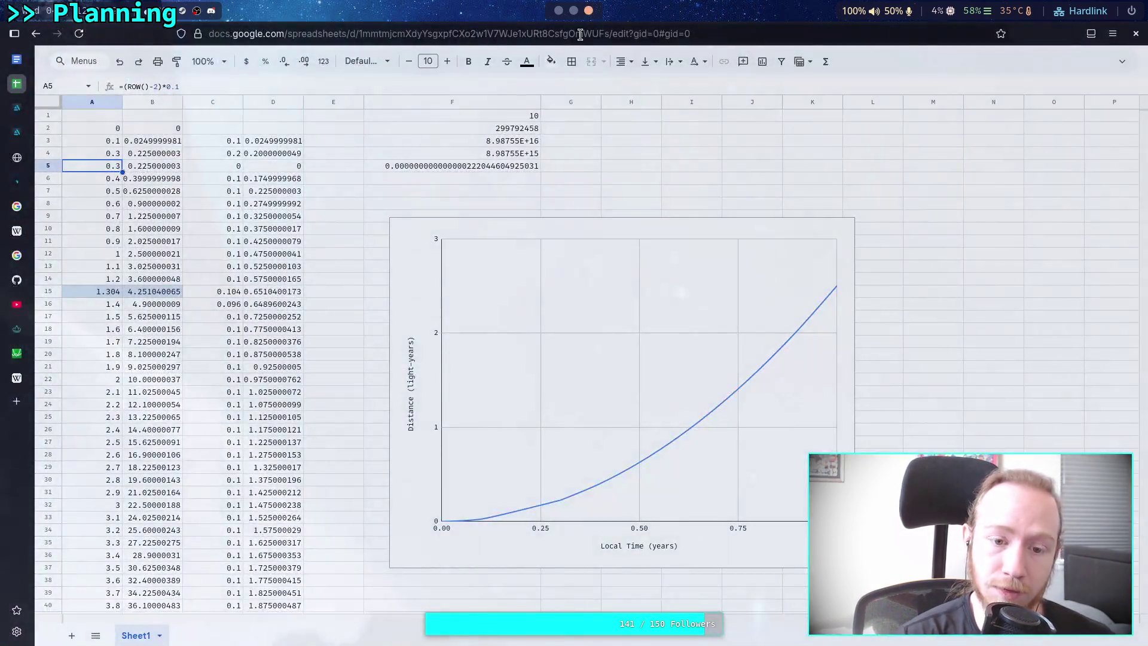
left_click(559, 12)
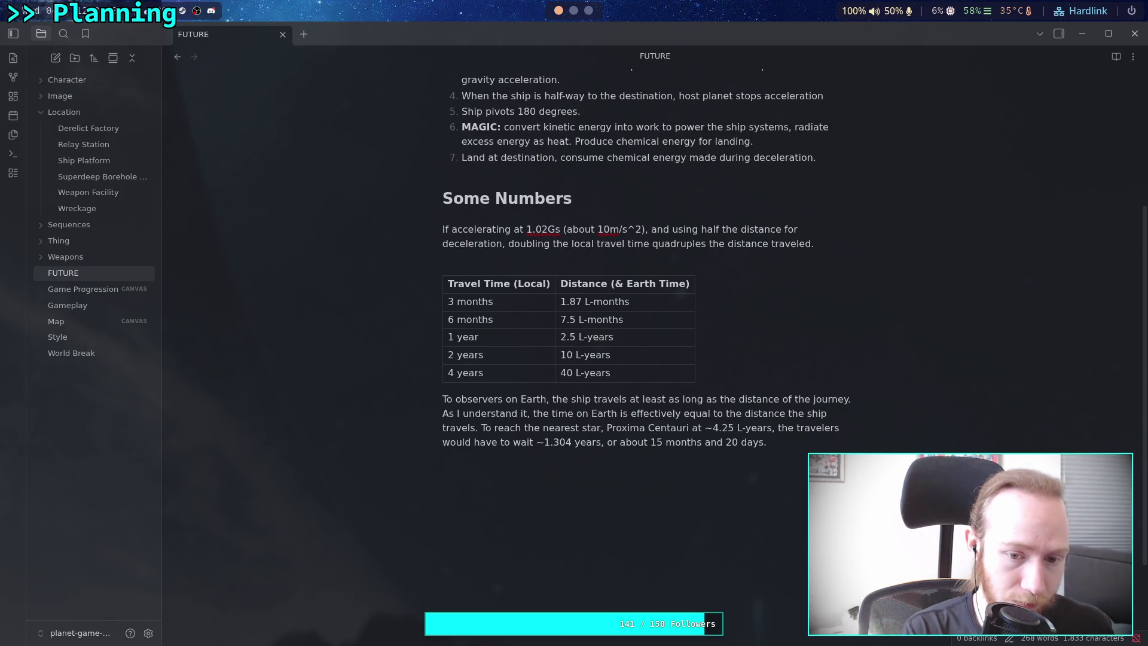
Below Some Numbers, write 'The travel time for the ship must reach 3 months and 18 days before…', fixing typos.
type("The travel time")
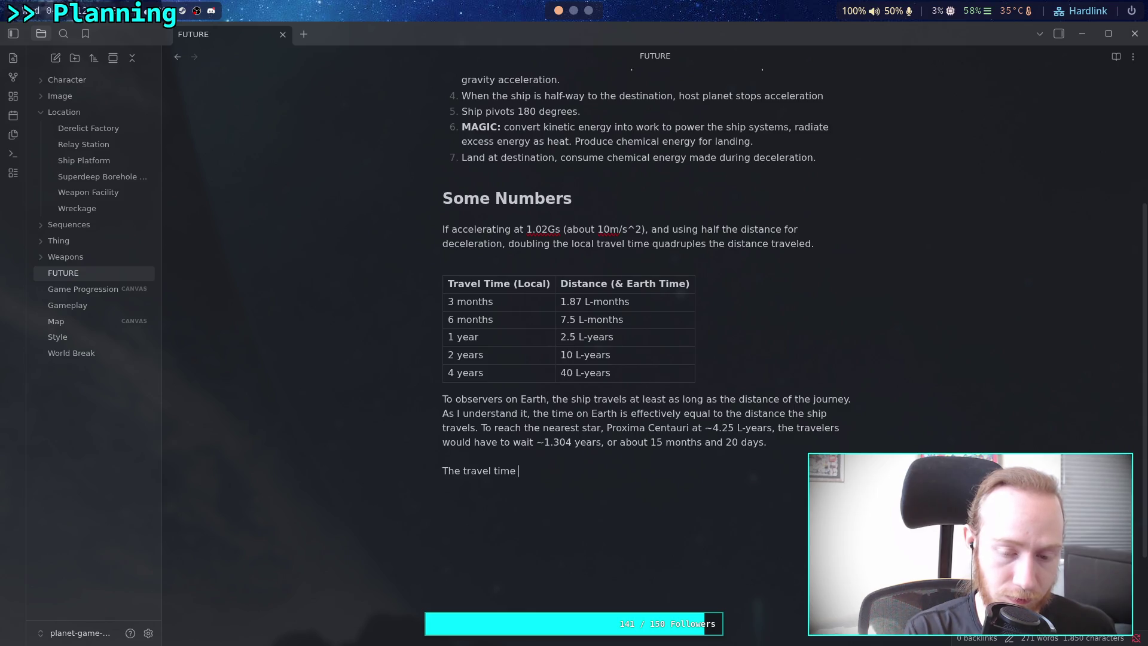
type(" for")
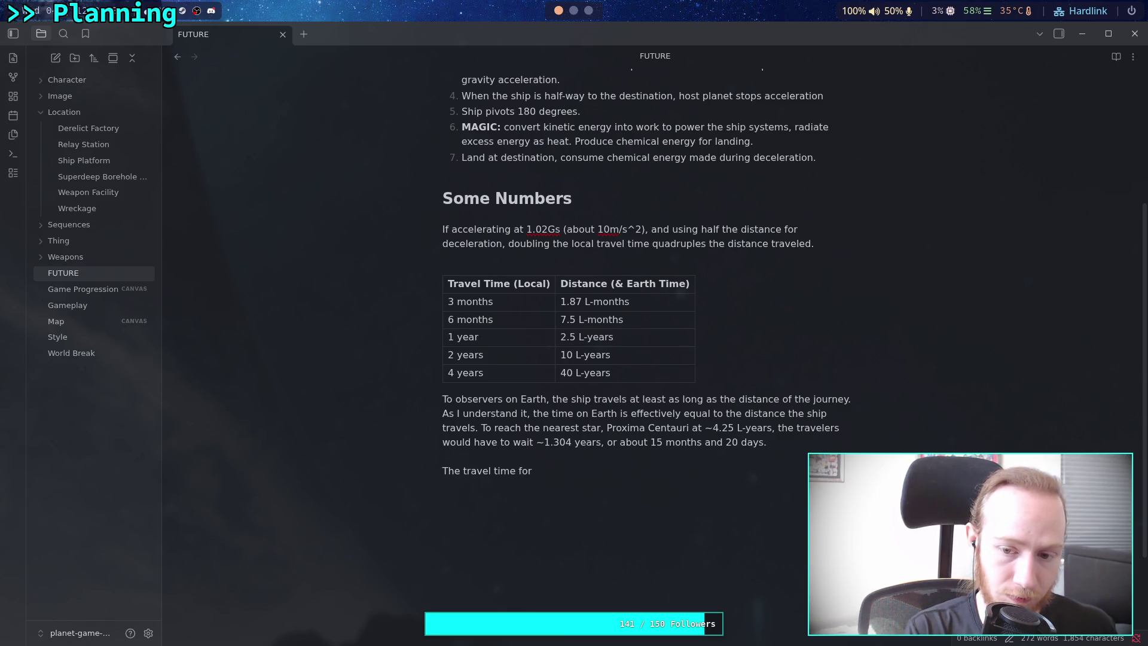
type("the ship ")
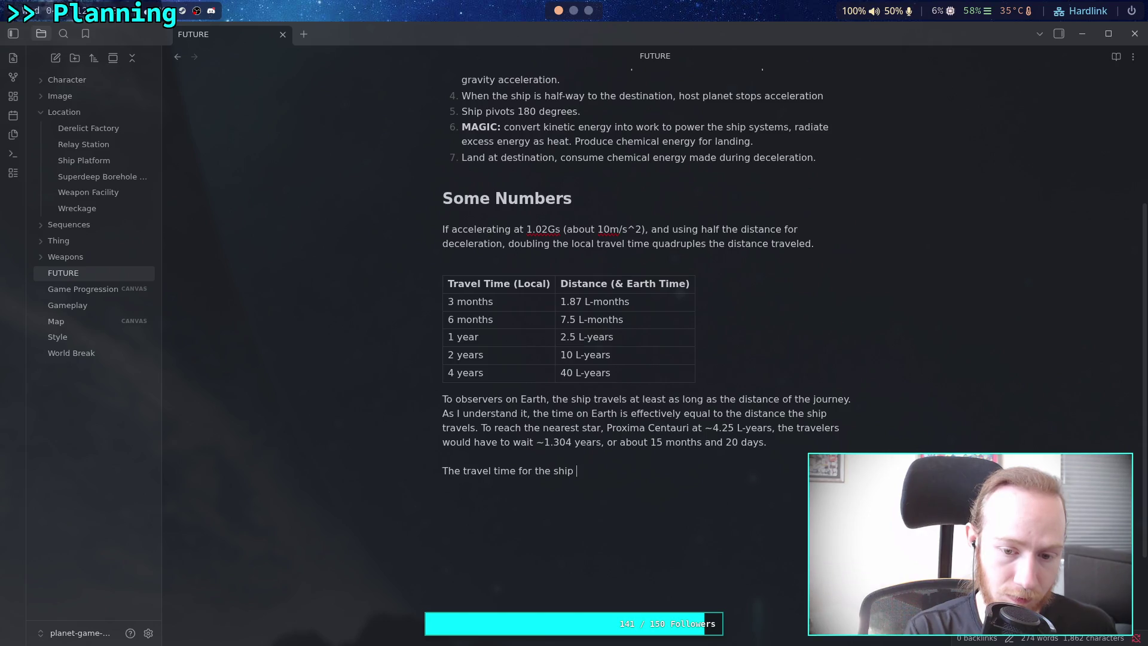
type("must be at least")
key("BackSpace")
key("BackSpace")
key("BackSpace")
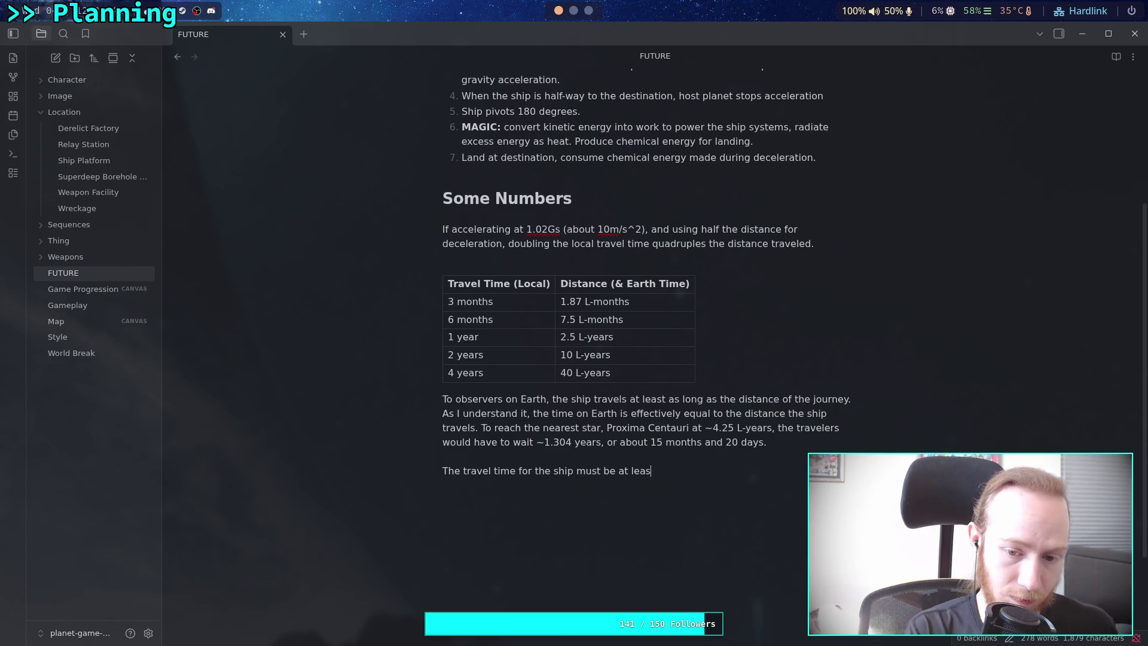
key("BackSpace")
key("BackSpace")
type("reach ")
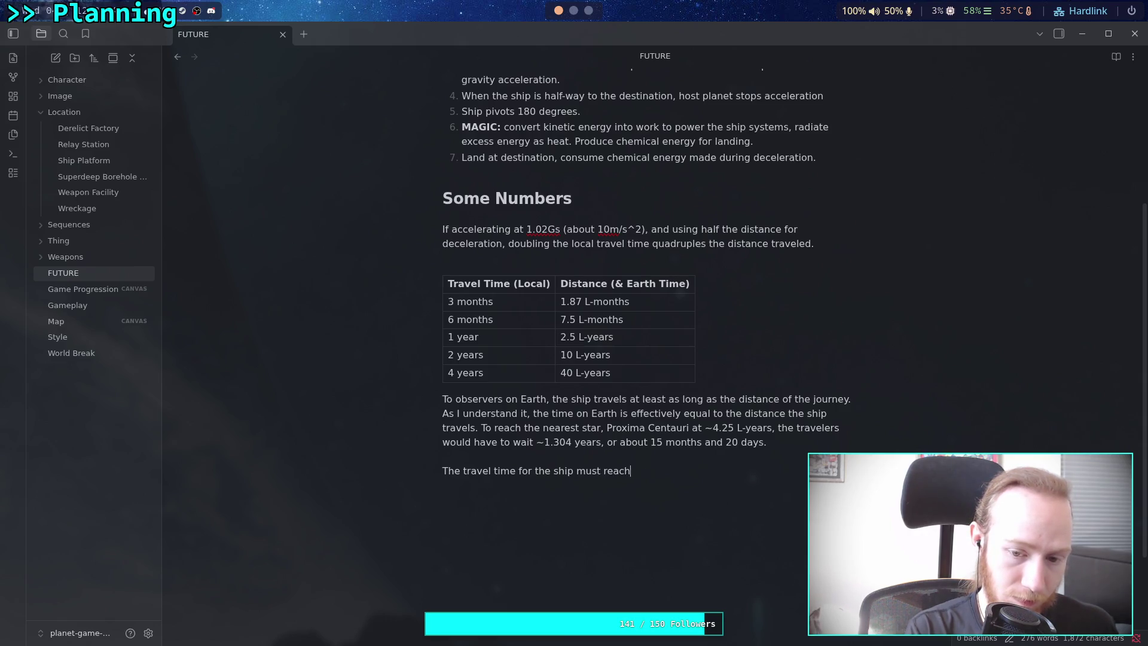
type("3 mor")
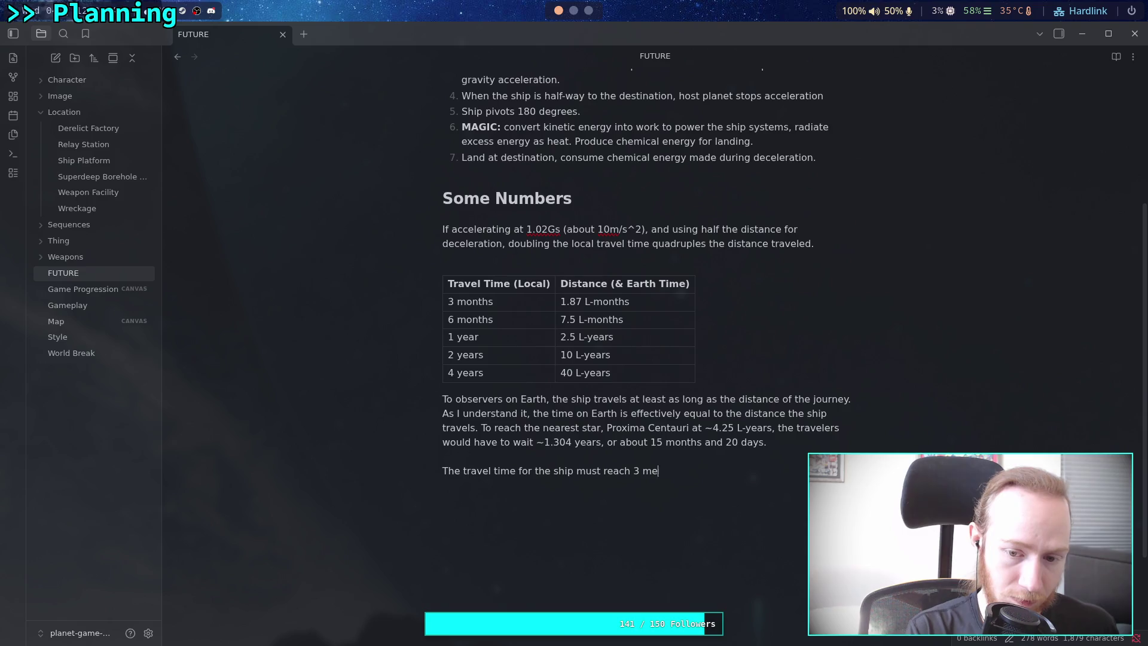
key("BackSpace")
type("nths ")
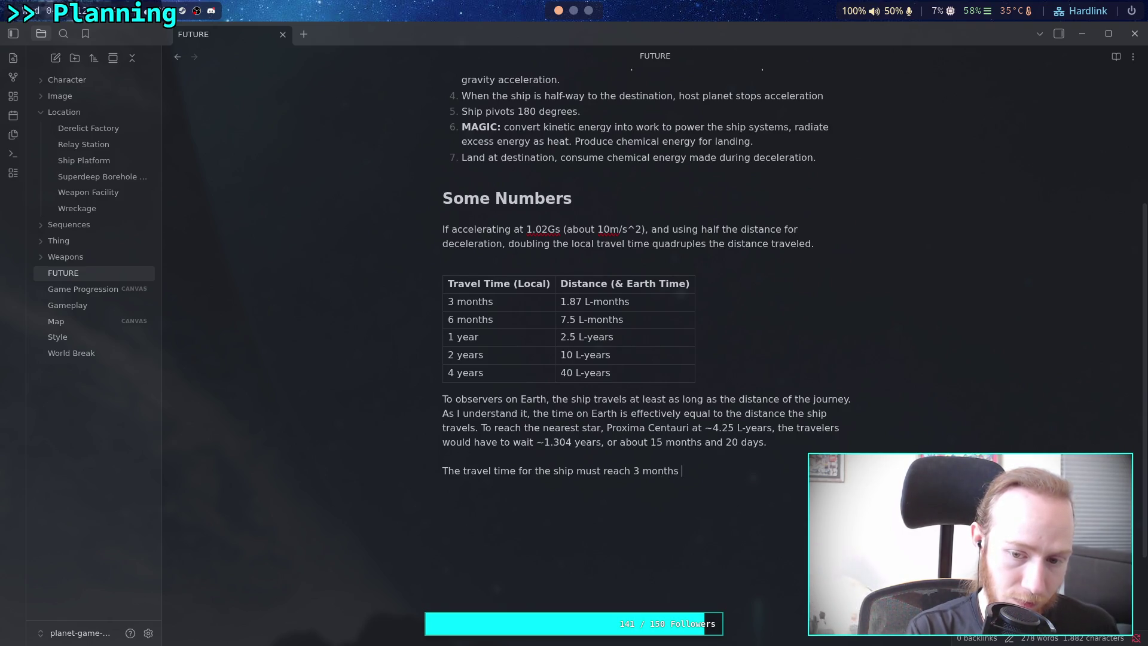
type("and 20")
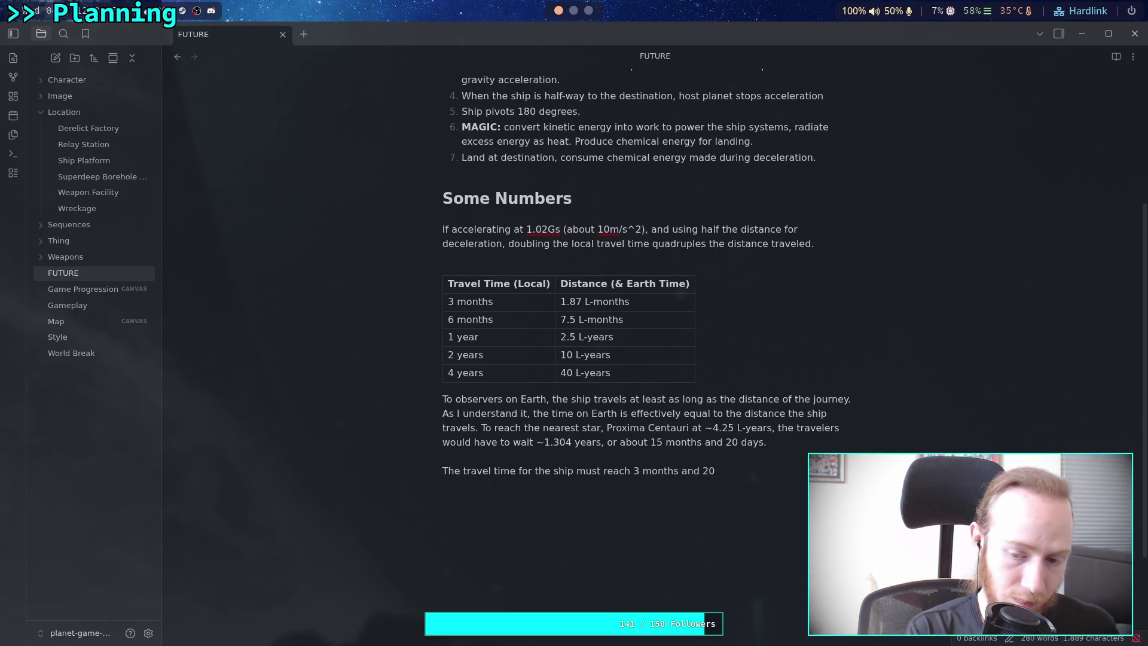
key("BackSpace")
key("BackSpace")
type("18 days ")
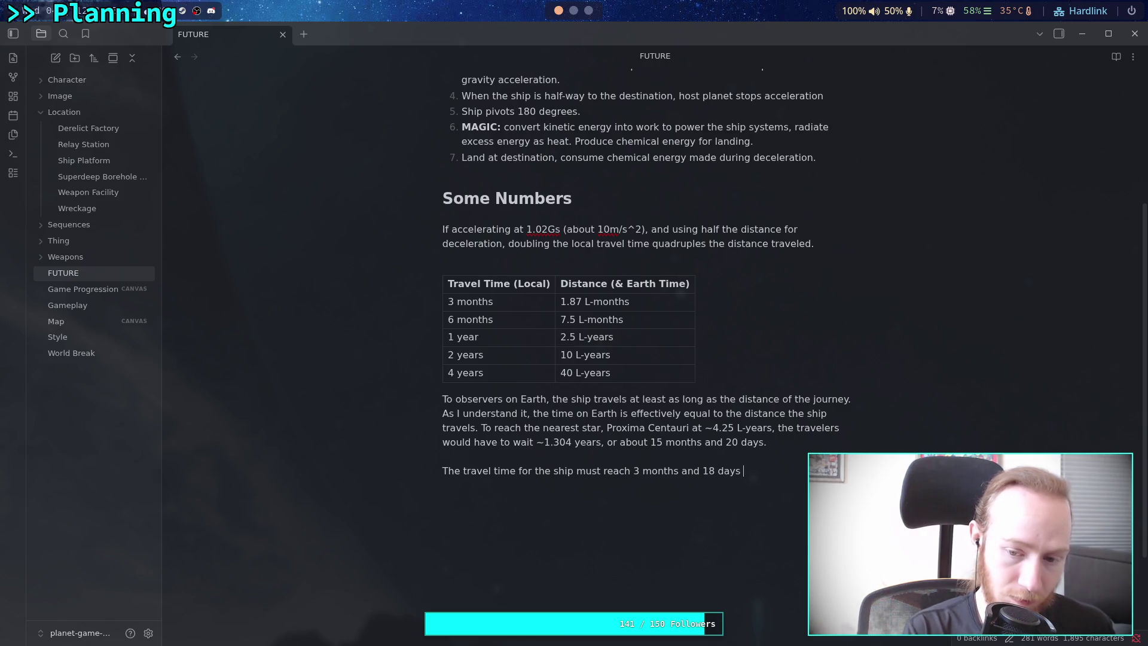
type("before ")
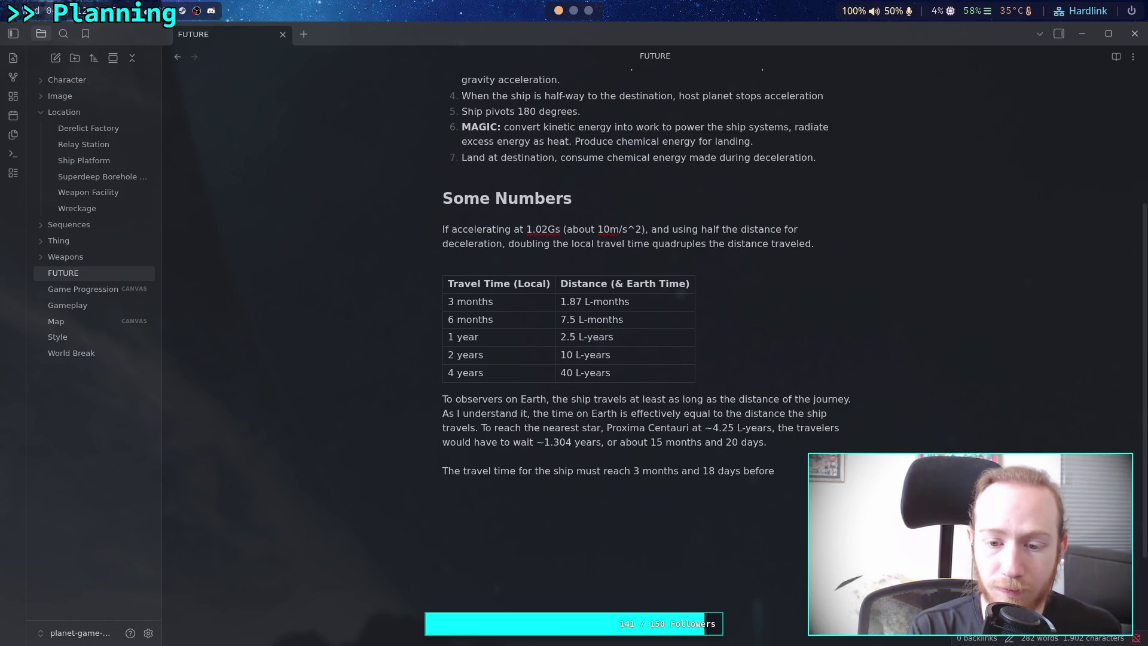
type("it start")
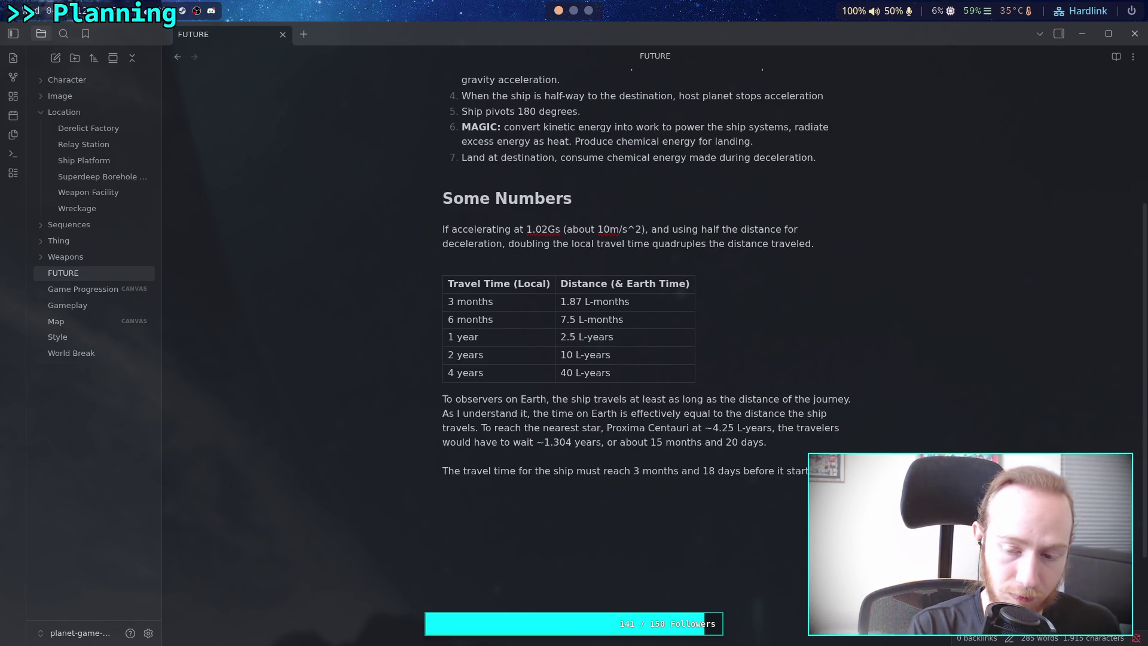
type("space the")
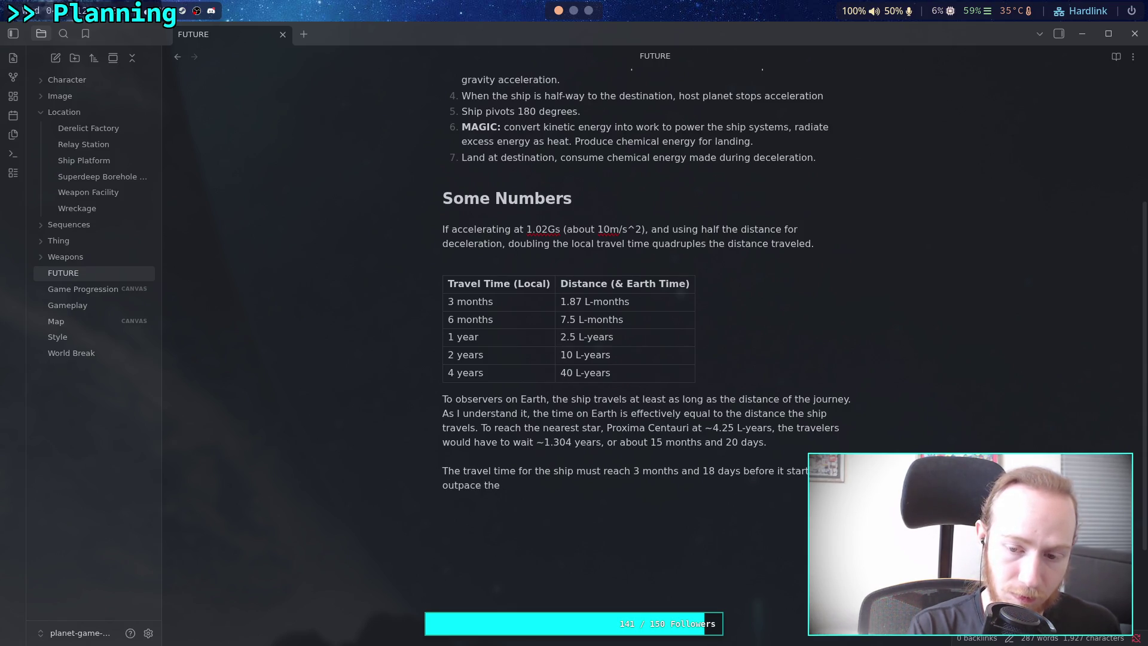
key("ctrl+BackSpace")
key("ctrl+BackSpace")
key("ctrl+BackSpace")
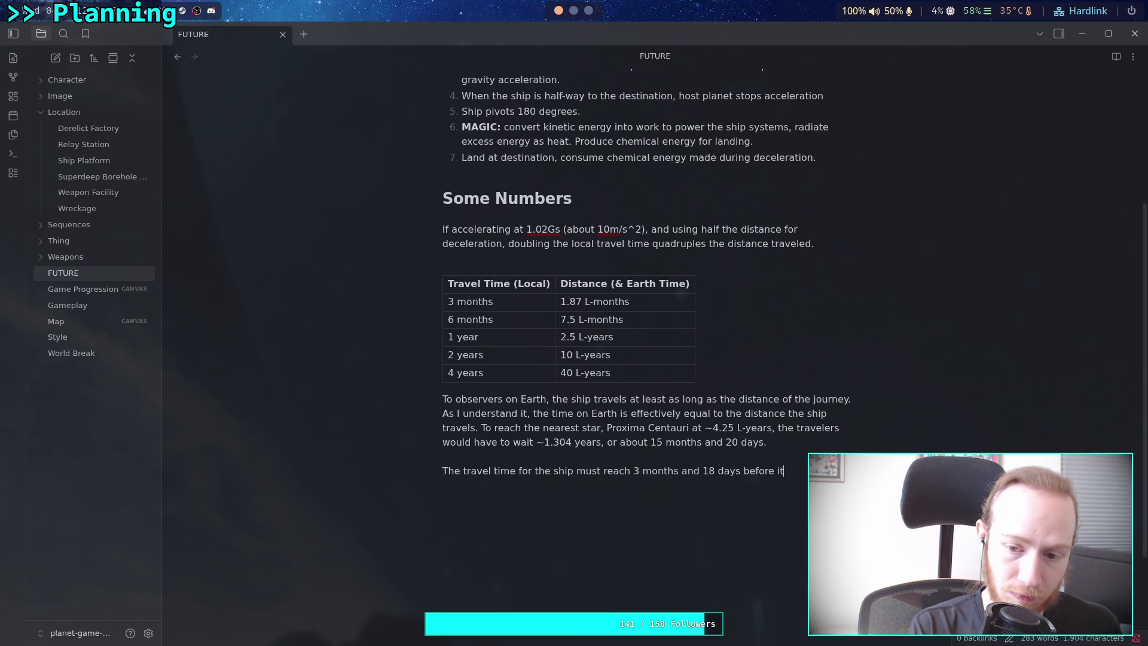
type("the be")
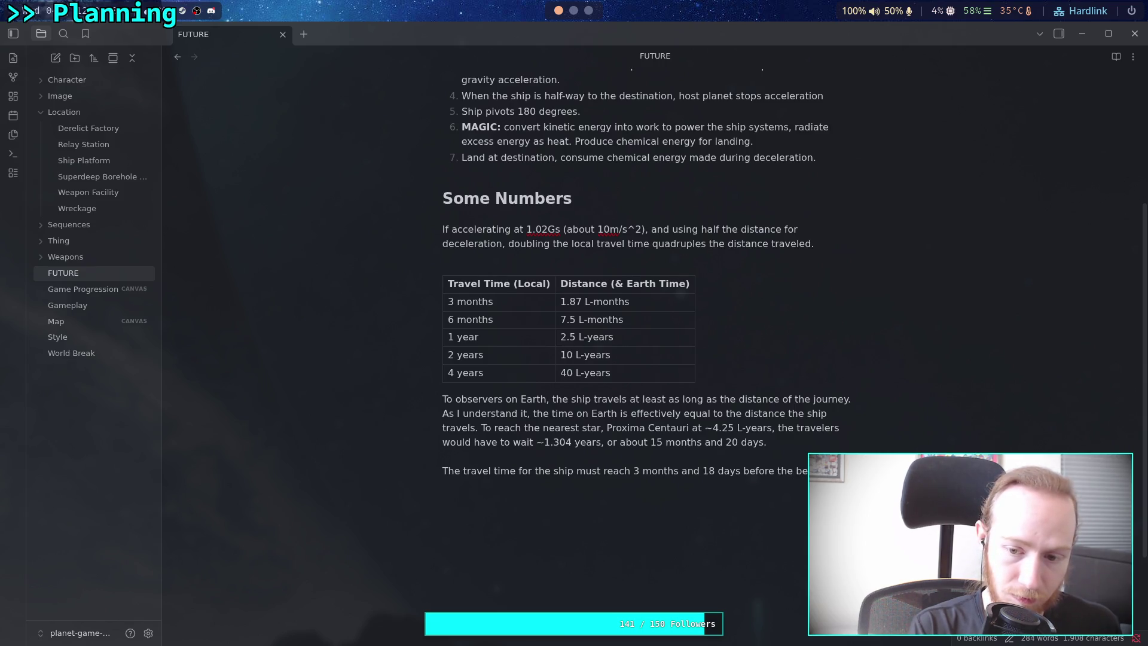
type("nefi")
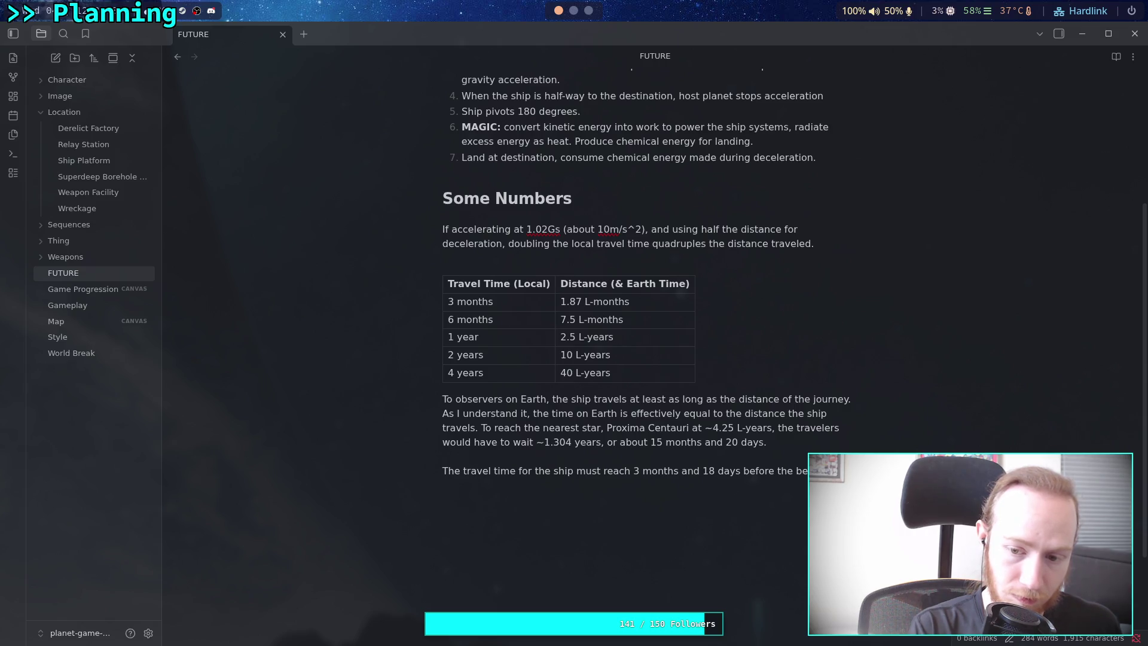
type("time dilation ")
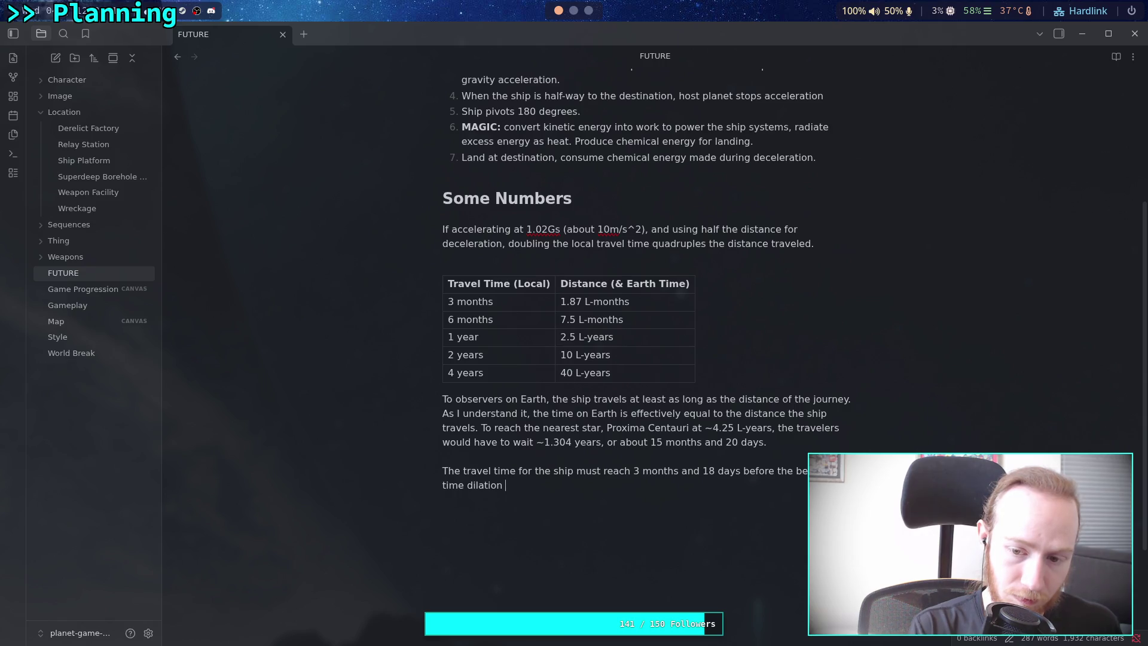
type("app")
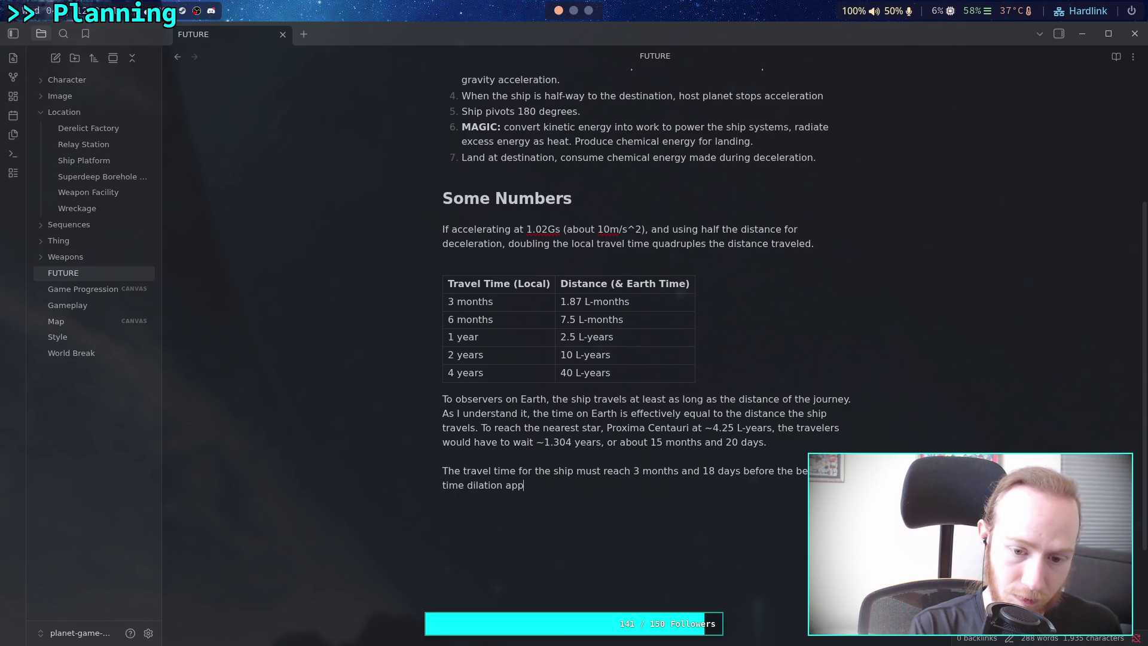
type("ear")
type(". T")
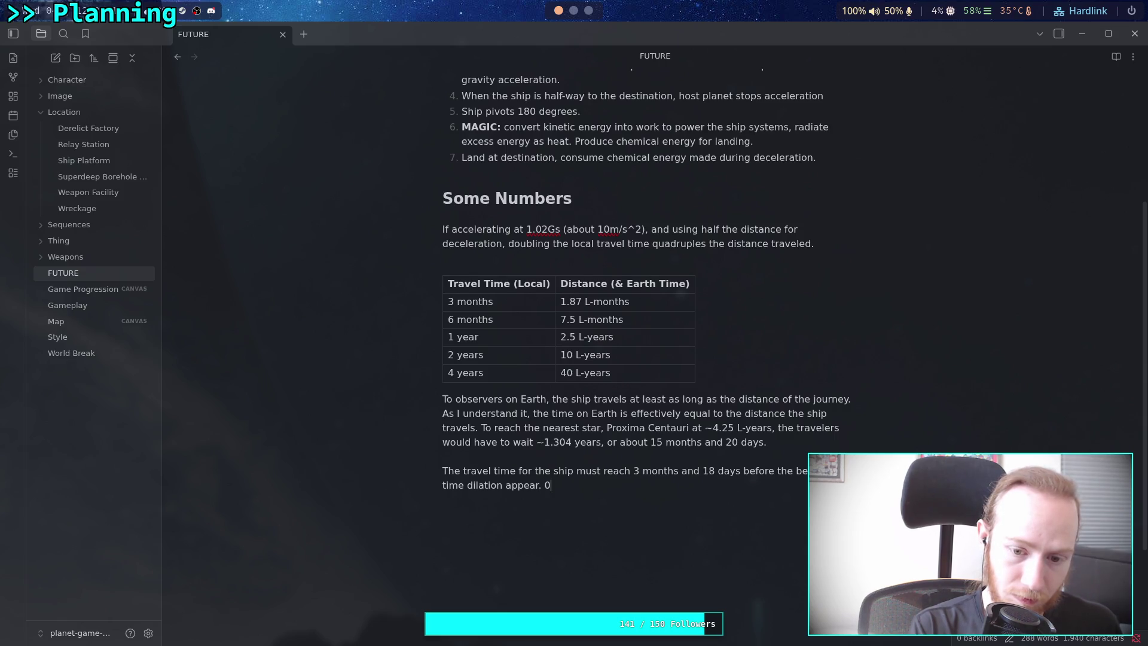
type("Te")
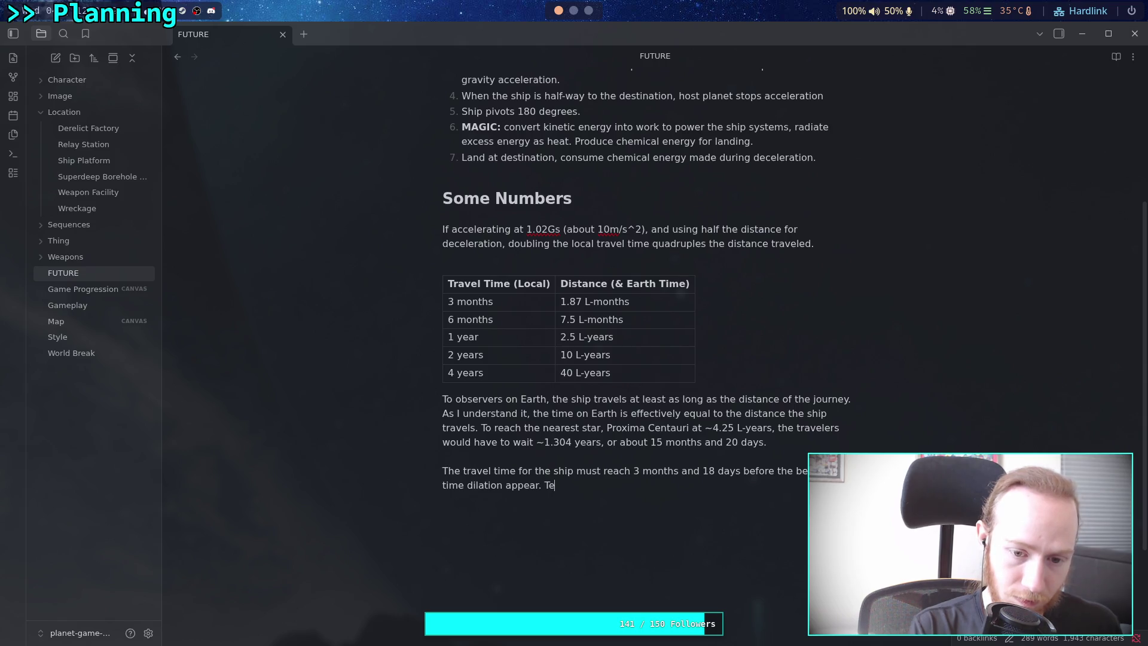
type("e more exact,0.3years ")
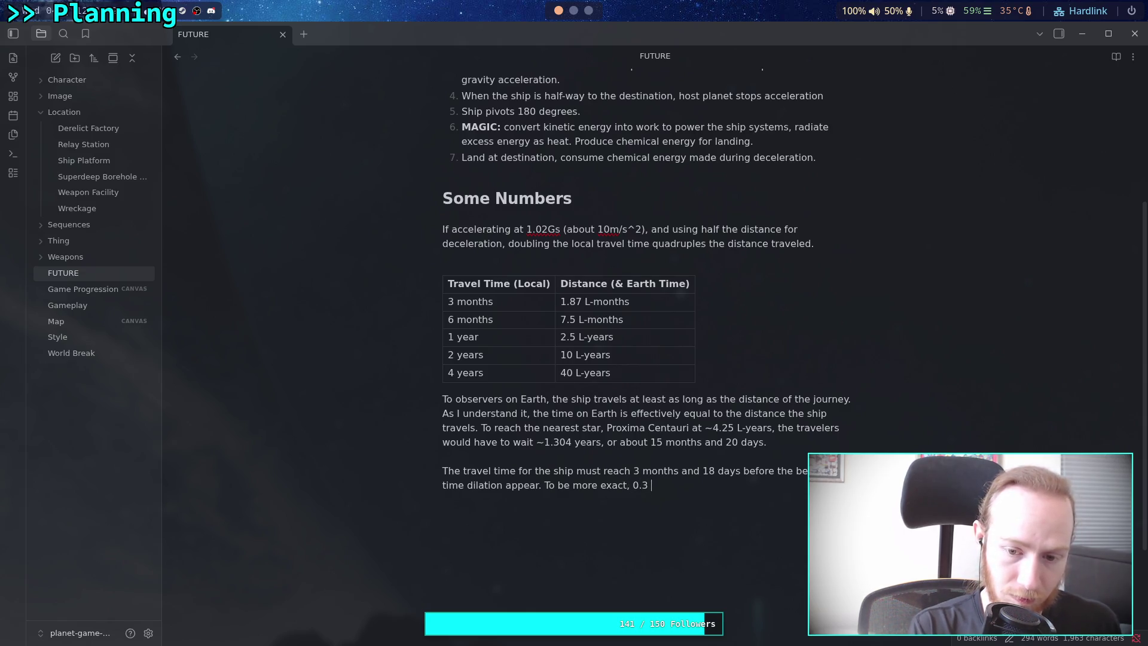
type("is the ")
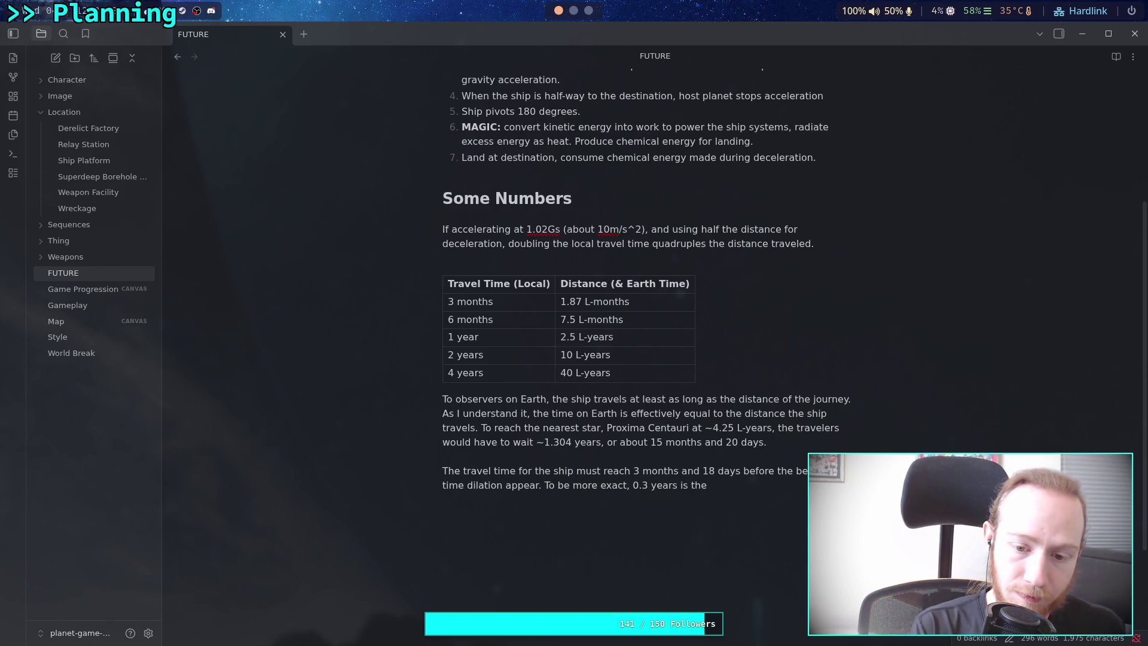
type("ti")
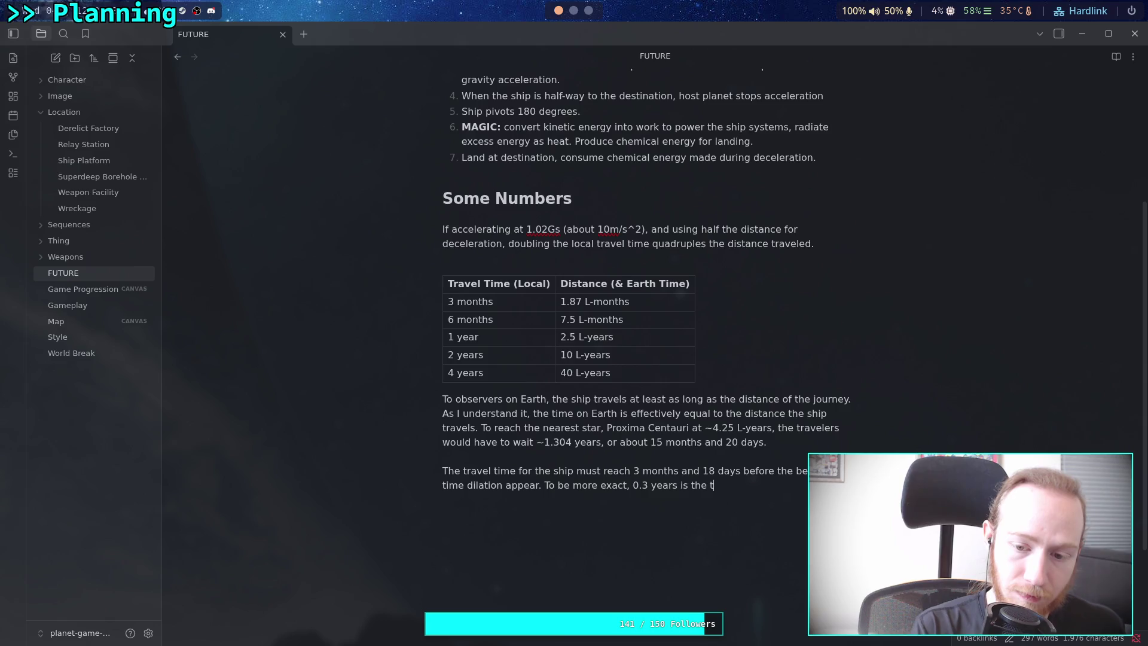
type("poin")
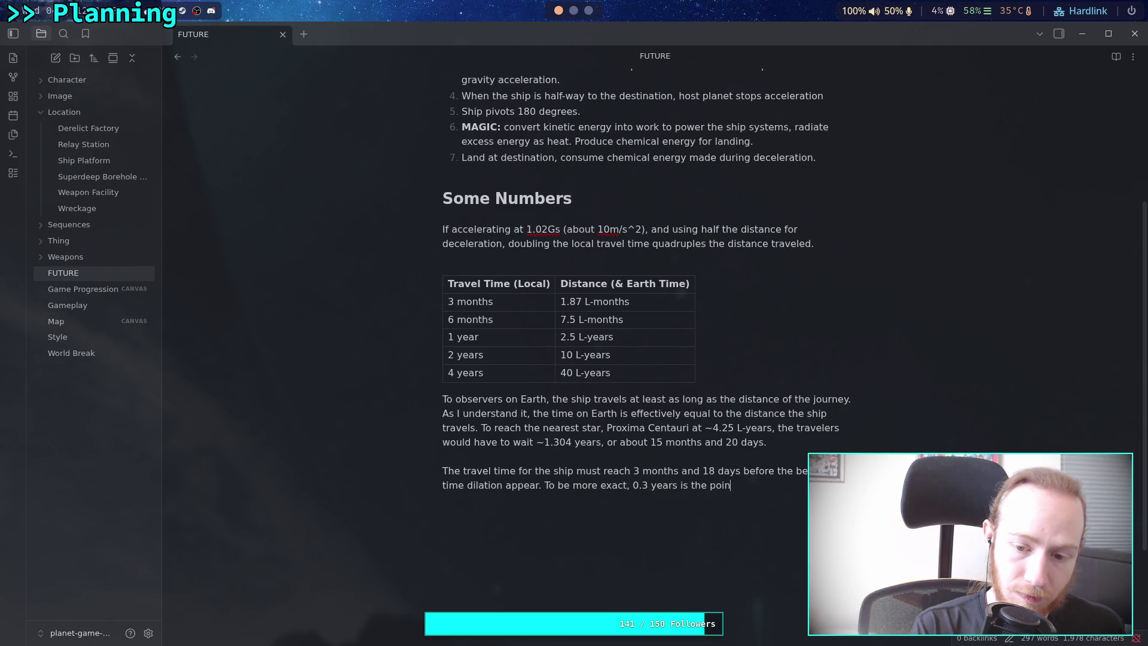
type("t awhich distanc")
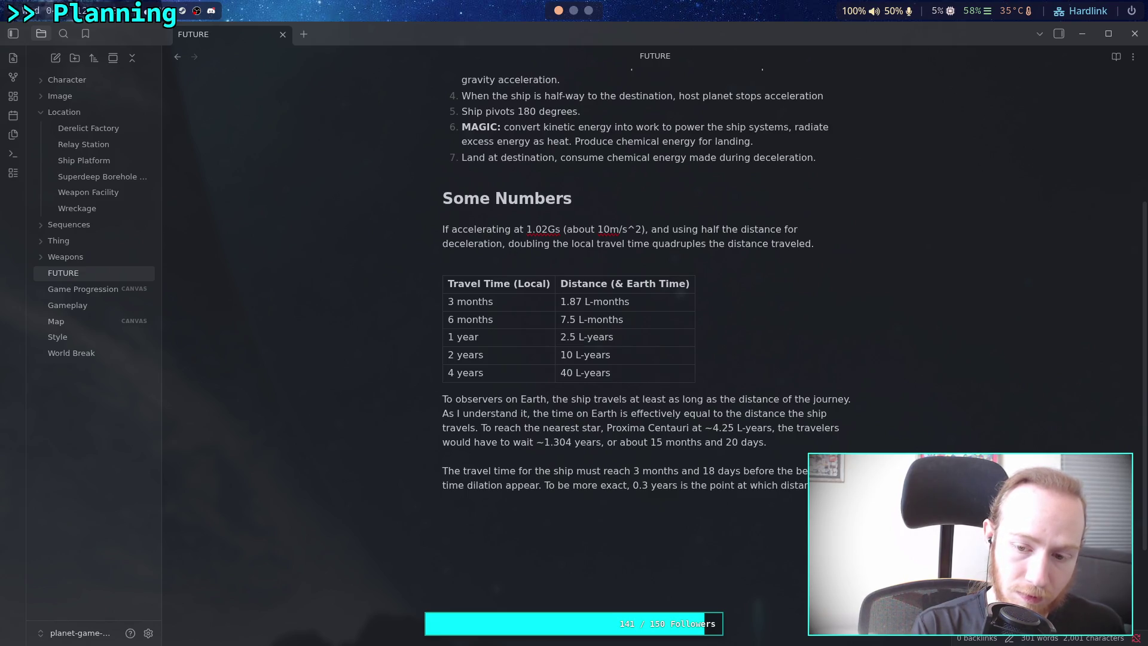
type("veled outpaces")
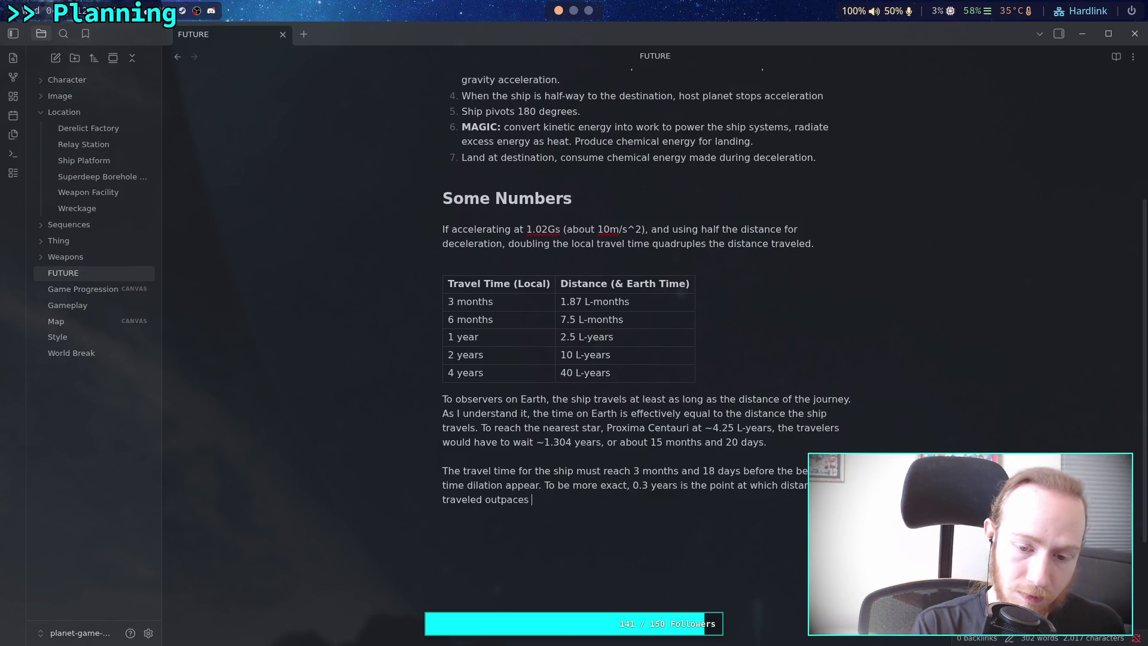
End the paragraph with 'local time for the ship.' and switch back to the distance spreadsheet.
type("time ")
type("for the ship")
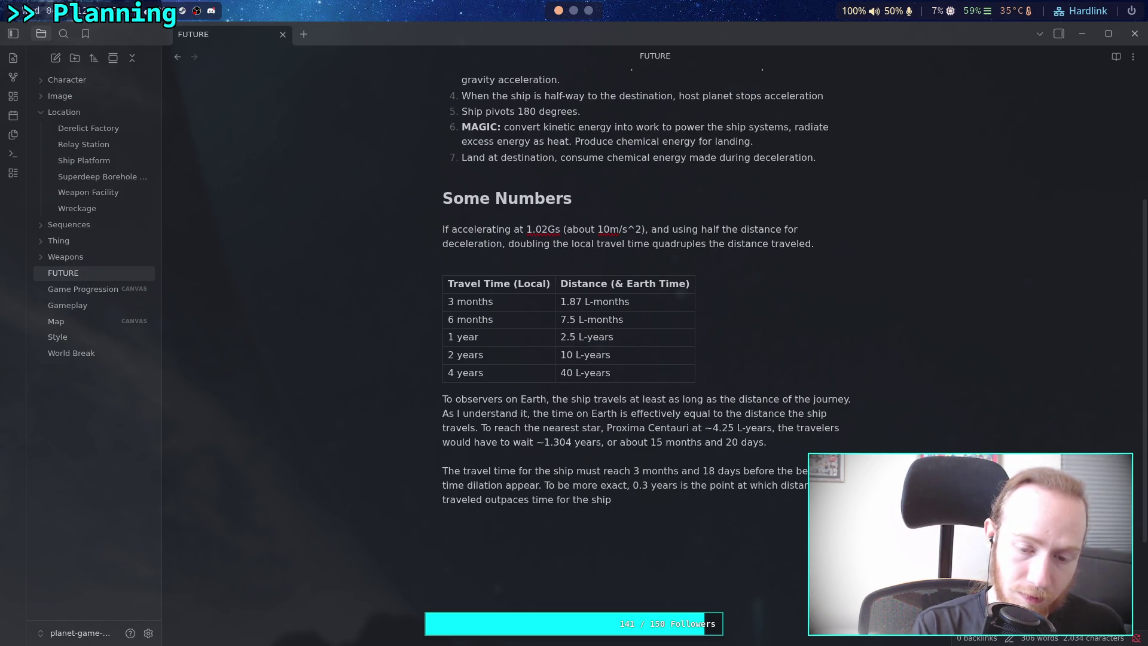
left_click(536, 499)
type("local")
left_click(637, 499)
type(".")
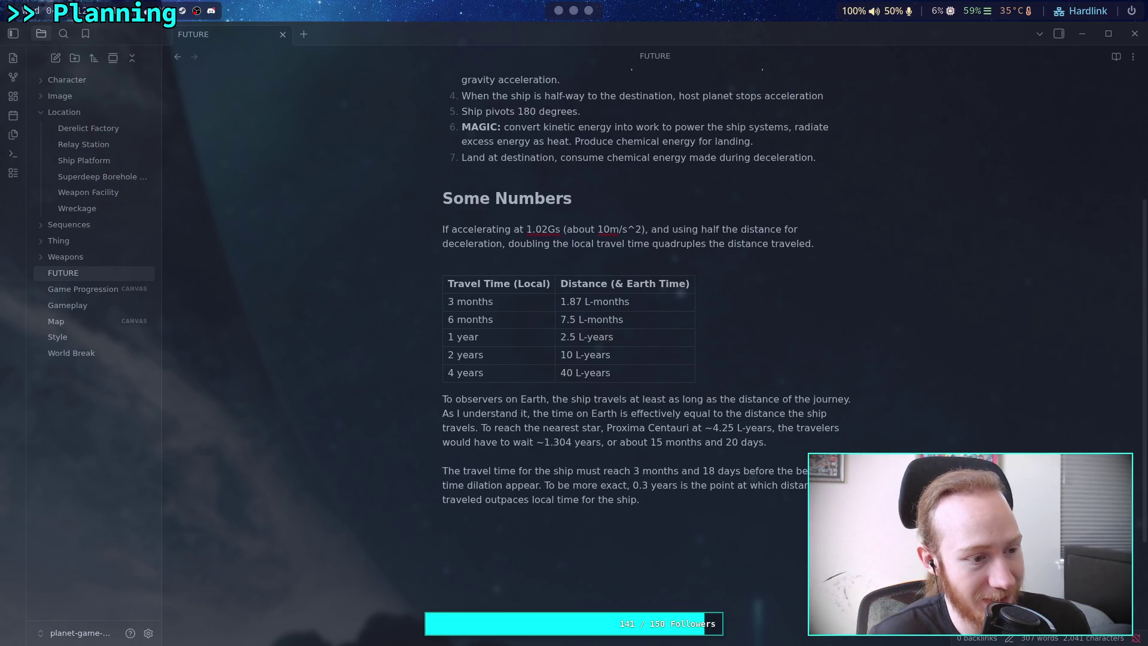
left_click(589, 10)
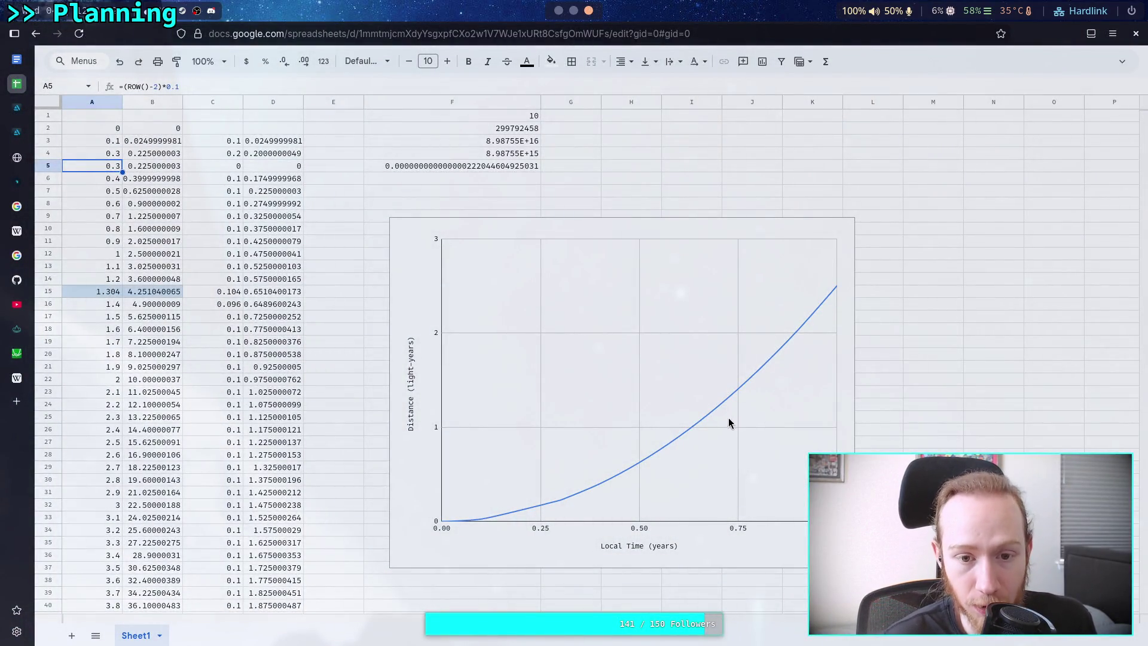
Select the Distance vs Local Time chart to inspect its curve, then head back to Obsidian.
left_click(834, 290)
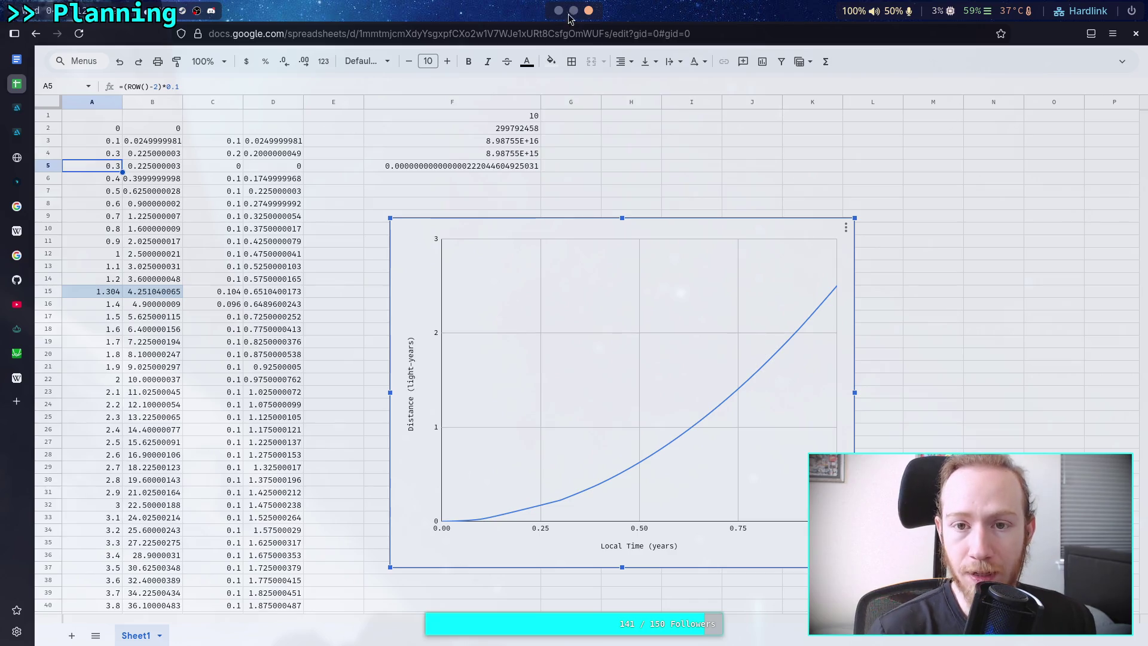
left_click(573, 10)
Insert a '# Time Perception Tricks' heading on a new line after Procedure item 7.
left_click(558, 10)
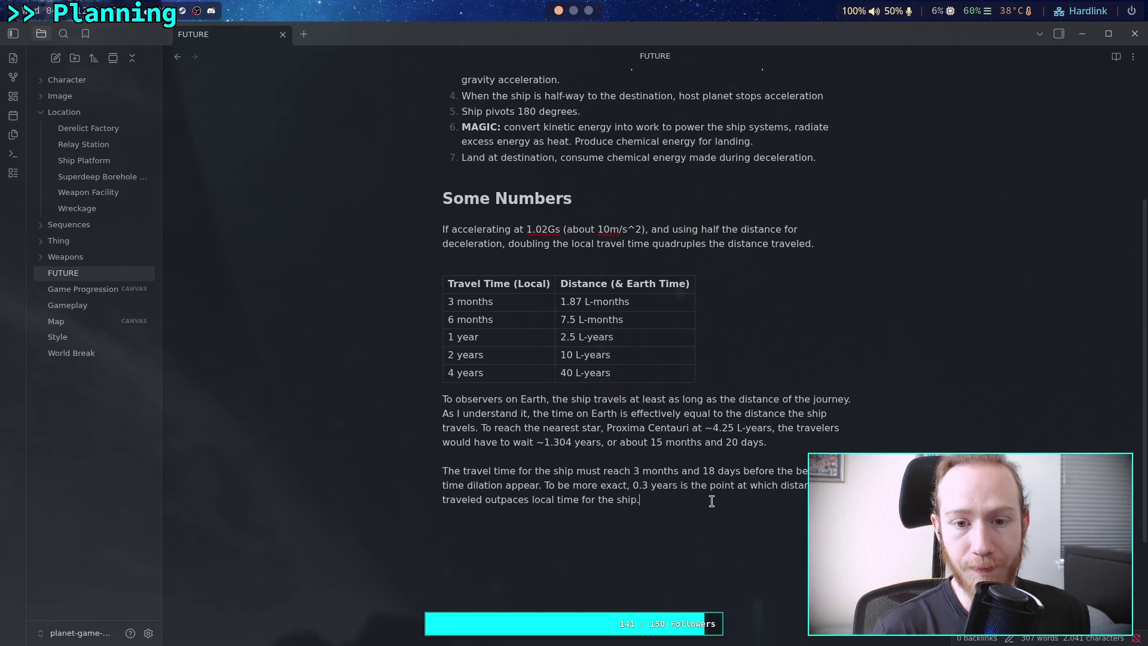
scroll(847, 320, "up", 3)
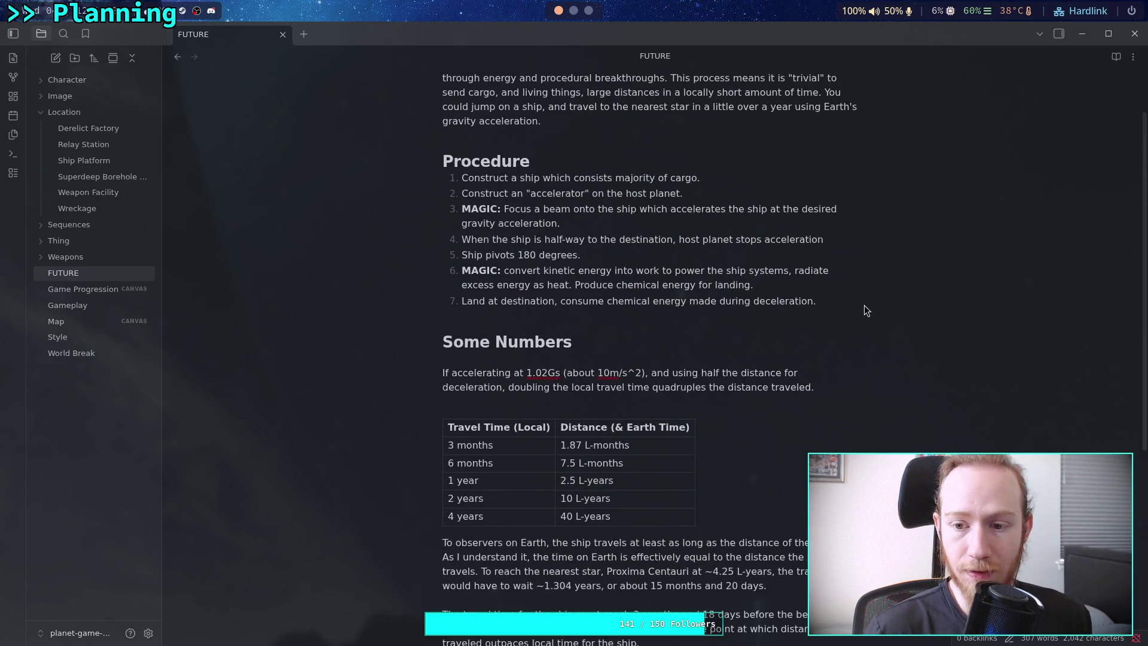
key("Return")
key("BackSpace")
type("#")
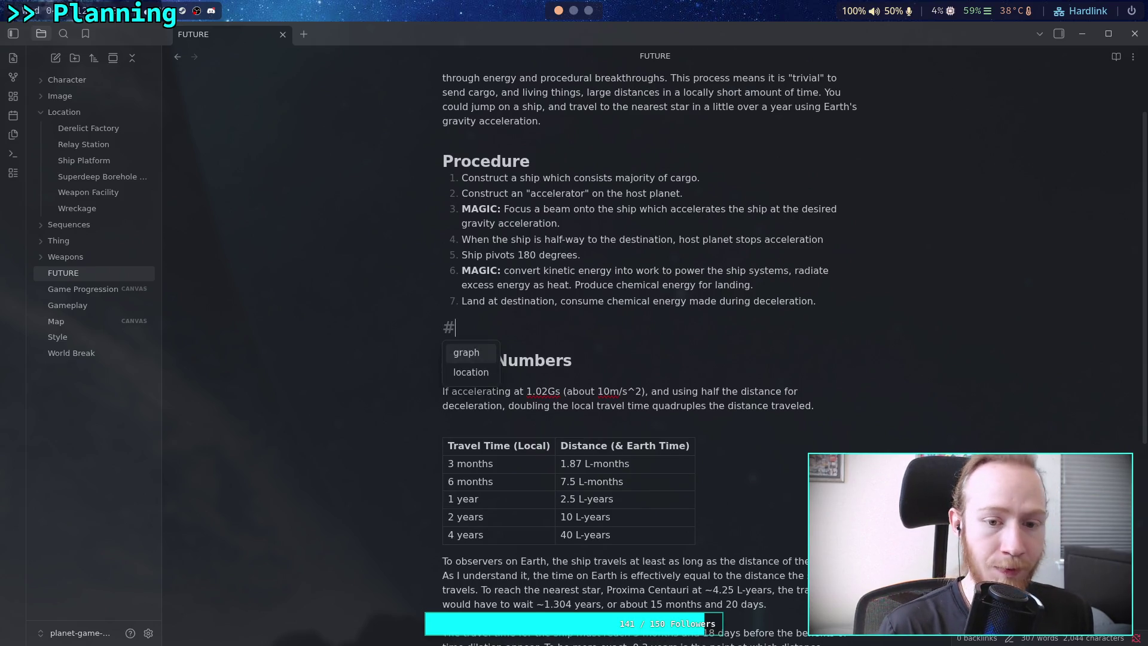
type(" Time")
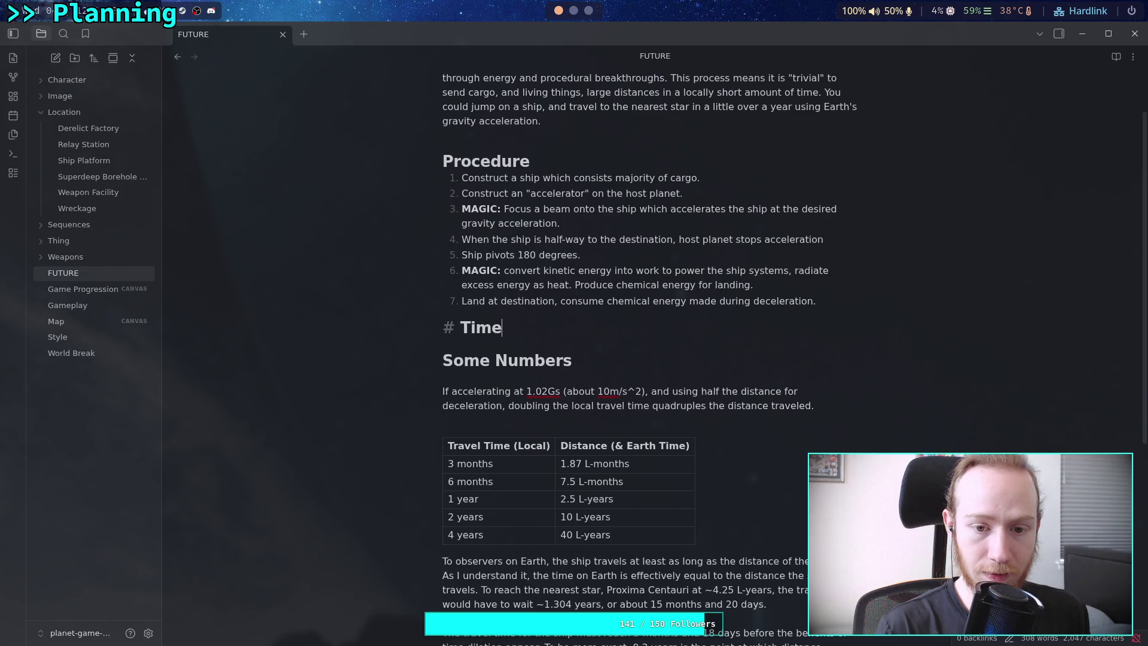
key("BackSpace")
key("BackSpace")
type("me Percept")
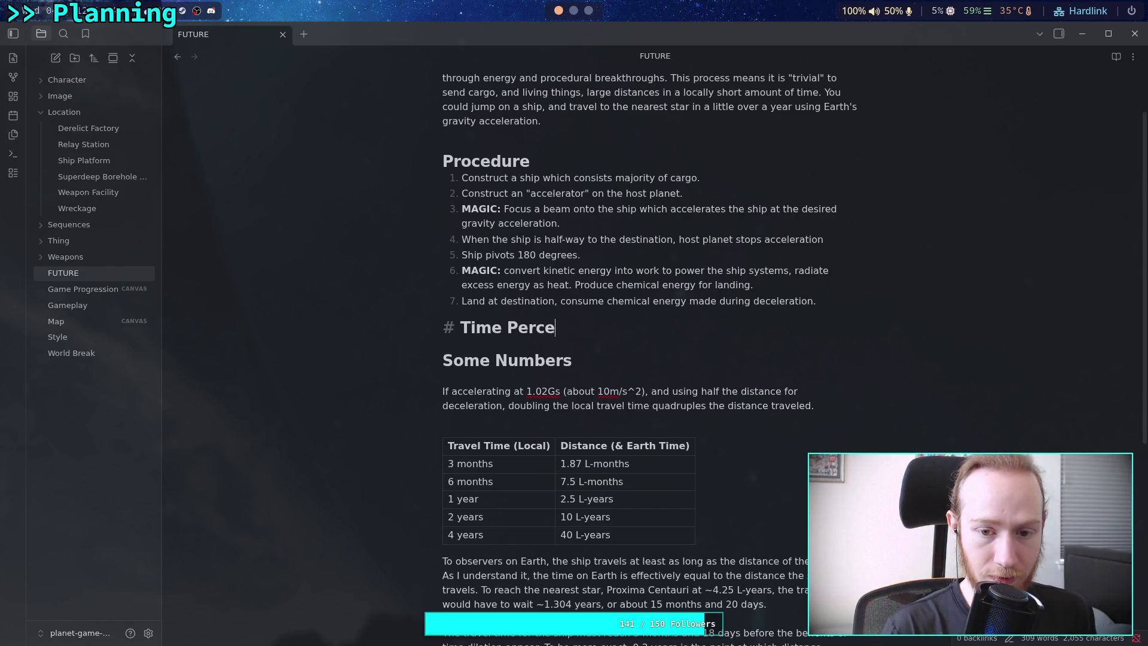
key("BackSpace")
key("BackSpace")
type("ption Tricks")
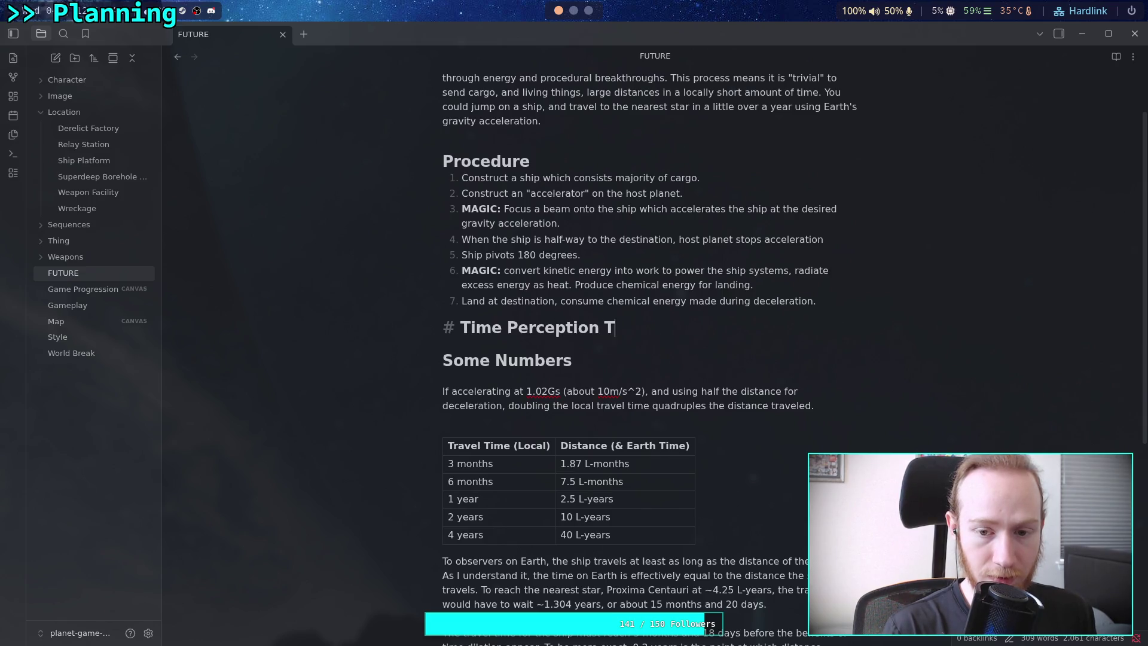
key("Return")
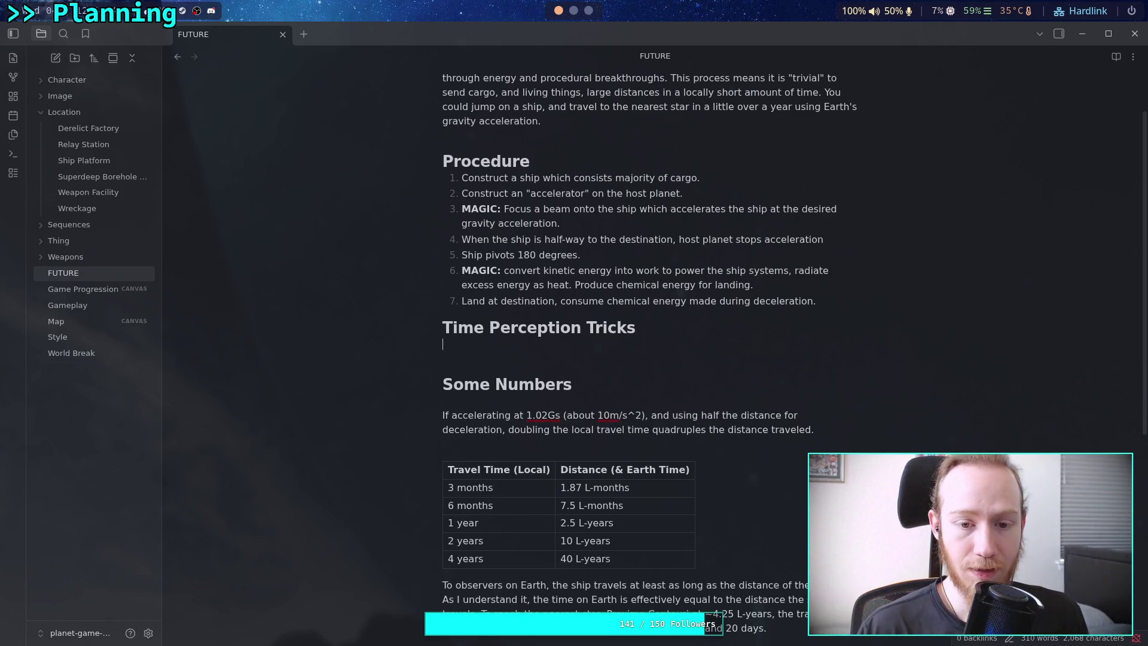
Start numbered item 1 with 'Using anesthetics to help passengers'.
type("1. Using anest")
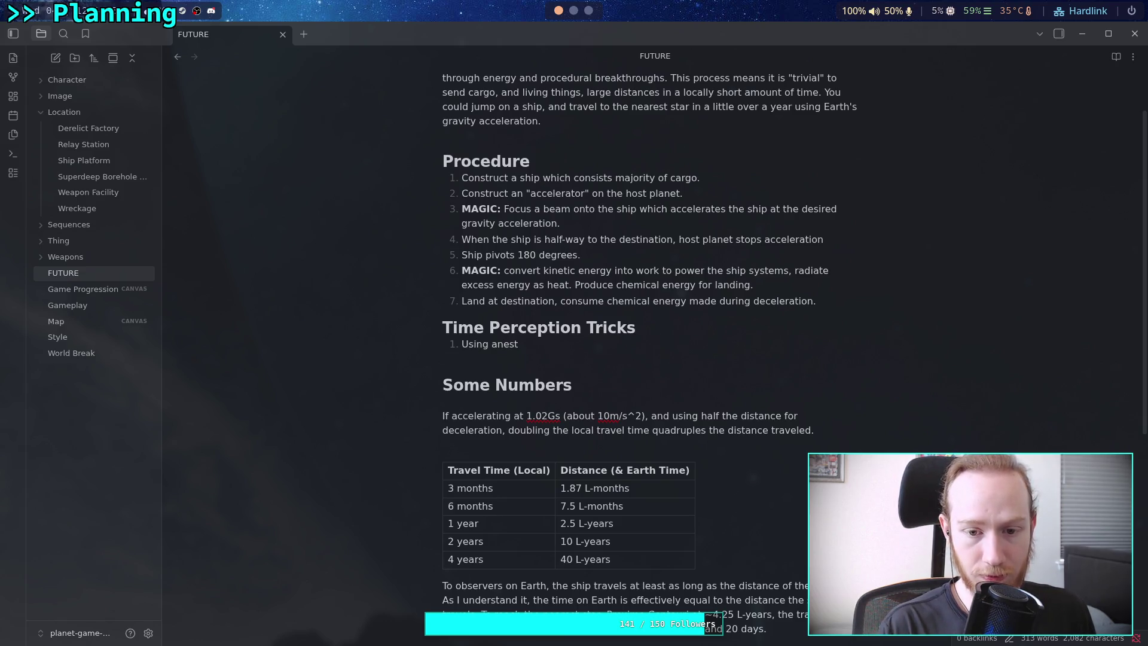
type("hetic")
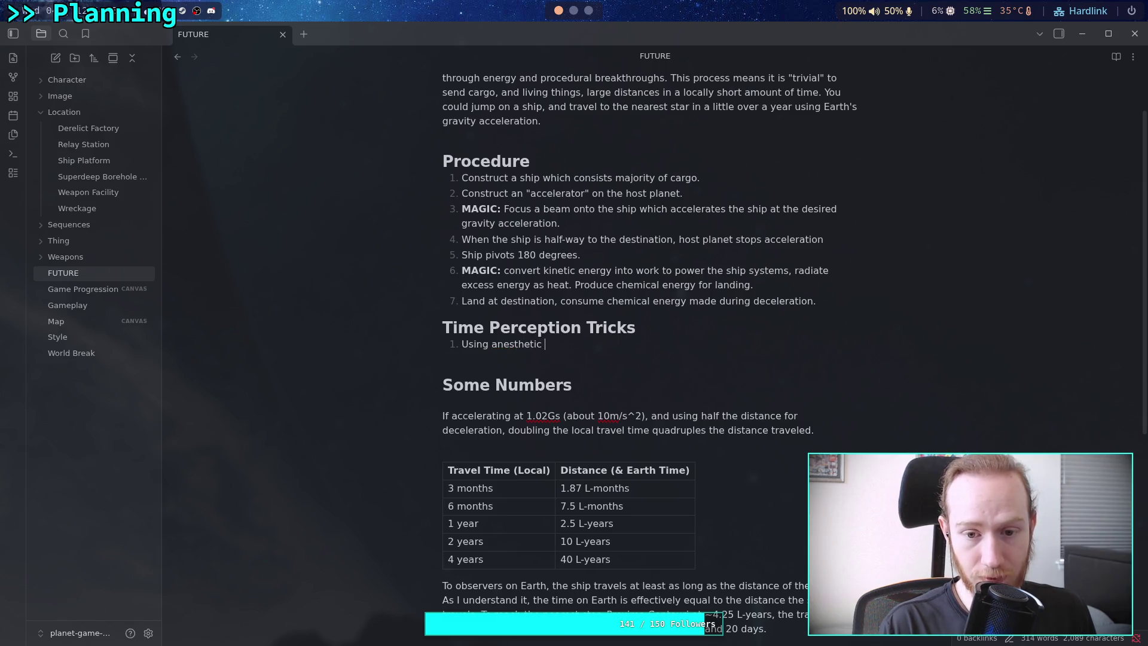
key("BackSpace")
type("s")
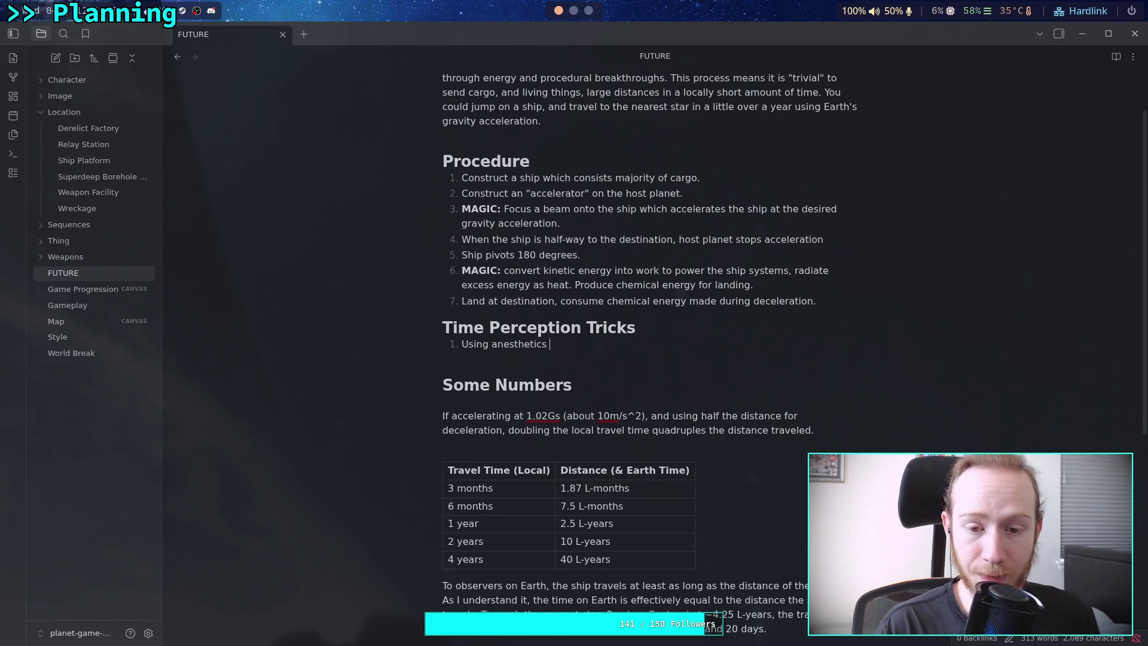
type(" to")
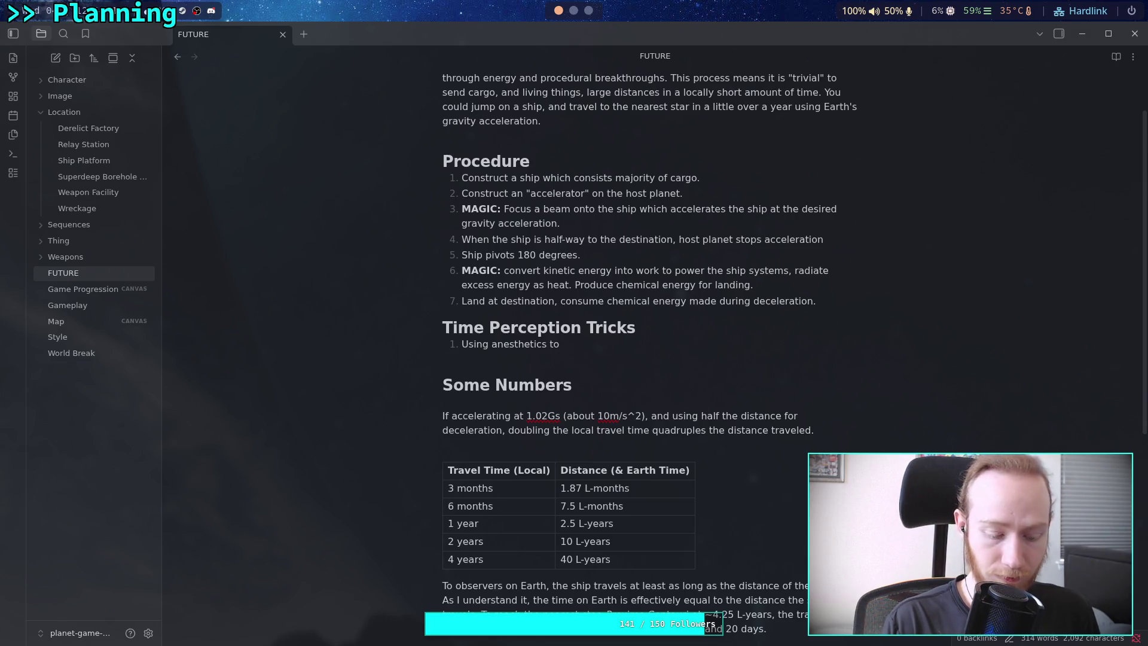
type("help ")
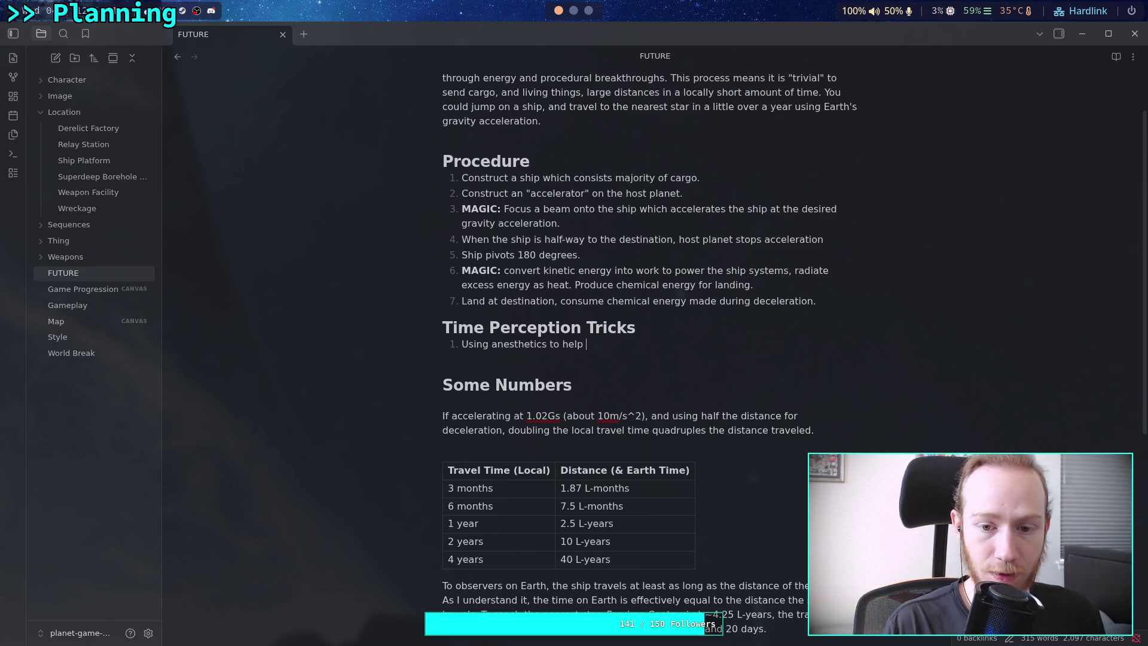
type("passengers sel")
key("BackSpace")
key("BackSpace")
type("leep")
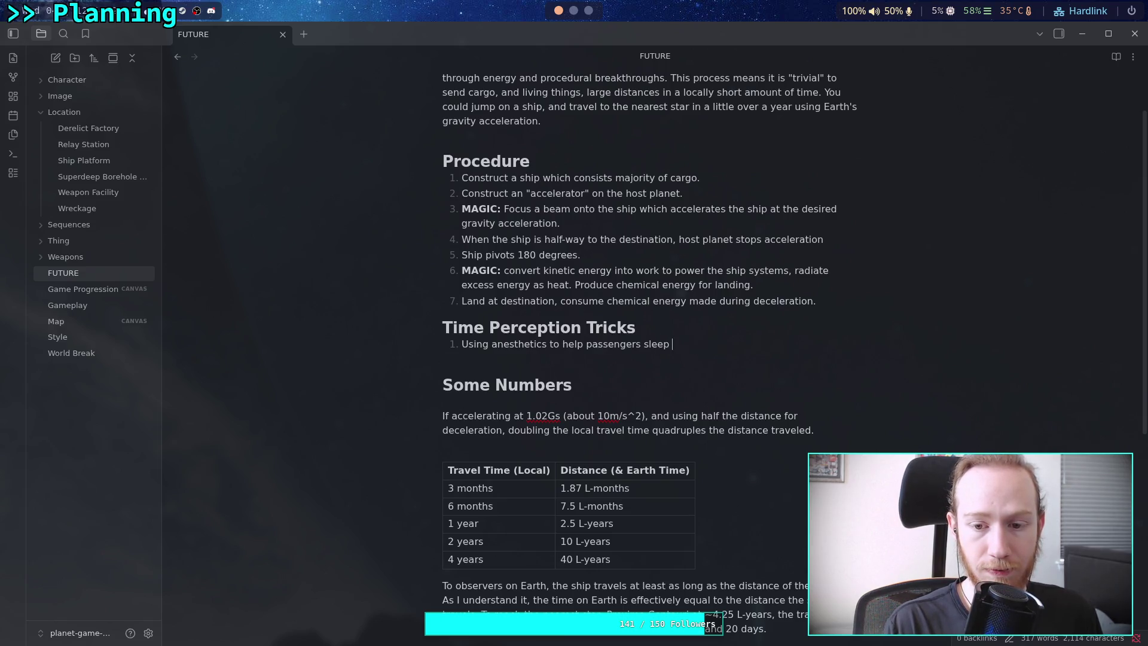
Finish item 1 as 'remain unconscious for longer', correcting 'unconscious' via spelling suggestions.
key("ctrl+BackSpace")
type("remain uncons")
key("BackSpace")
type("cious")
right_click(726, 338)
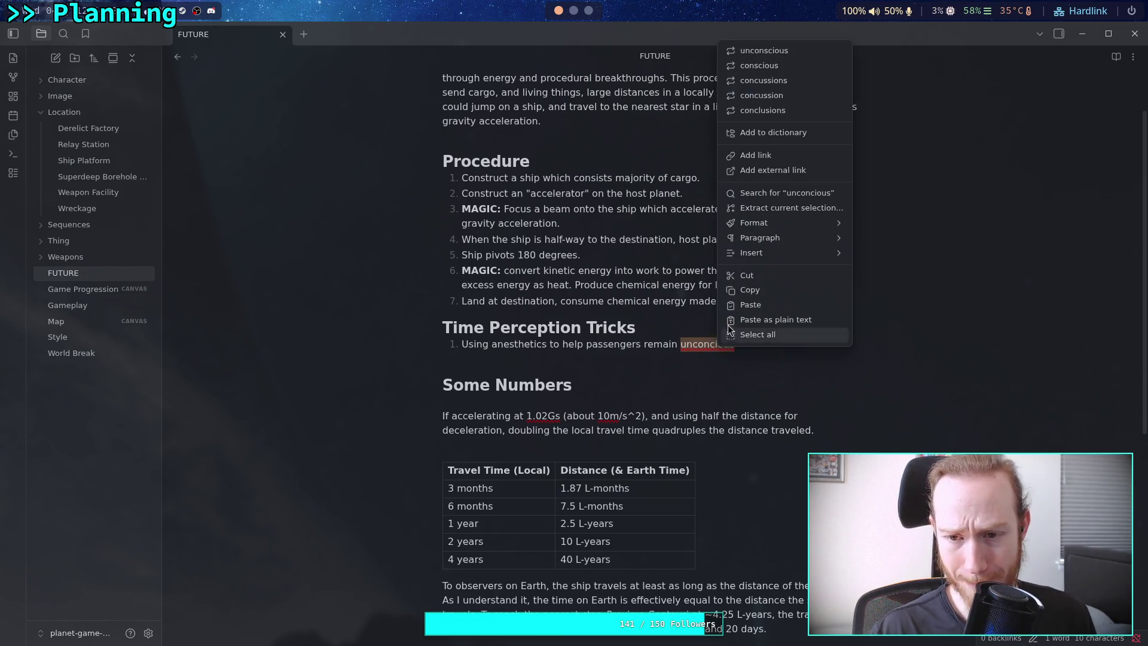
left_click(780, 50)
type("for longer")
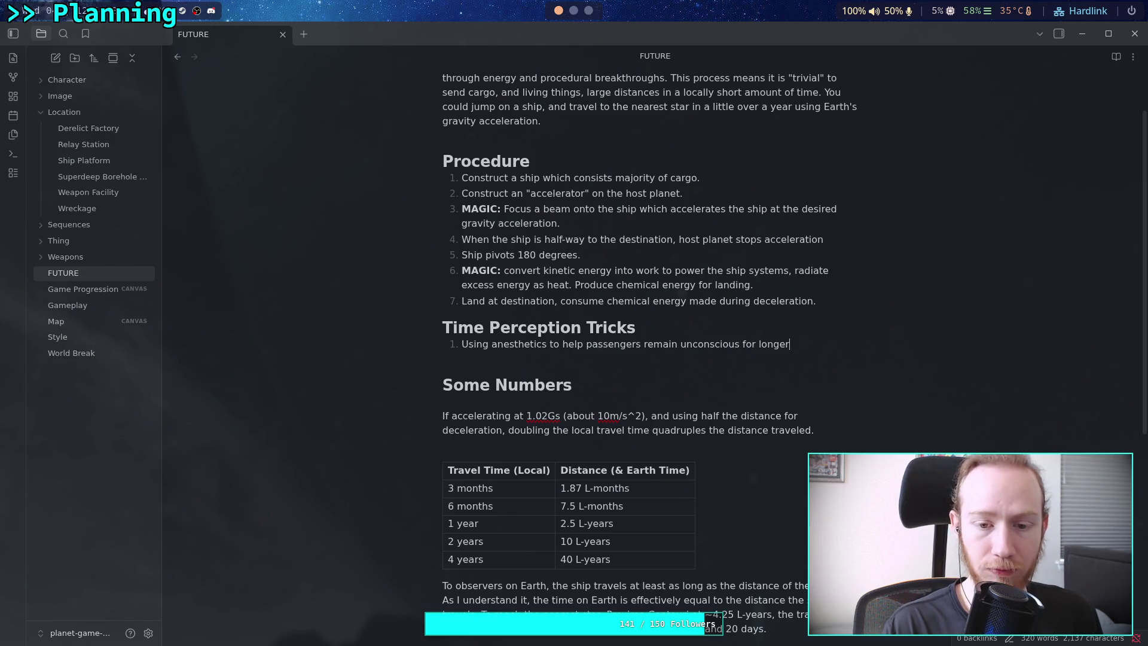
Add item 2 beginning 'Cooling bodies + drugs to slow metabolism of passengers'.
key("Return")
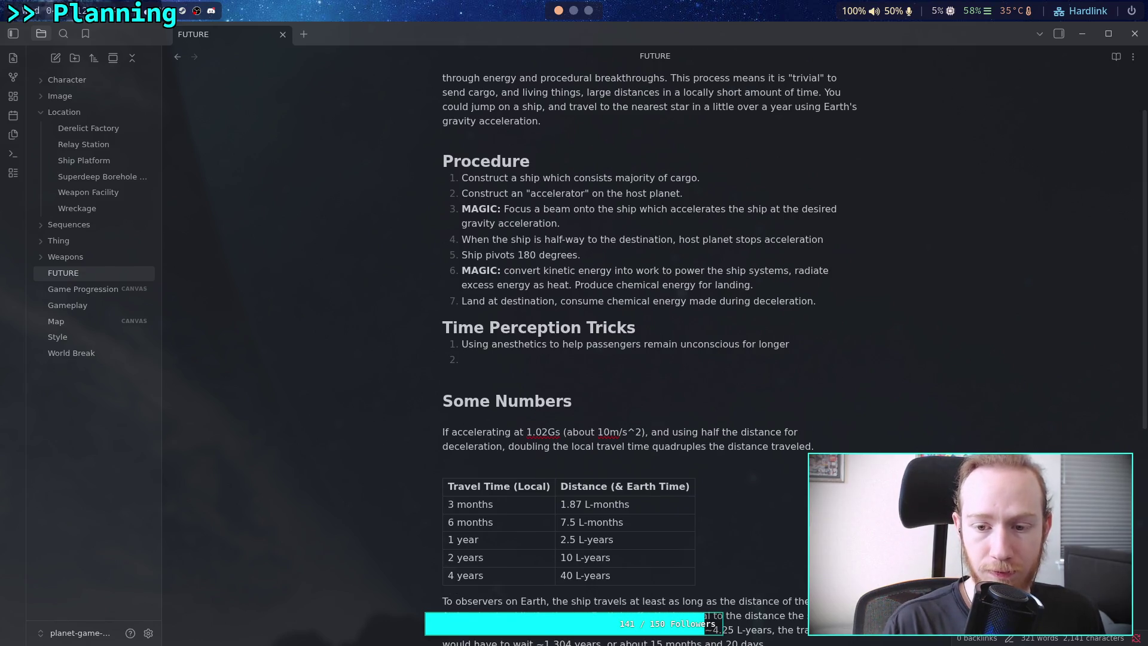
type("Co")
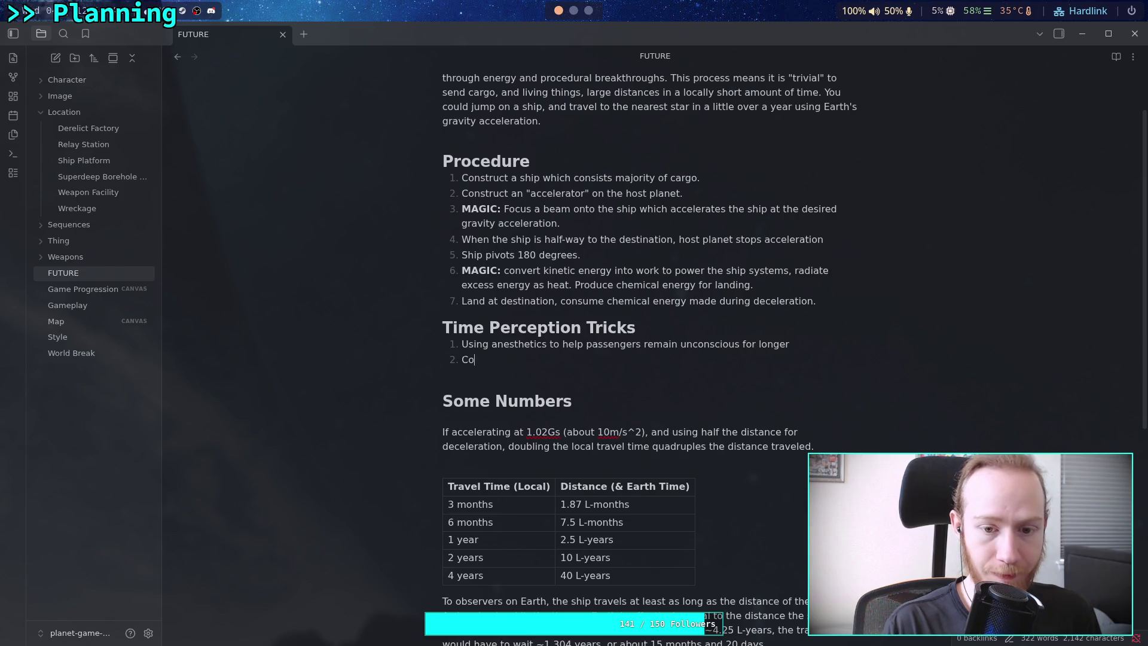
type("oling bodies d")
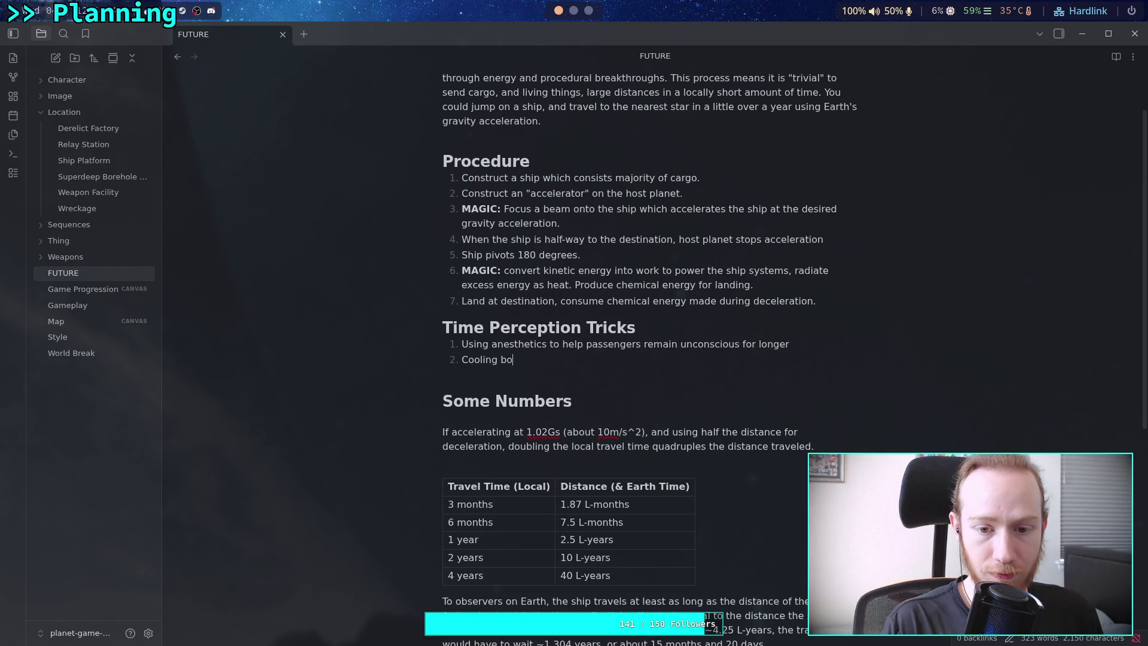
type("ur")
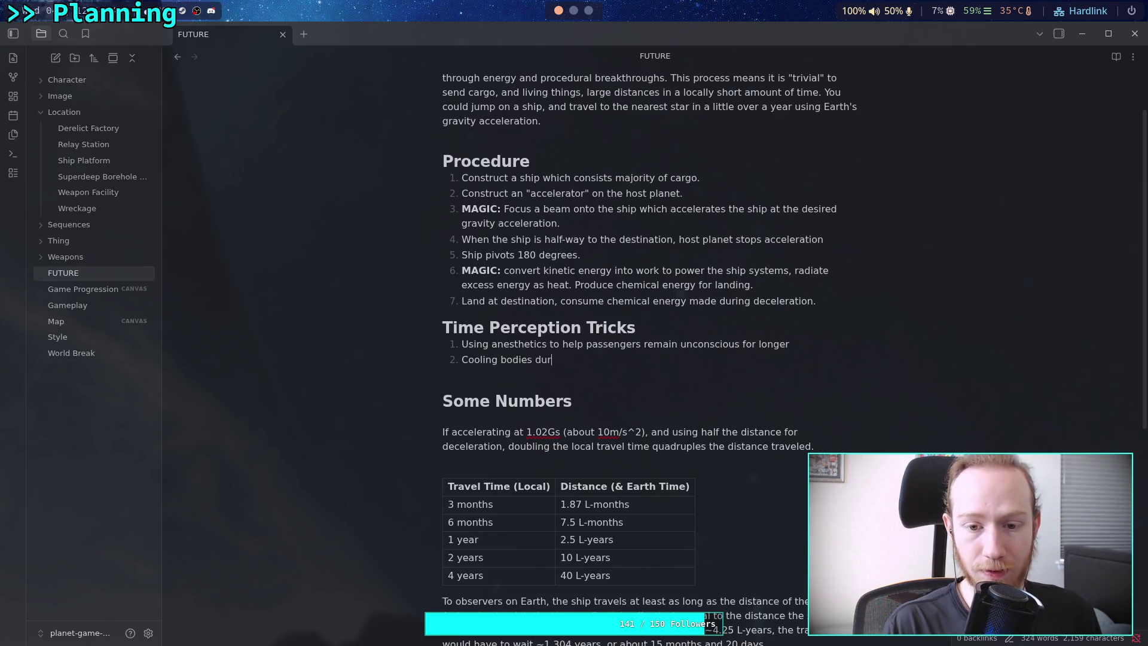
type("ing sleep/")
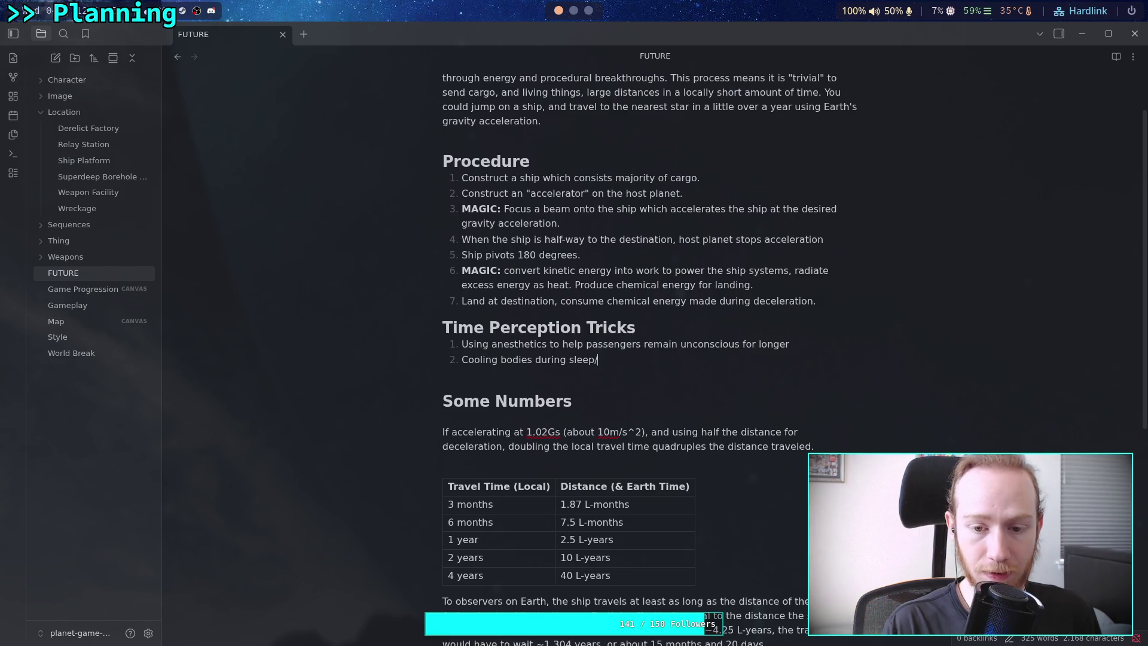
key("ctrl+BackSpace")
key("ctrl+BackSpace")
key("ctrl+BackSpace")
type("+ ")
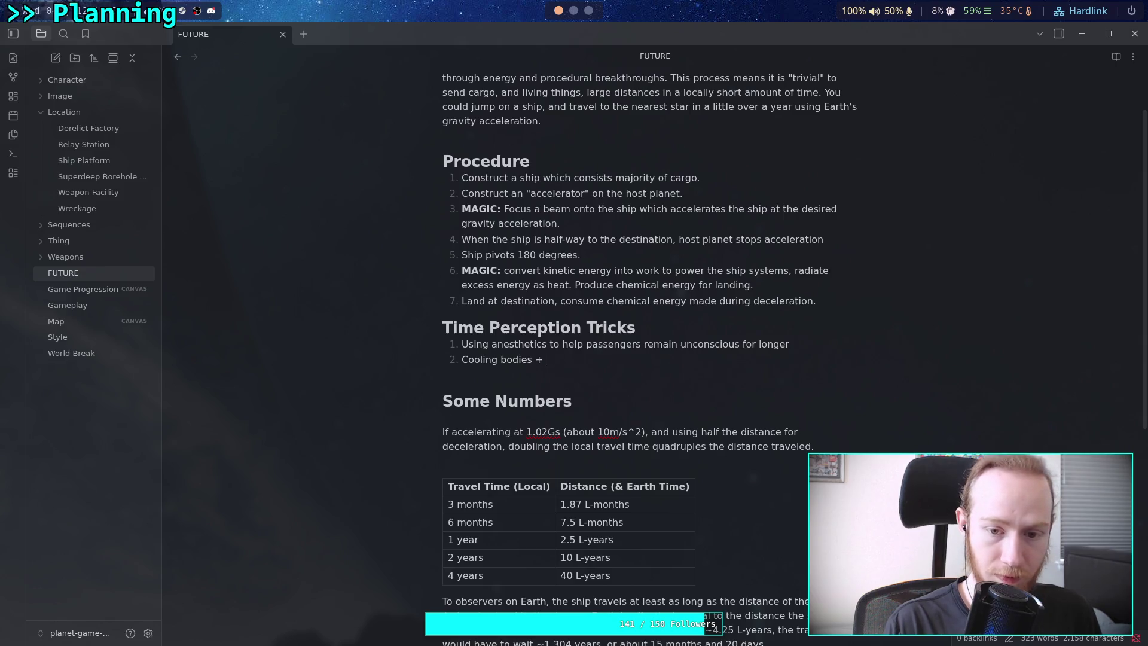
type("drugs to slow m")
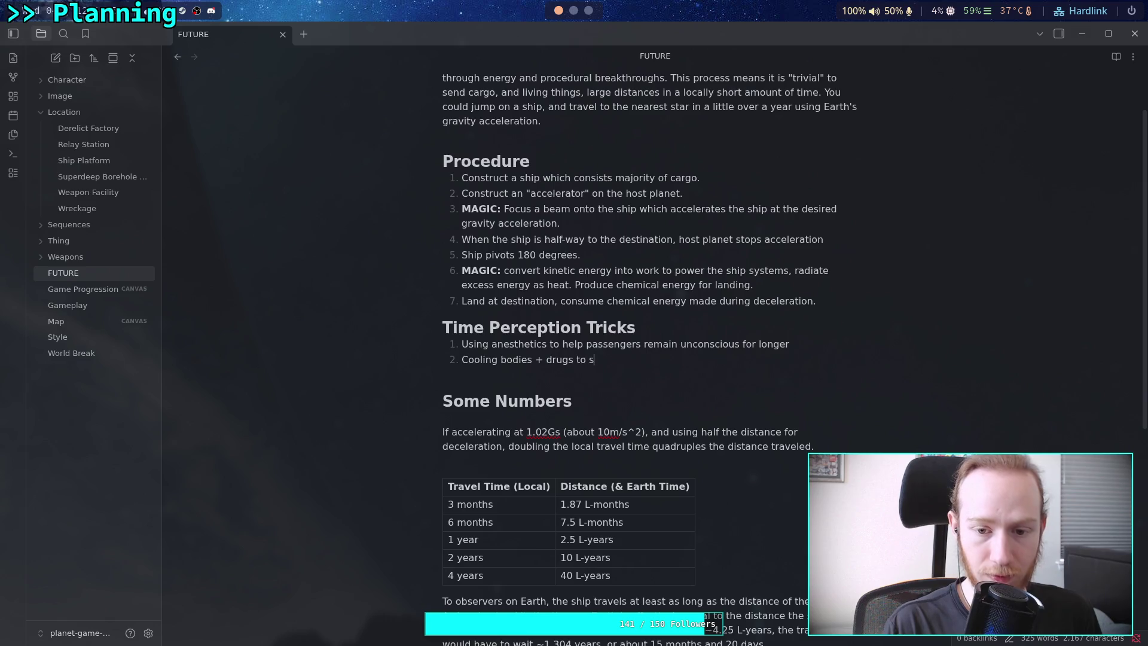
type("eta")
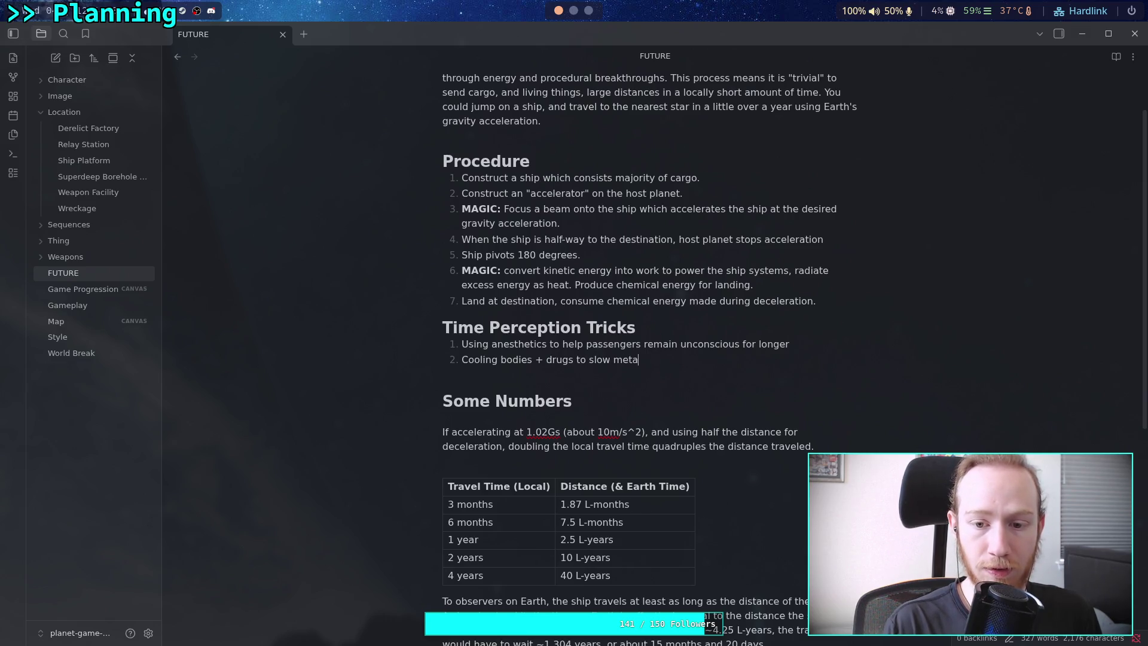
type("bol")
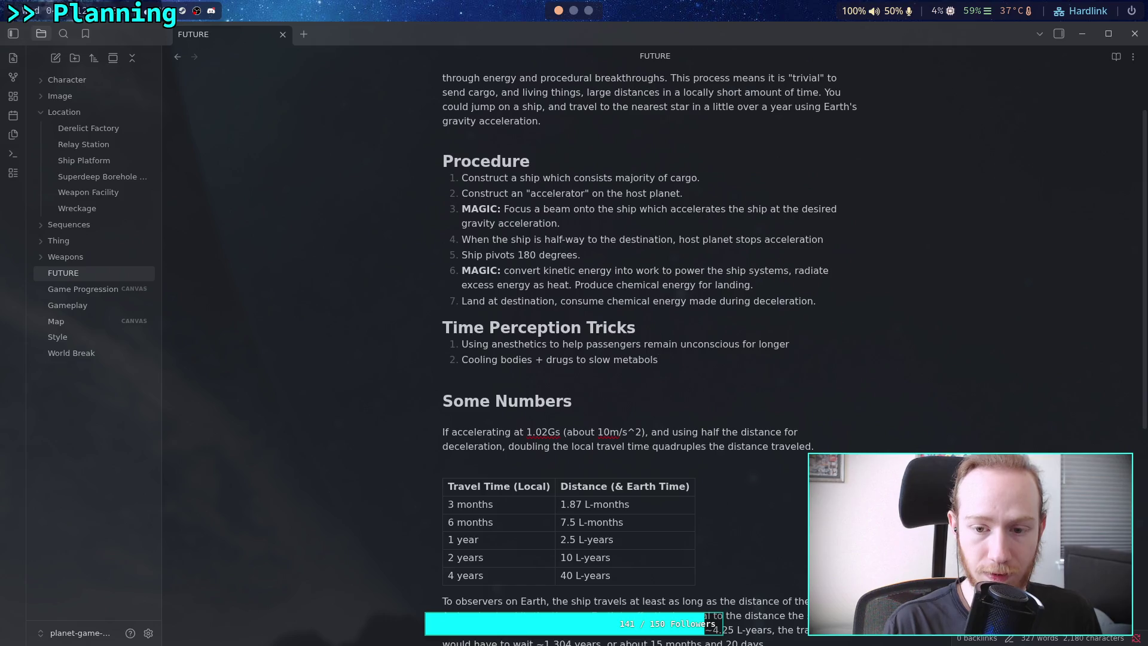
type("ism of po")
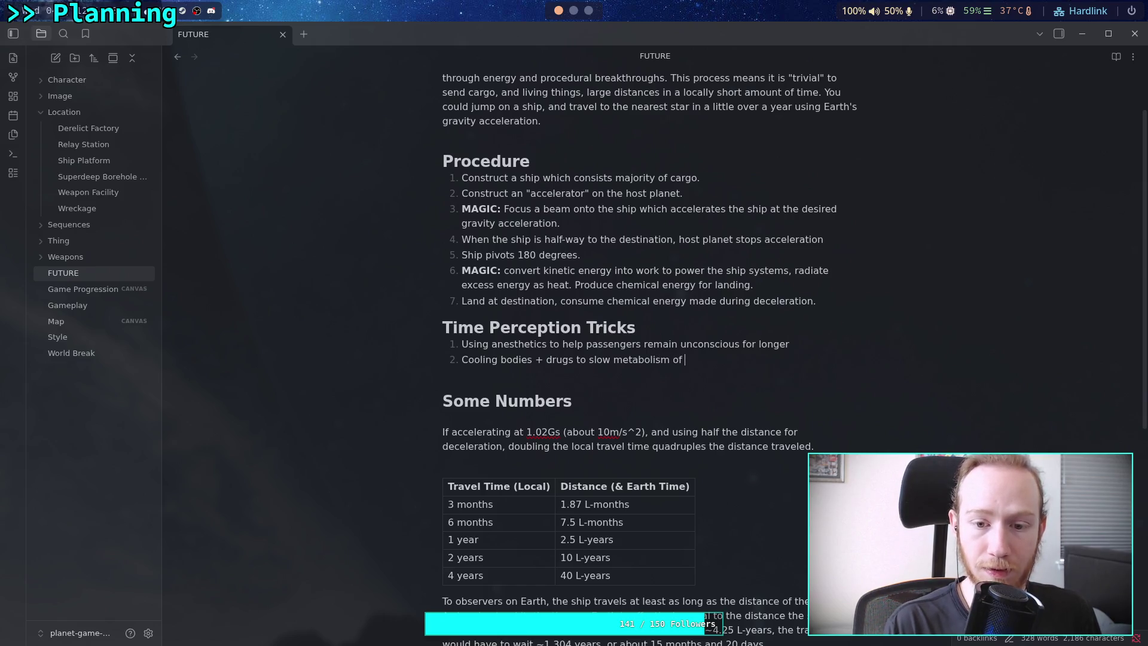
key("BackSpace")
type("a")
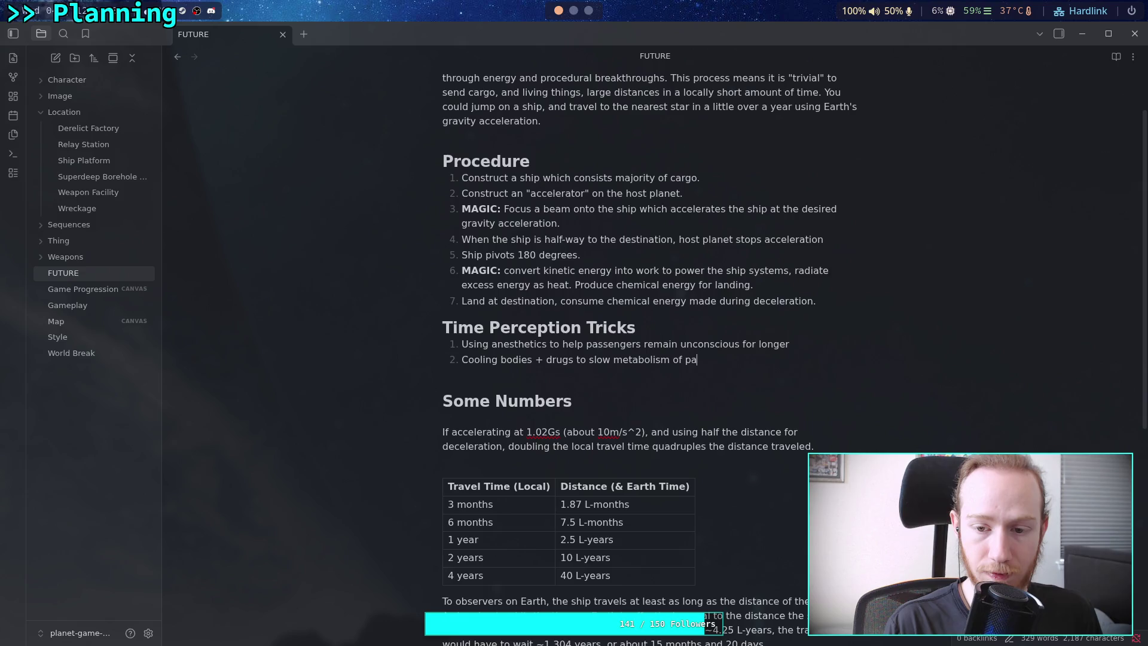
type("ssengers")
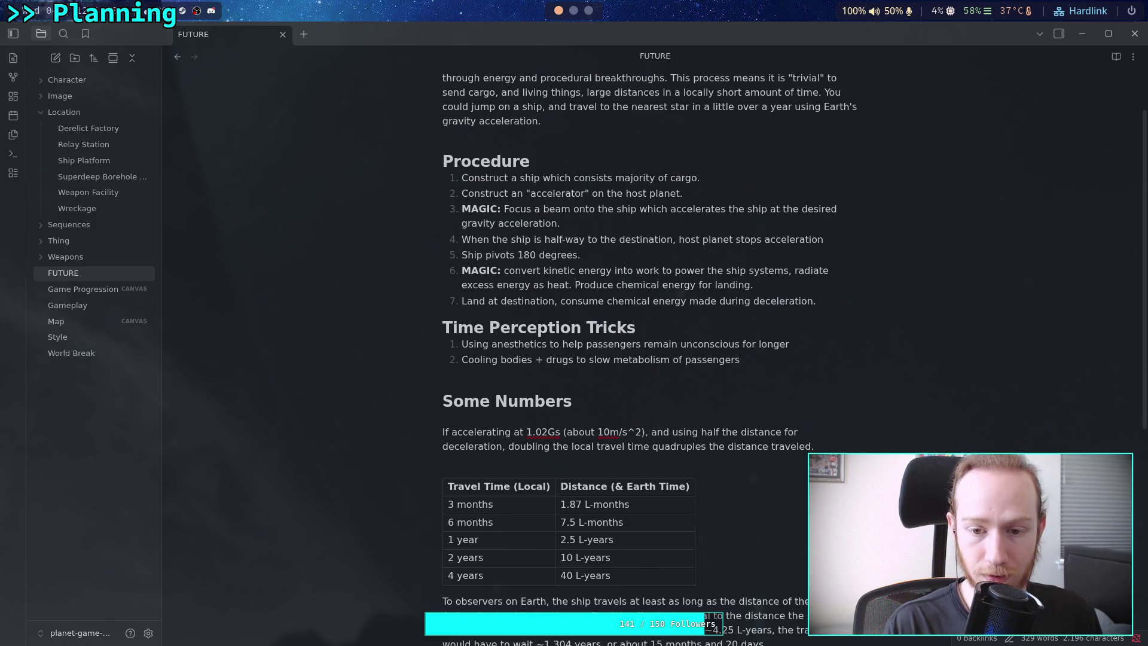
type(" to")
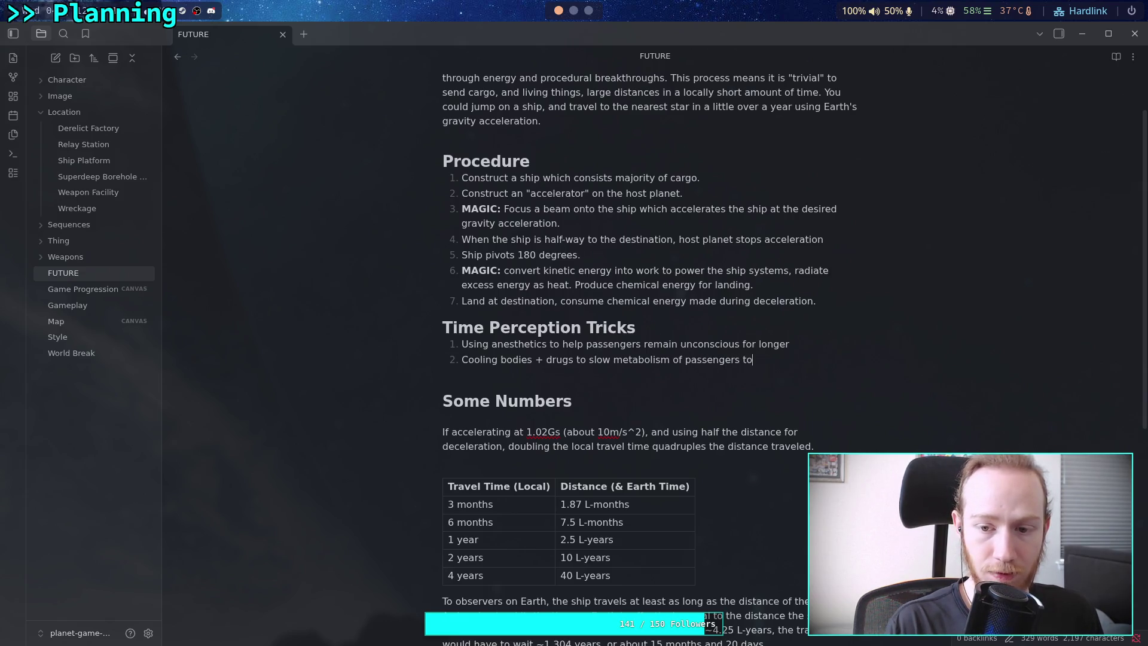
type(" reduce")
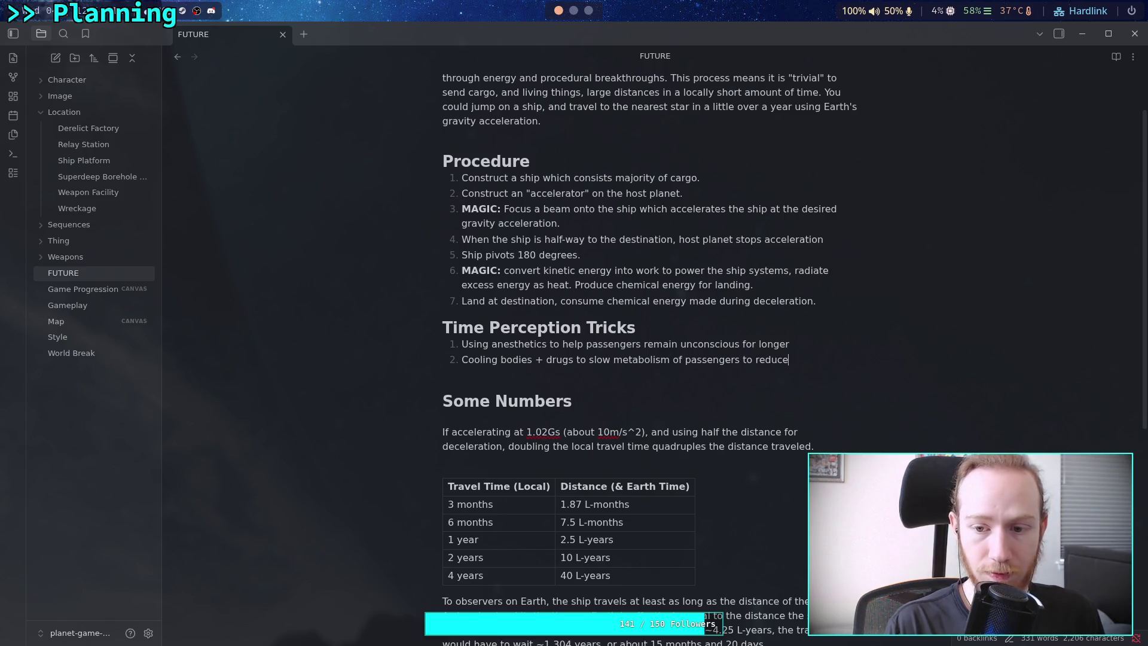
type("effecst")
Replace the ending of item 2 with 'slow down aging during the journey' and begin item 3.
key("BackSpace")
key("ctrl+BackSpace")
key("ctrl+BackSpace")
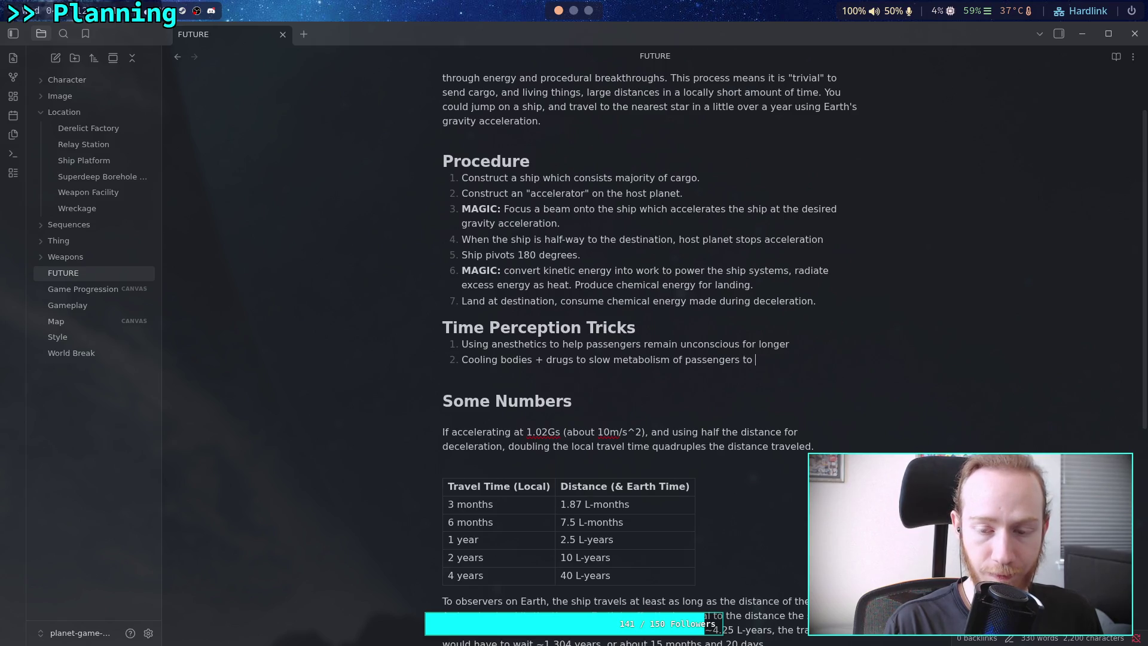
type("sl")
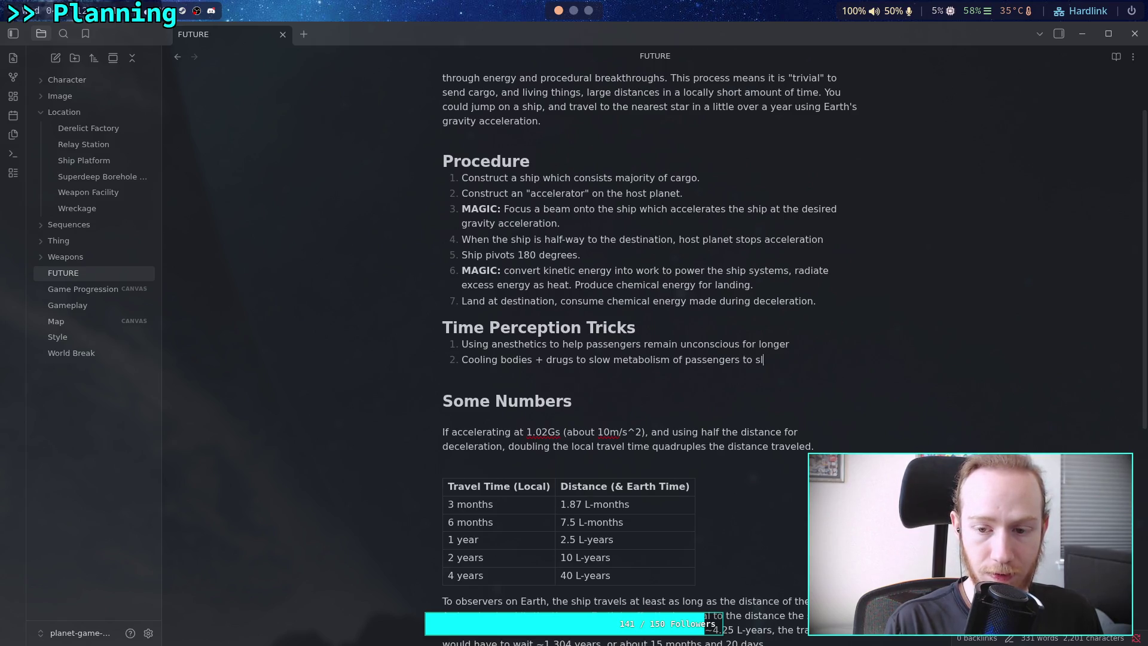
type("ow down aging")
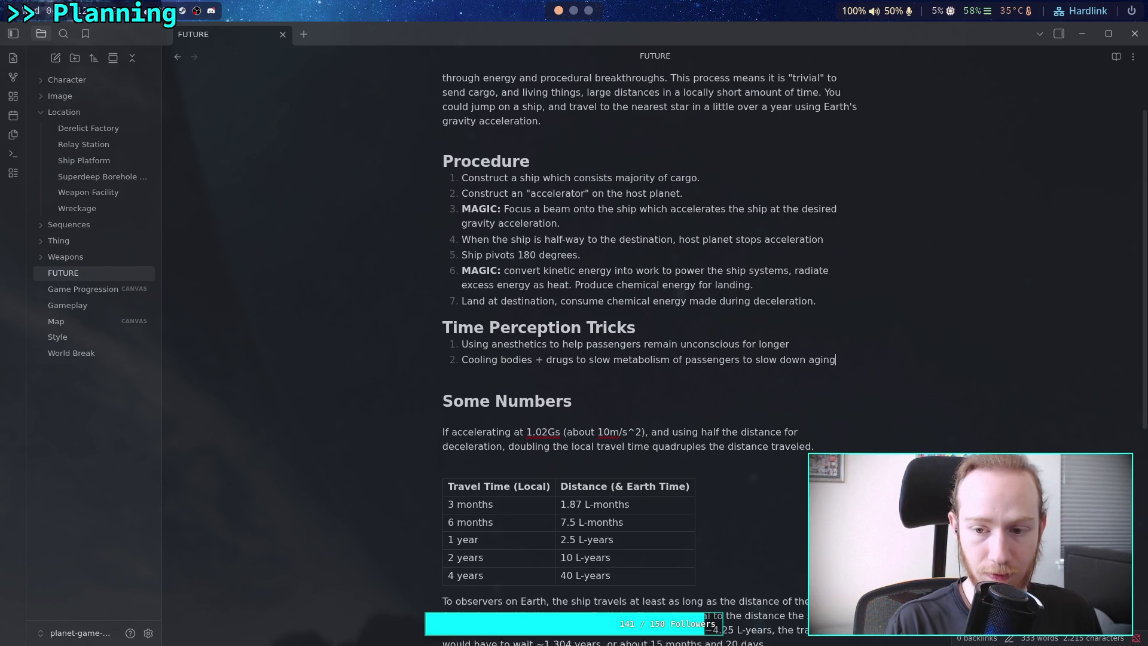
type(" du")
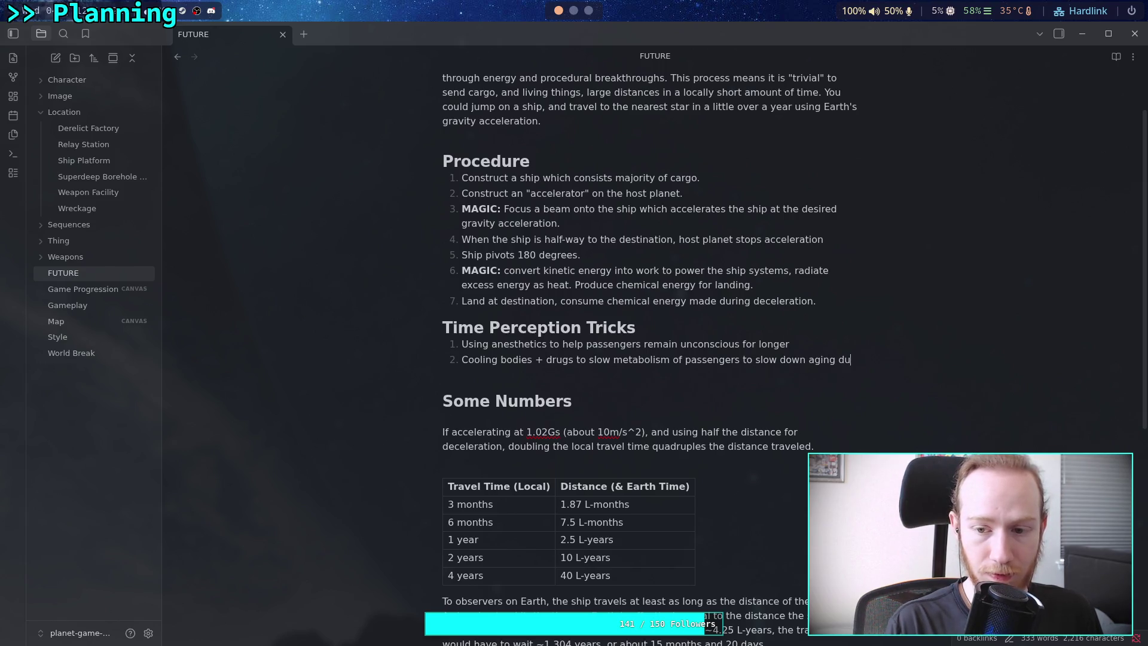
type("ring the jou")
type("rney")
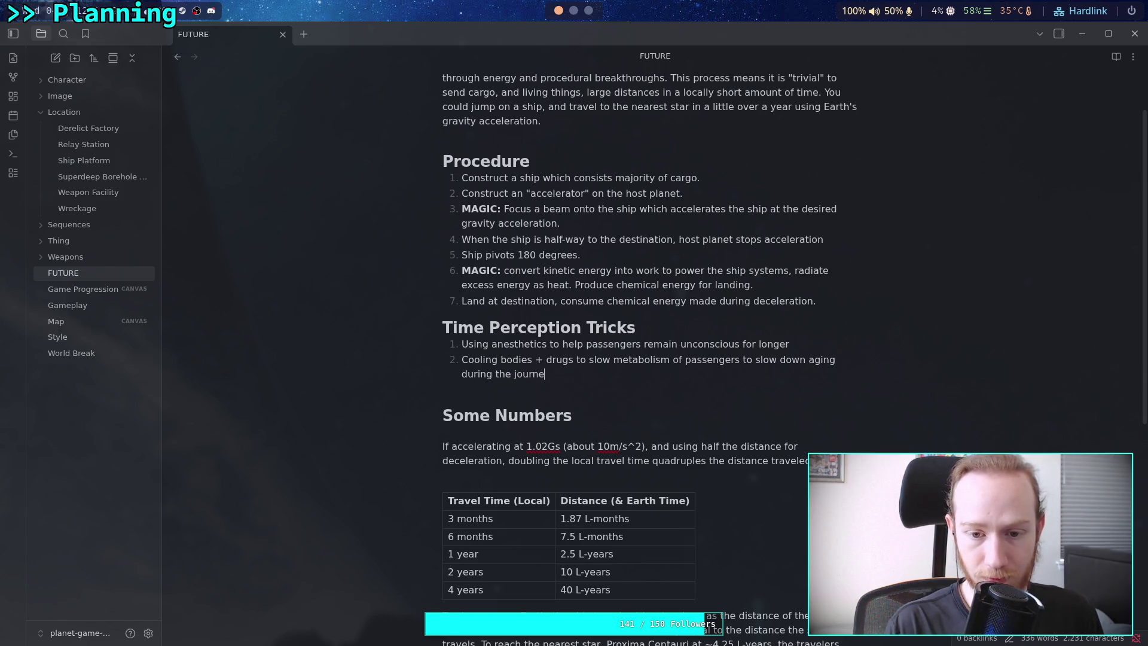
key("Return")
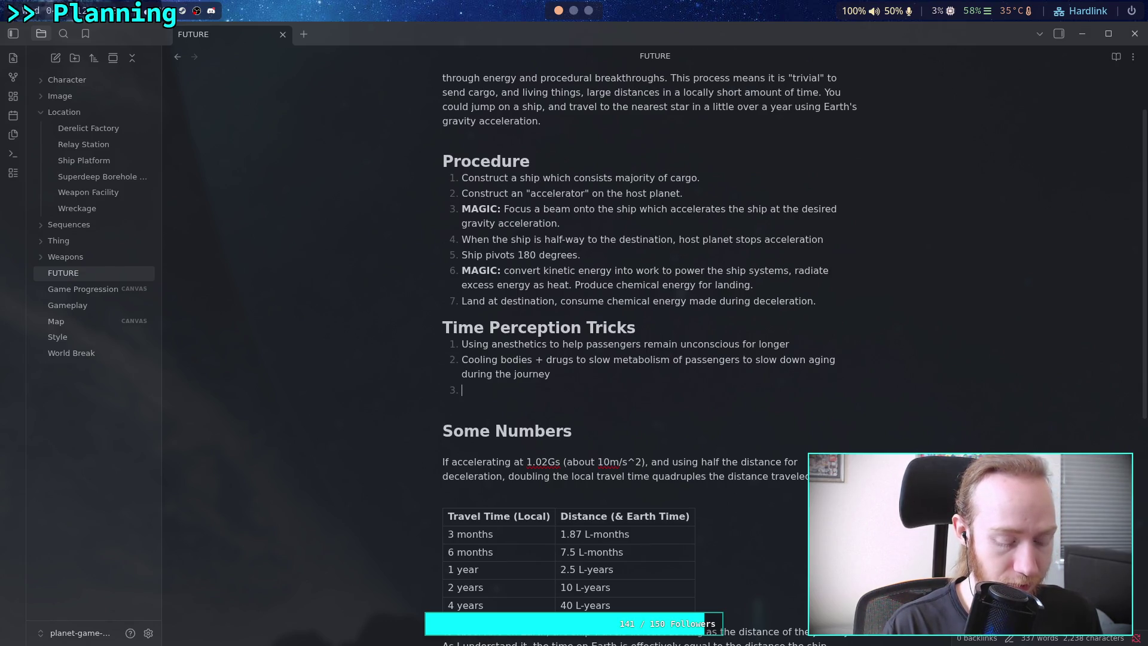
Write item 3 'Light sources dimming to simulate shorter days and longer nights' and close the list.
type("Light")
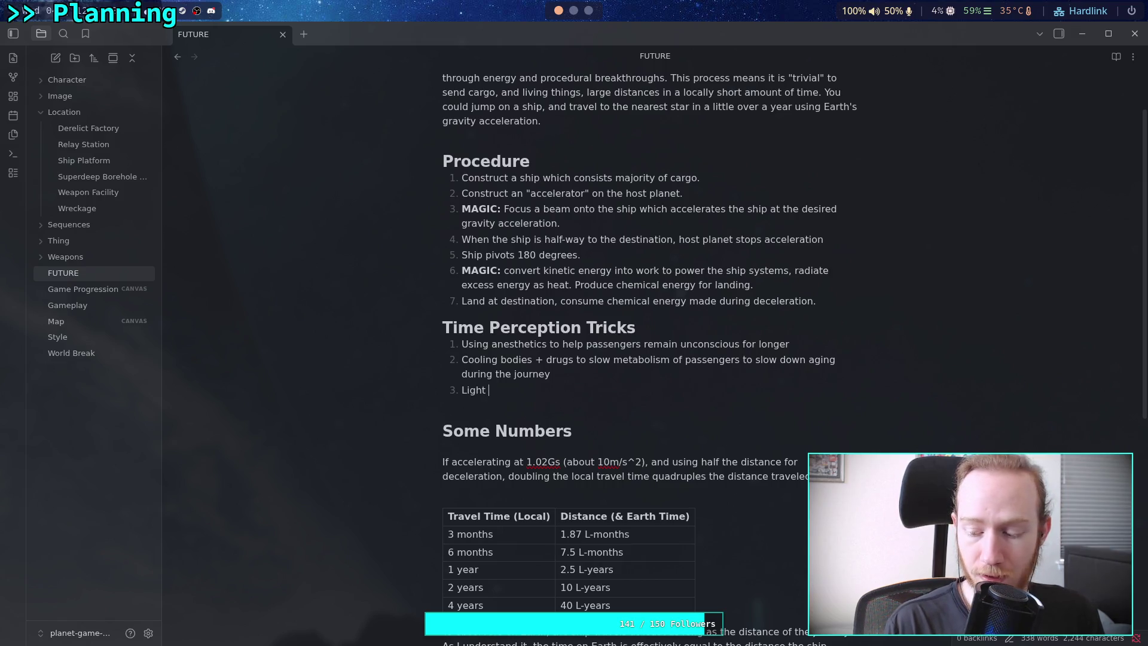
type(" sourc")
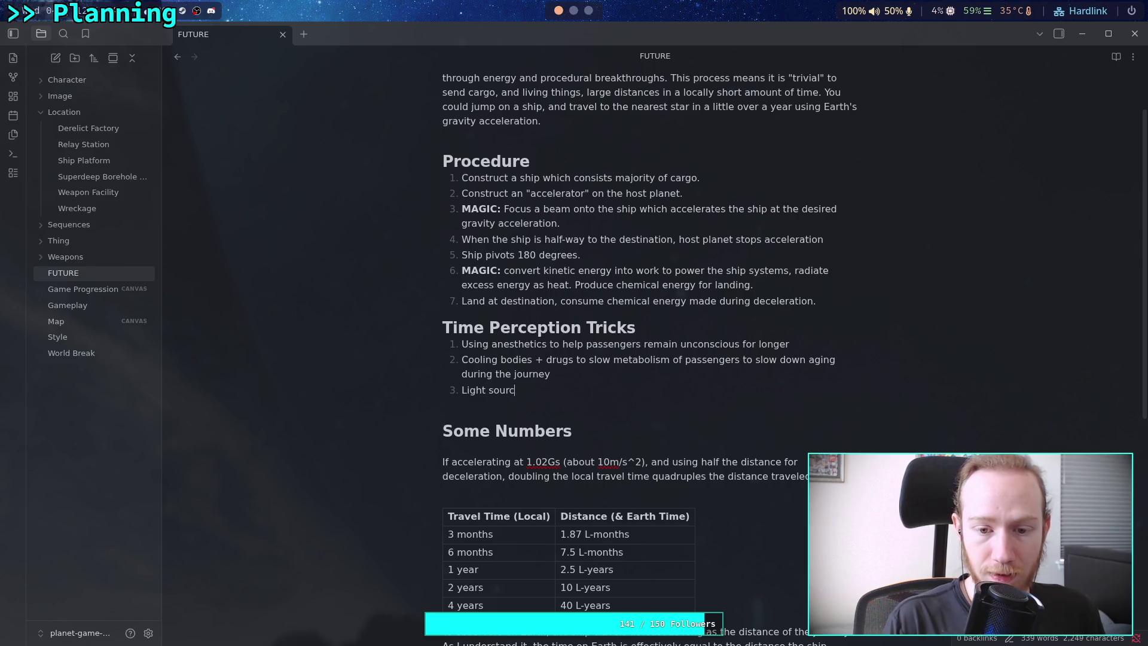
type("es di")
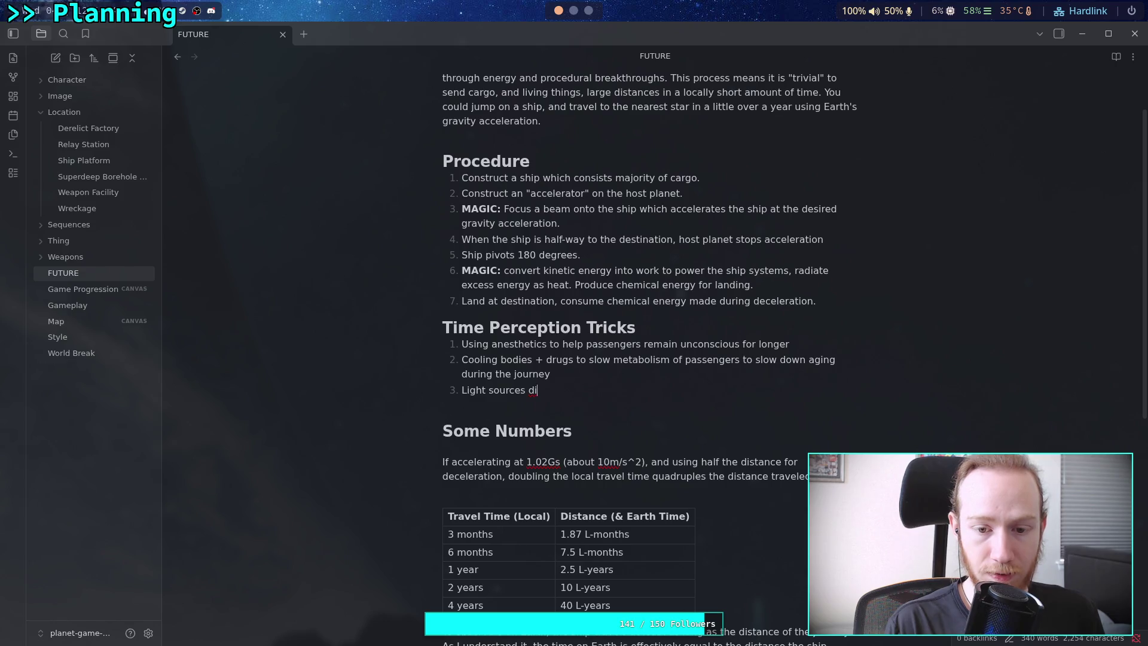
type("m")
type("mi")
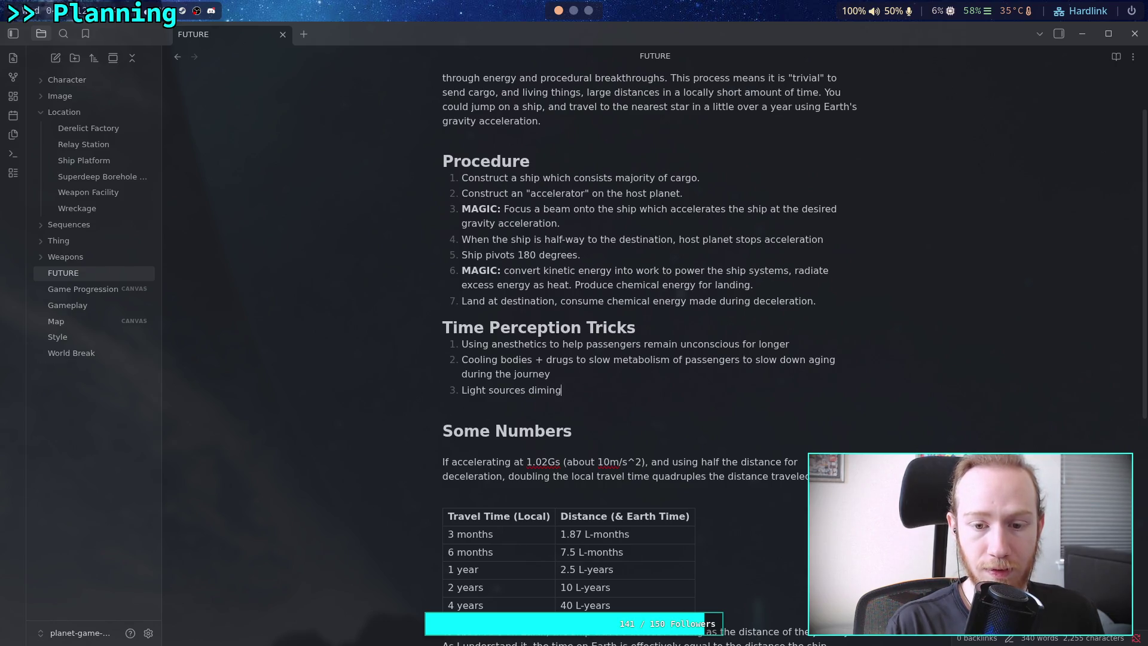
type("ng ")
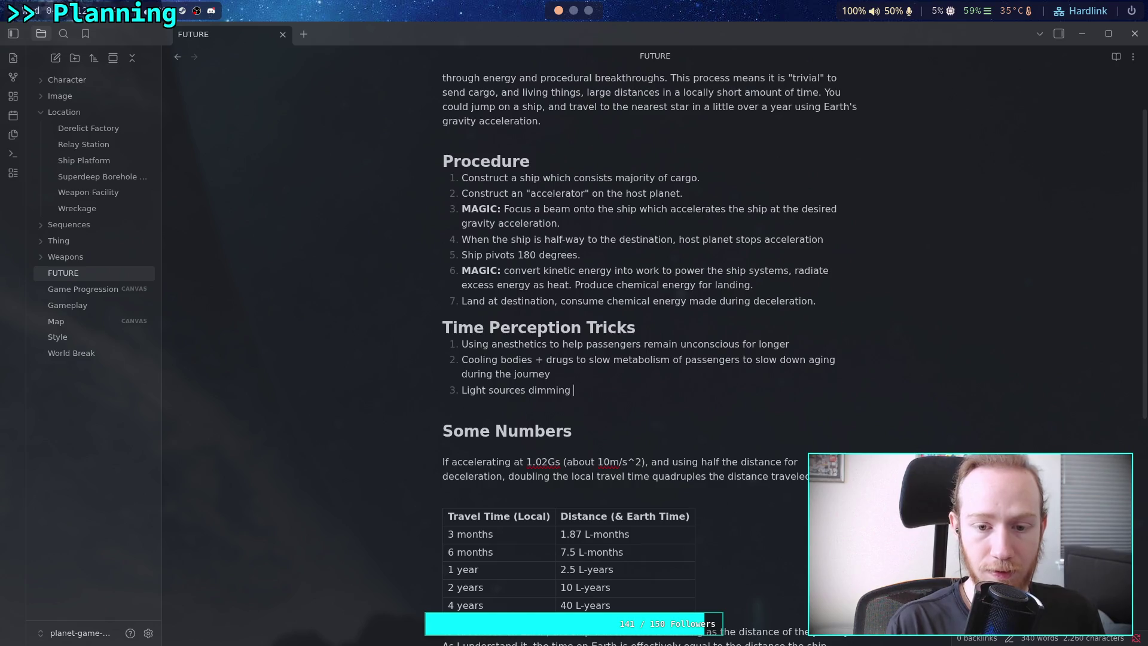
type("to simulate short")
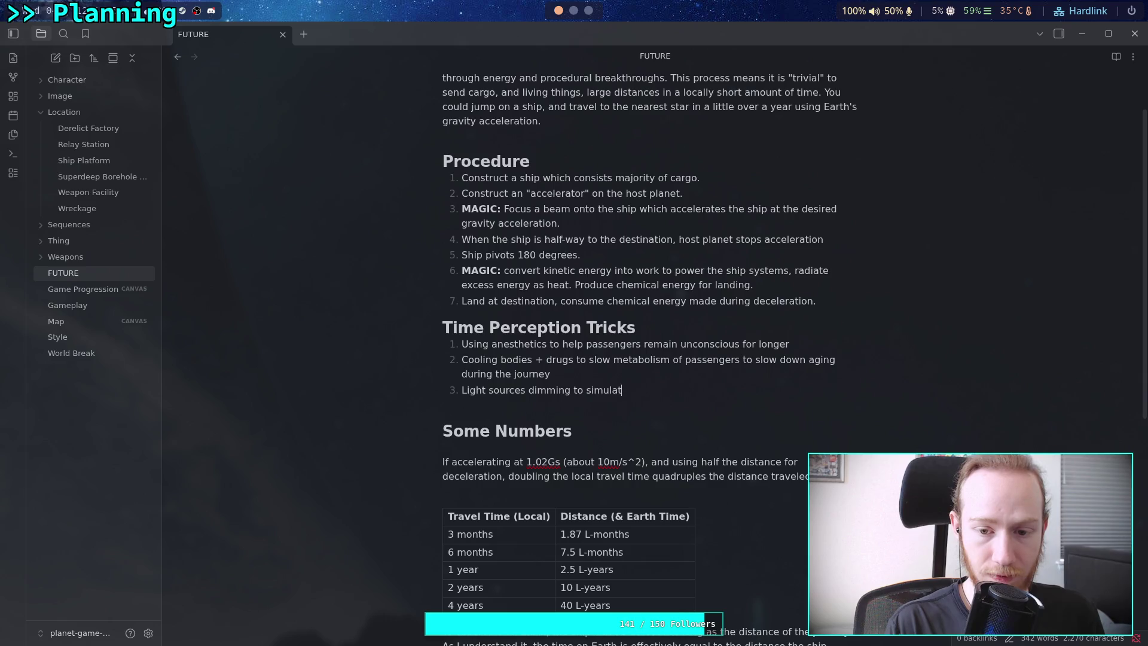
type("er ")
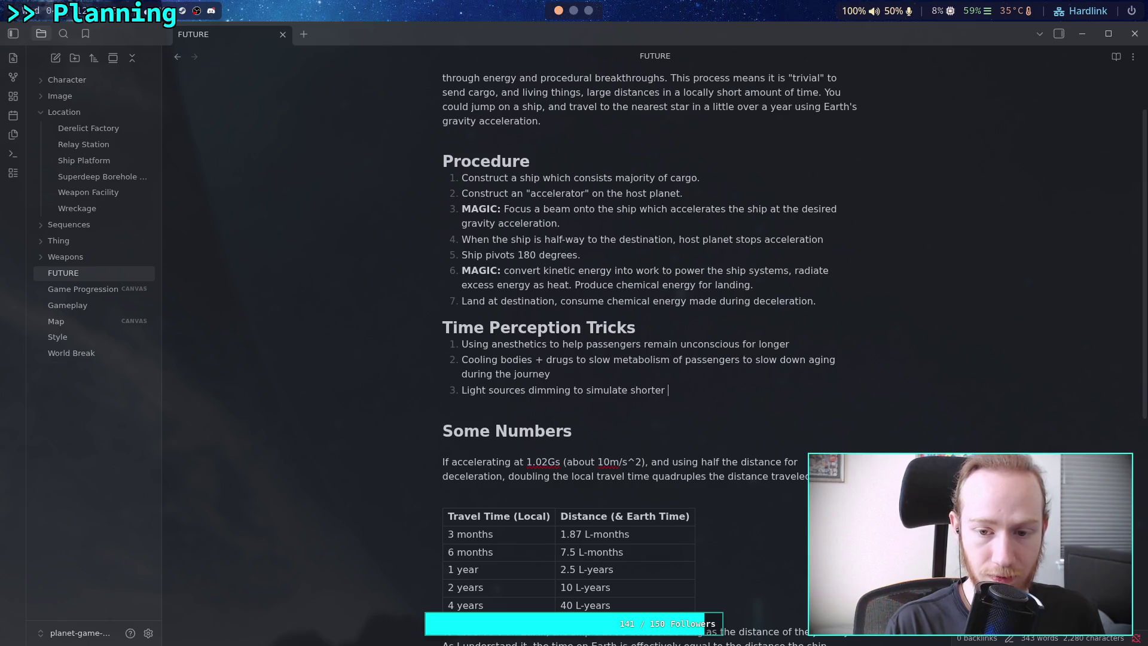
type("days and ")
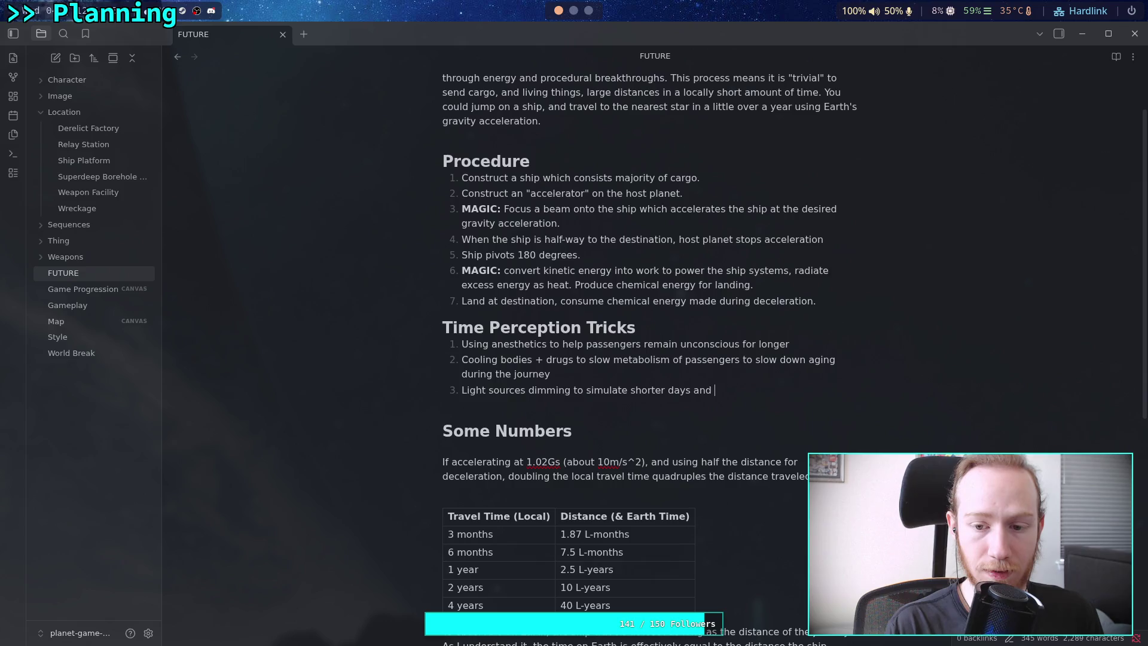
type("longer nights")
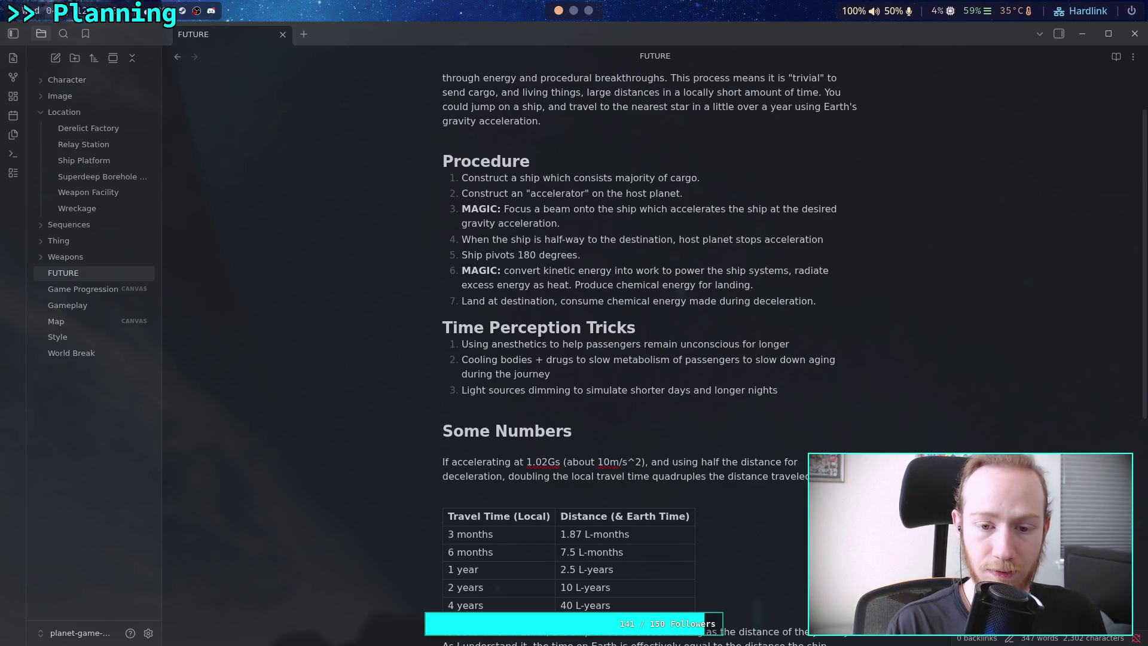
key("Return")
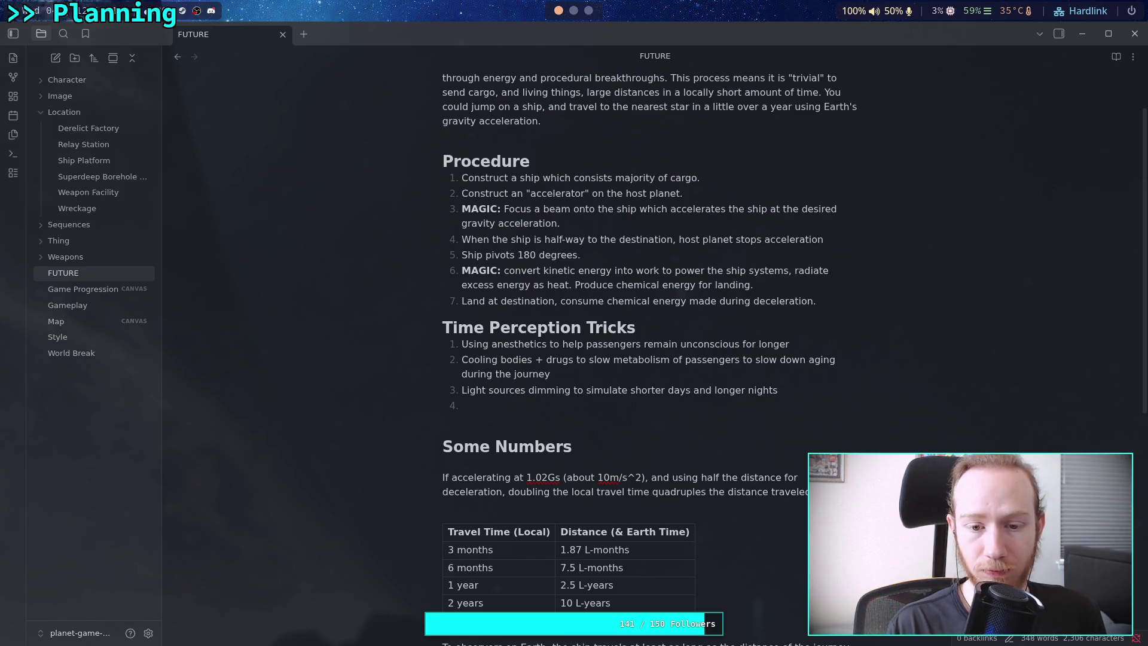
key("BackSpace")
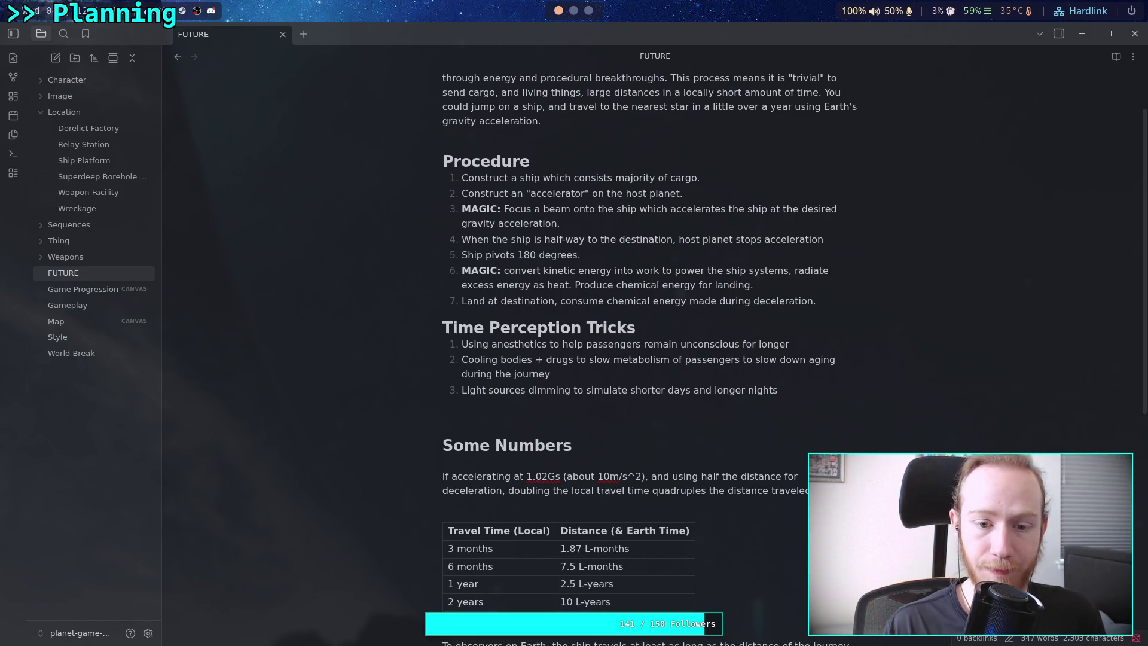
key("Up")
key("Up")
key("Up")
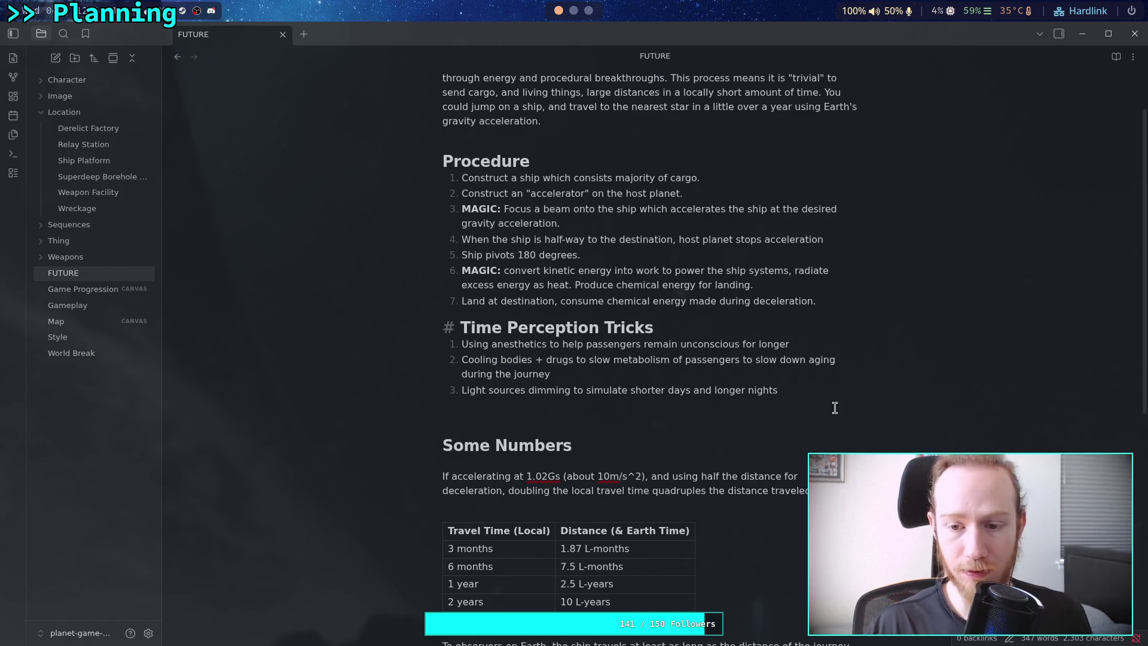
left_click(801, 407)
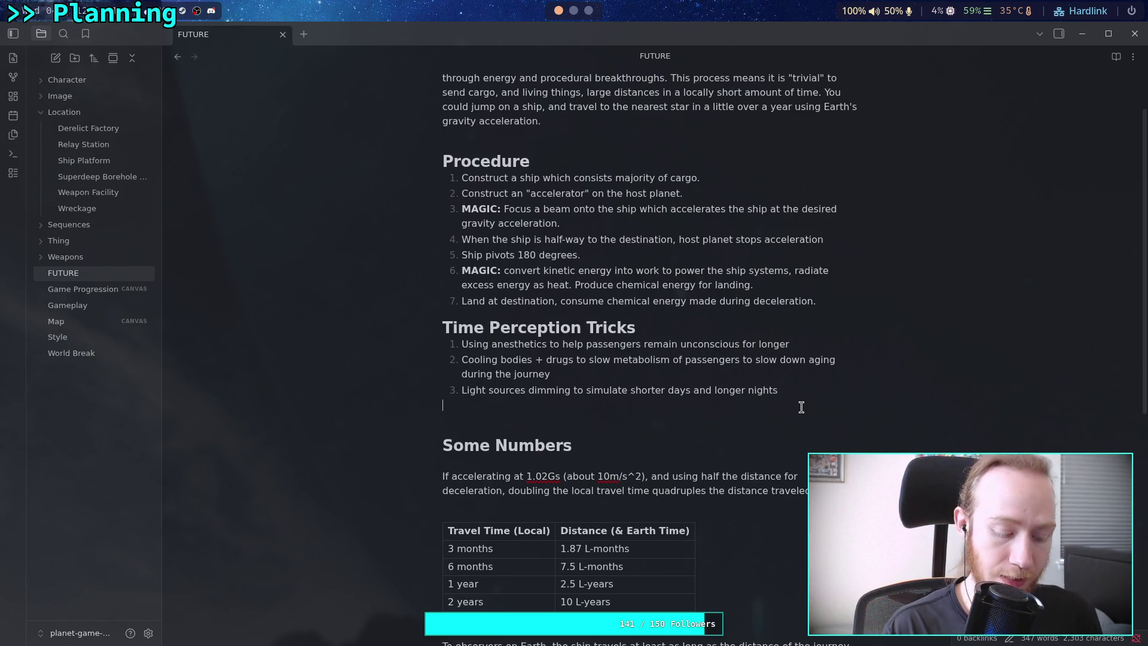